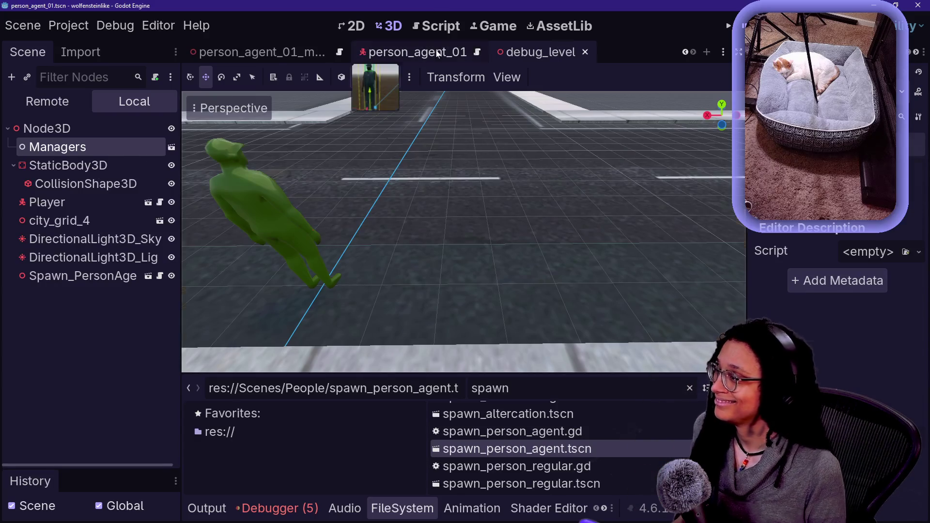
# Compare the person_agent_01, debug_level and person_agent_01_mesh scenes, ending back on person_agent_01.
pyautogui.click(416, 52)
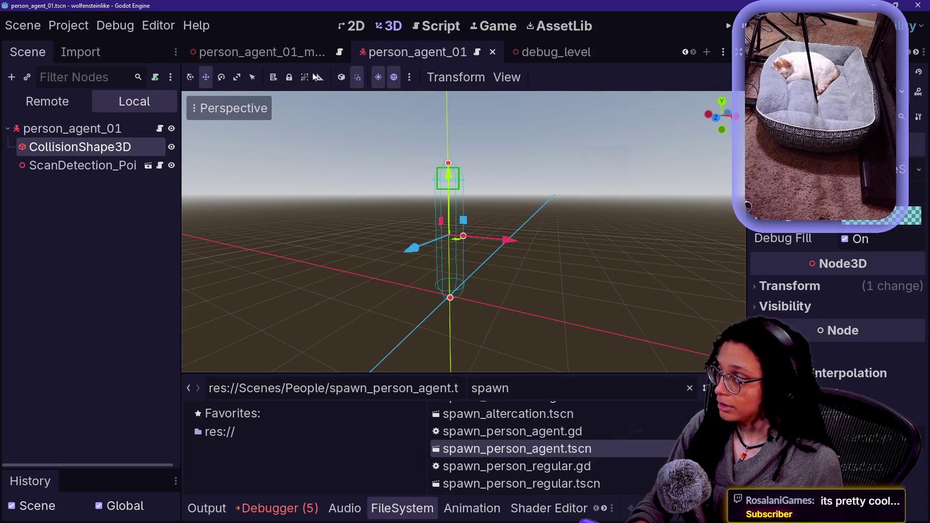
pyautogui.click(543, 51)
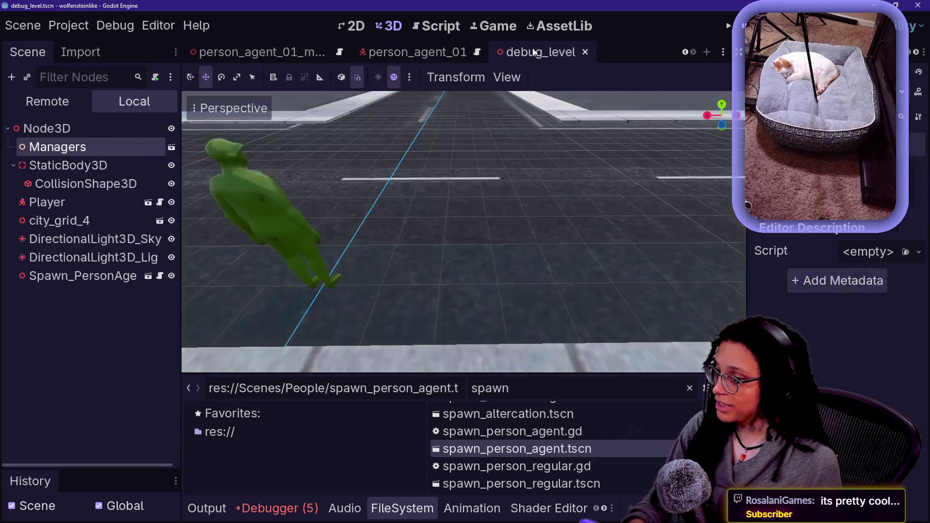
pyautogui.click(283, 52)
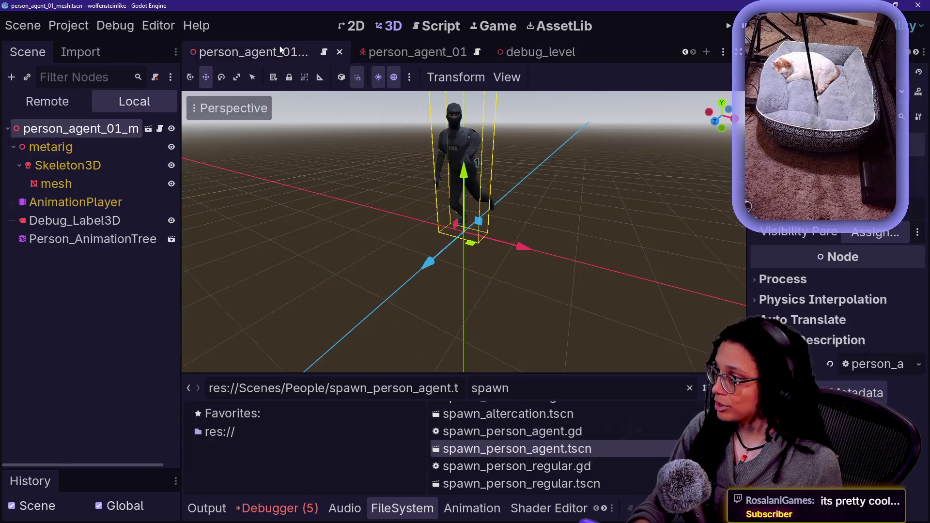
pyautogui.click(418, 52)
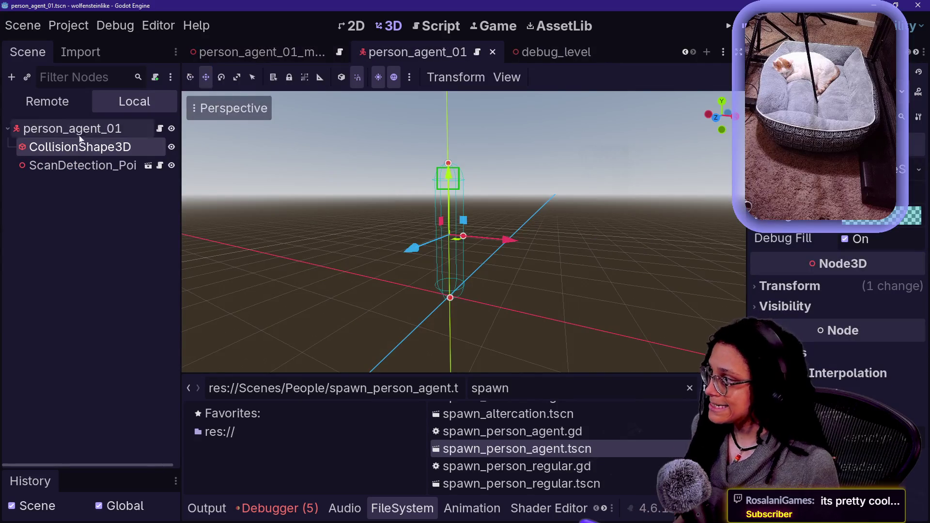
# Look over the person_agent_01_mesh character again, return to person_agent_01, then switch to the browser.
pyautogui.click(276, 56)
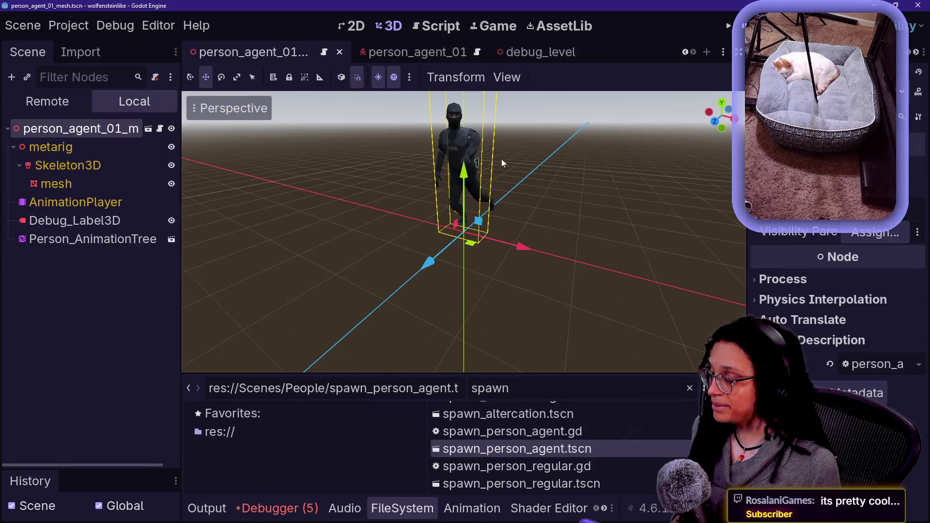
pyautogui.scroll(4, 501, 159)
pyautogui.scroll(-3, 464, 232)
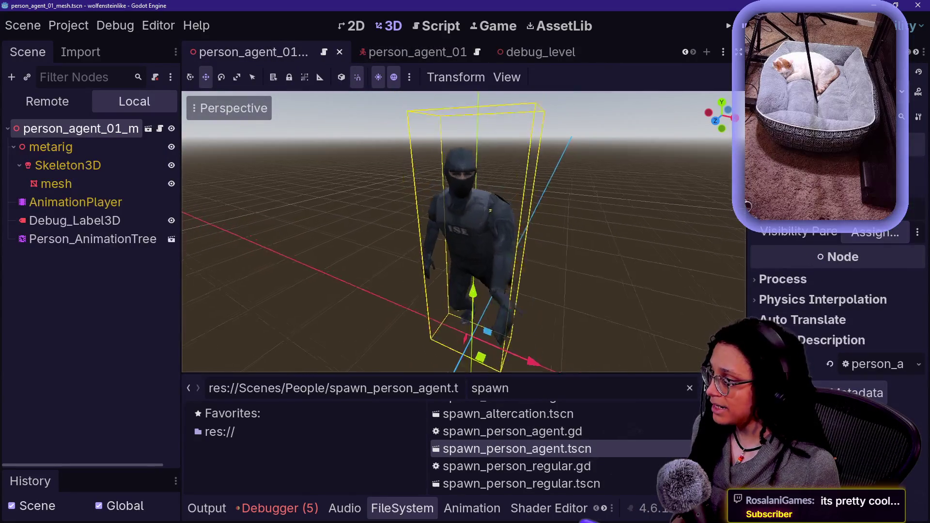
pyautogui.click(390, 52)
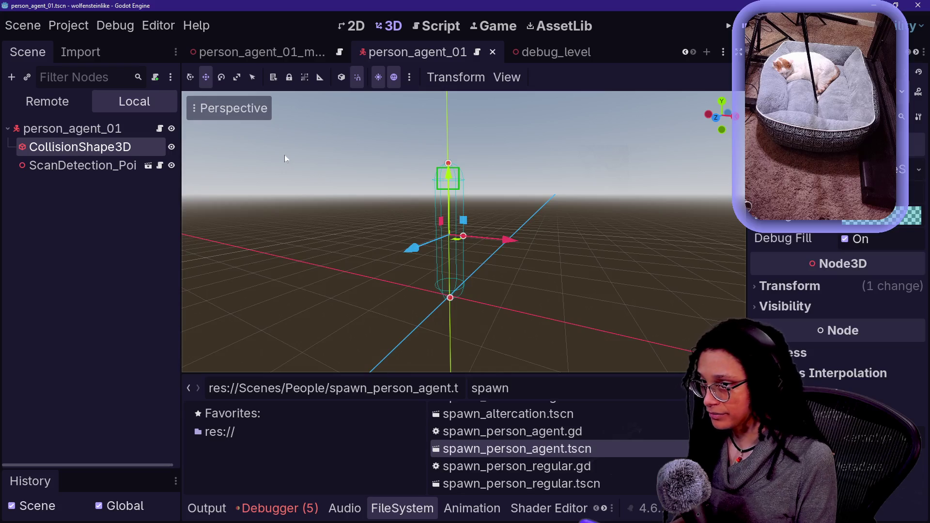
pyautogui.hotkey('alt', 'Tab')
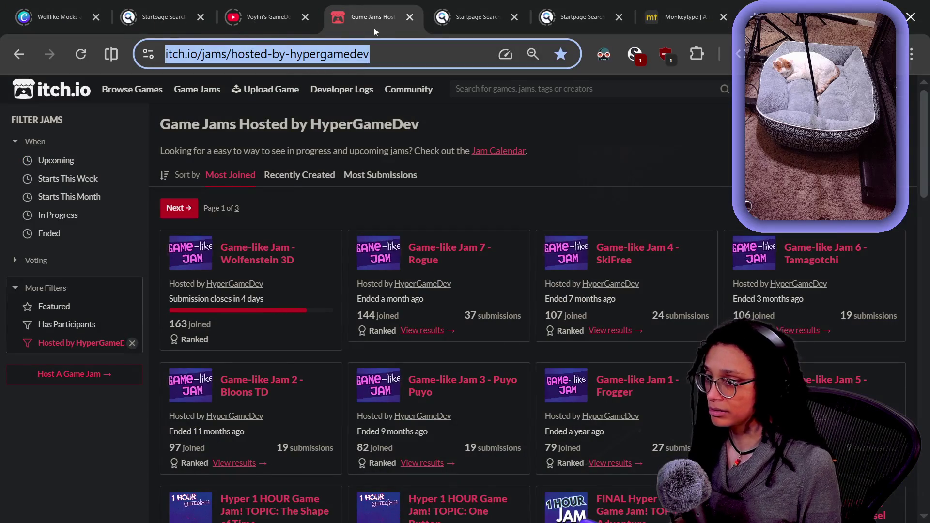
pyautogui.hotkey('alt', 'Tab')
pyautogui.hotkey('alt', 'Tab')
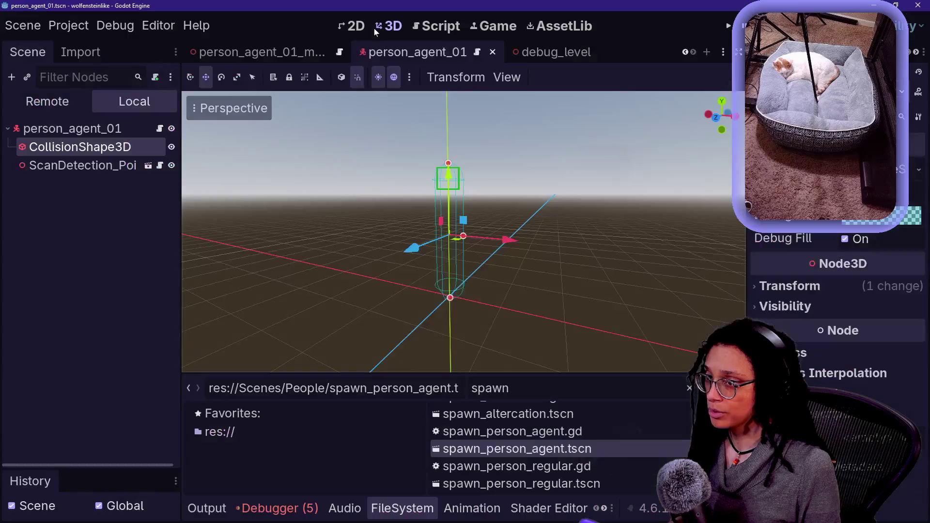
pyautogui.hotkey('alt', 'Tab')
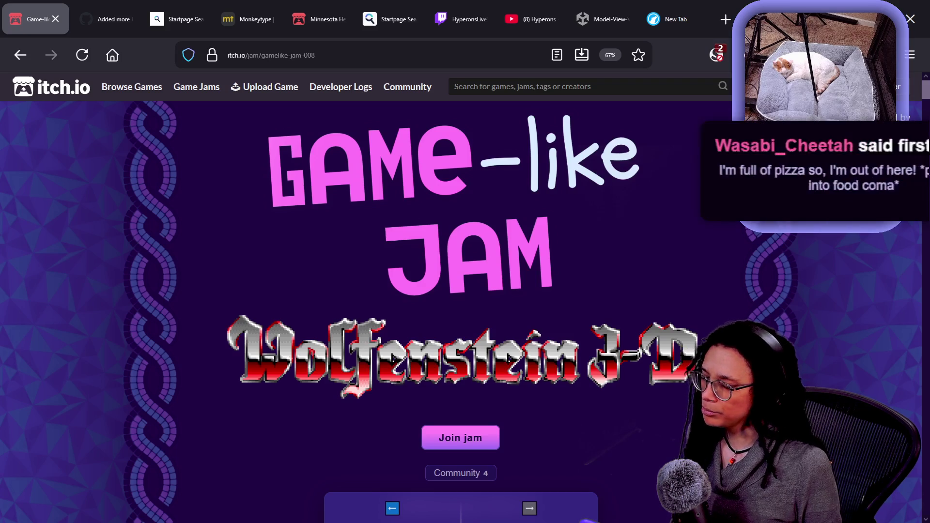
pyautogui.hotkey('alt', 'Tab')
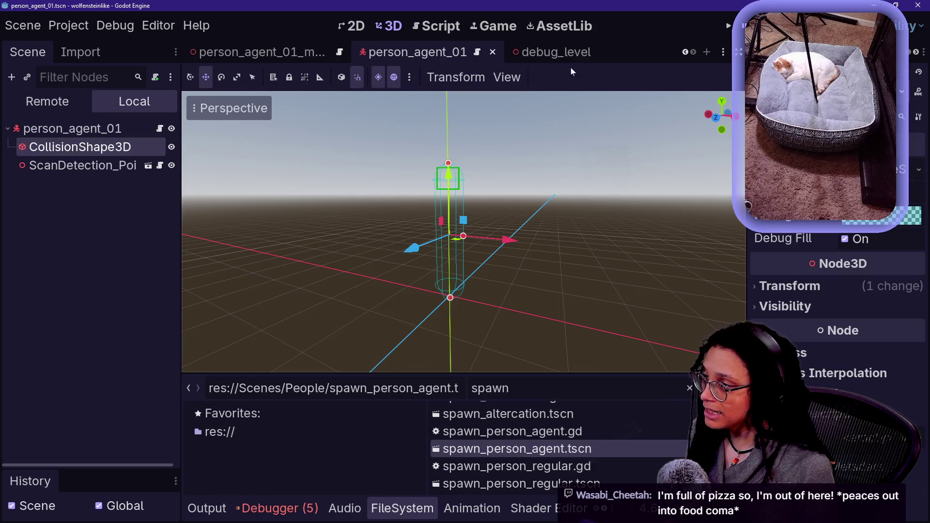
# Orbit the debug_level view onto the sidewalk, then bring up the person_agent.gd script.
pyautogui.click(548, 52)
pyautogui.moveTo(461, 220)
pyautogui.mouseDown()
pyautogui.moveTo(469, 156)
pyautogui.moveTo(251, 170)
pyautogui.mouseUp()
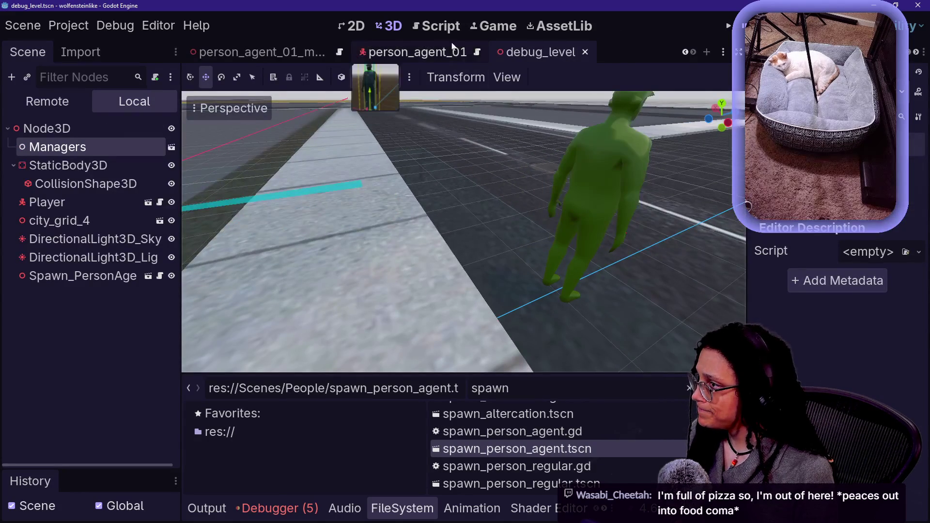
pyautogui.click(441, 26)
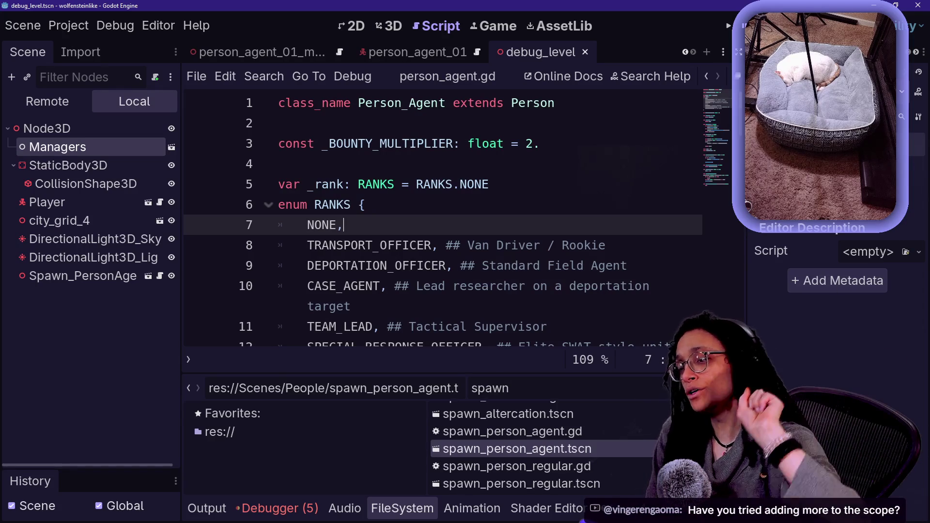
# Review person_agent.gd's Person_Agent class, _rank variable and RANKS enum entries with person_agent_01 active.
pyautogui.click(431, 103)
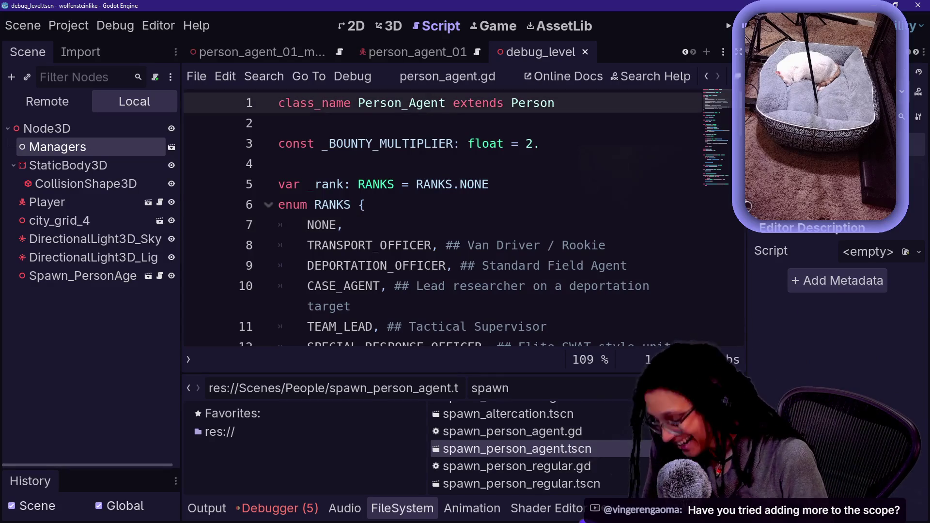
pyautogui.click(431, 184)
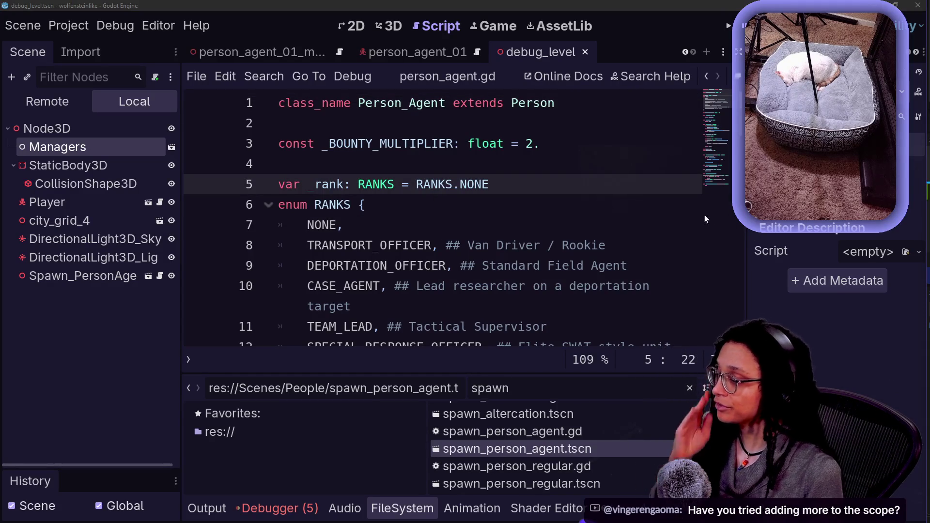
pyautogui.click(278, 163)
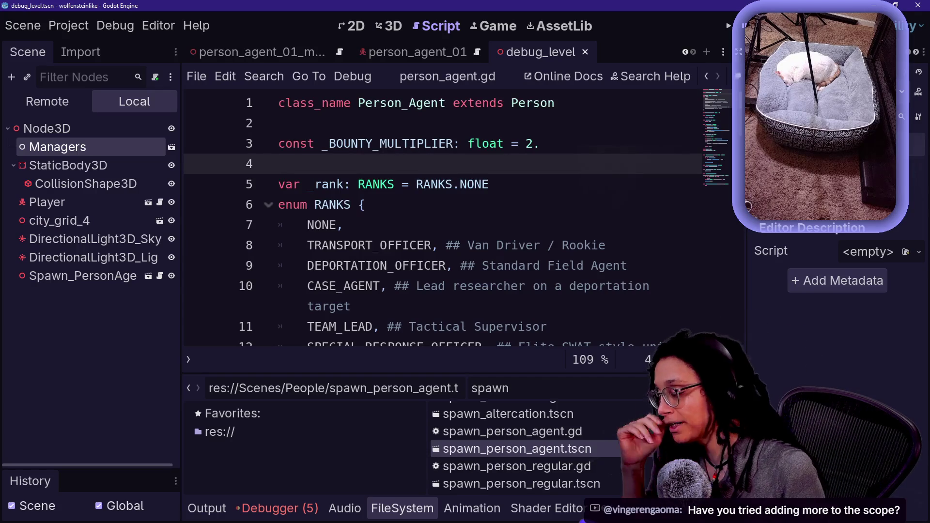
pyautogui.click(441, 54)
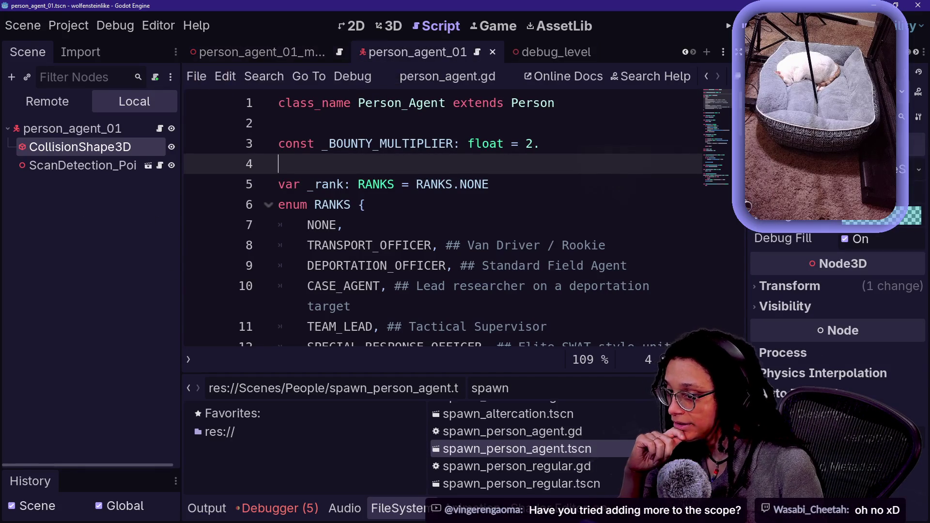
pyautogui.click(490, 265)
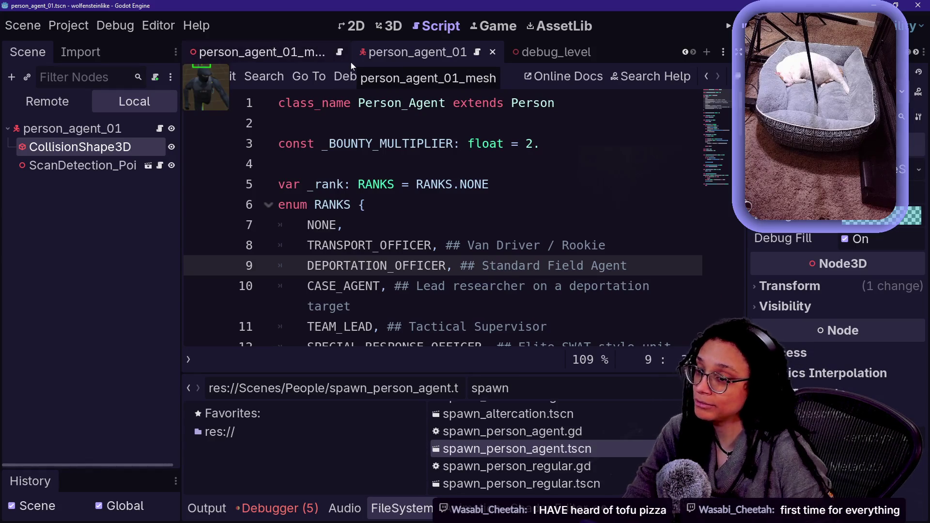
pyautogui.press('Up')
pyautogui.press('Up')
pyautogui.press('Up')
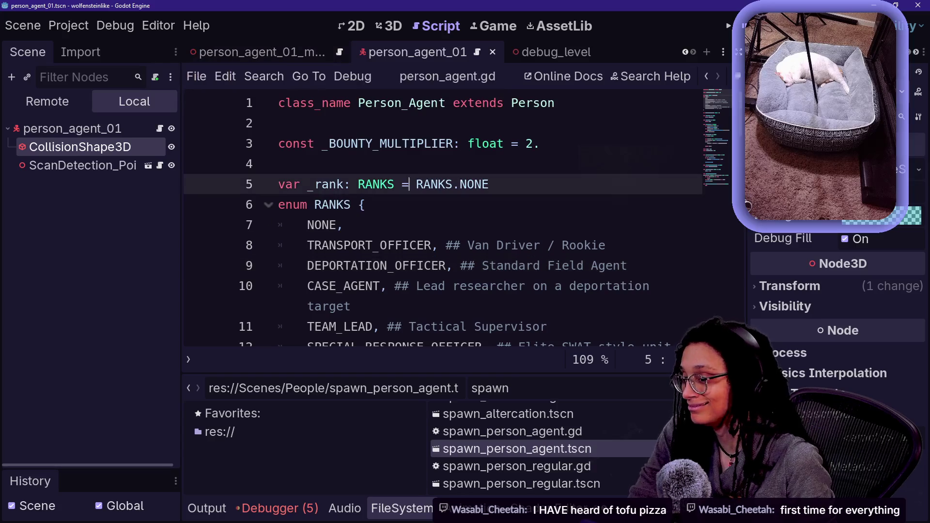
pyautogui.press('Down')
pyautogui.press('Down')
pyautogui.press('Down')
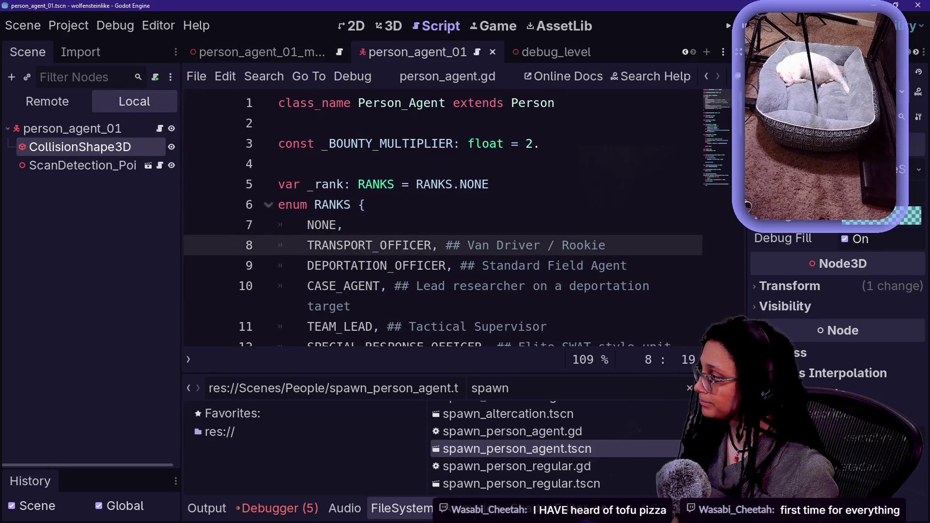
pyautogui.scroll(10, 428, 55)
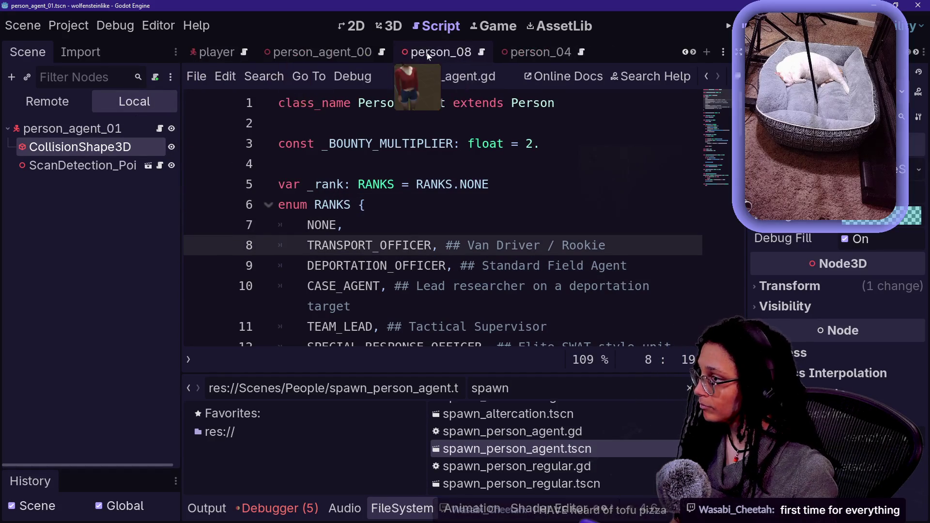
# Run spawn_person_agent in the Game view and expand person_agent_01 > ScanDetection in the Remote tree.
pyautogui.click(533, 51)
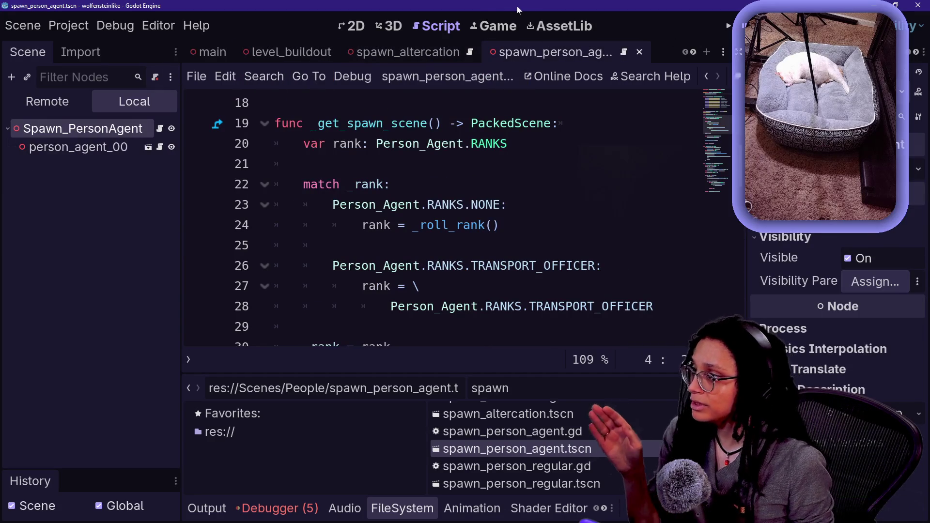
pyautogui.click(486, 24)
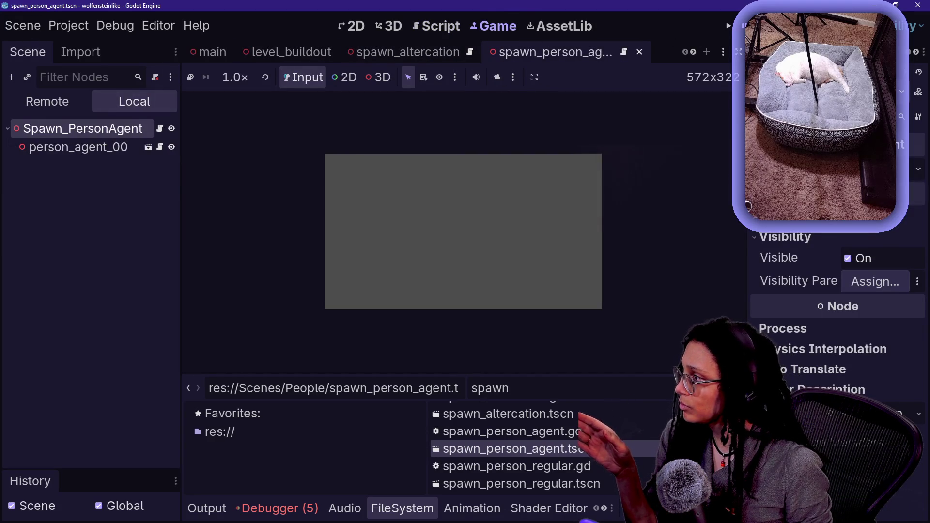
pyautogui.click(72, 98)
pyautogui.click(11, 218)
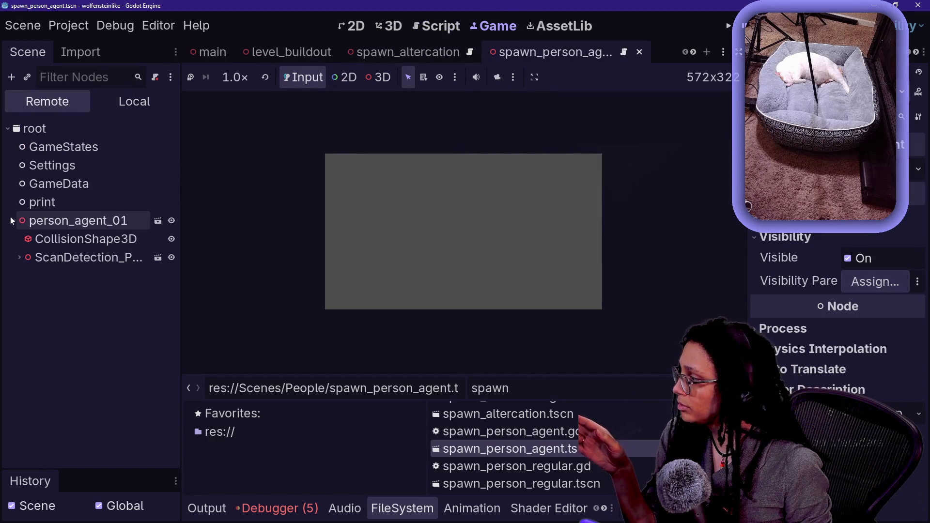
pyautogui.click(18, 258)
# Inspect the live CollisionShape3D, GameStates, CamFocus_Mesh and Scan_Area_Collision nodes.
pyautogui.click(71, 240)
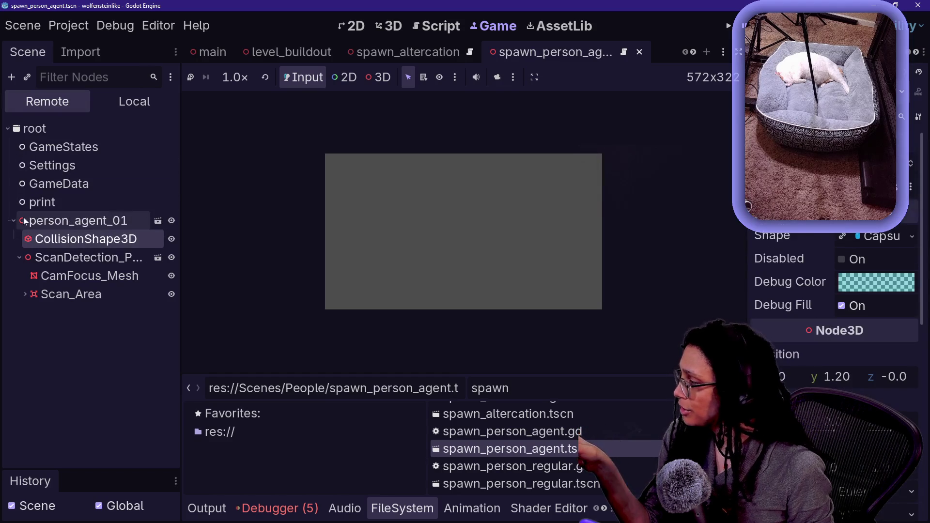
pyautogui.click(74, 151)
pyautogui.click(72, 239)
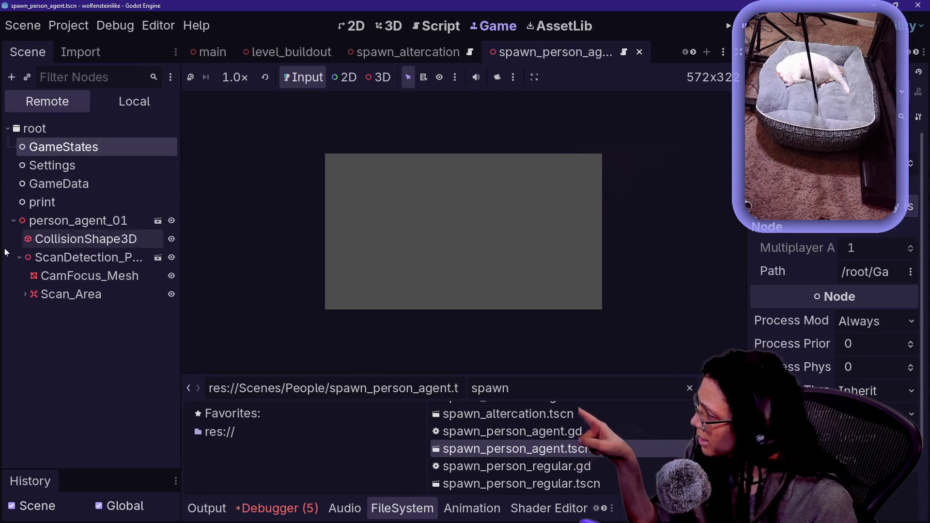
pyautogui.click(71, 295)
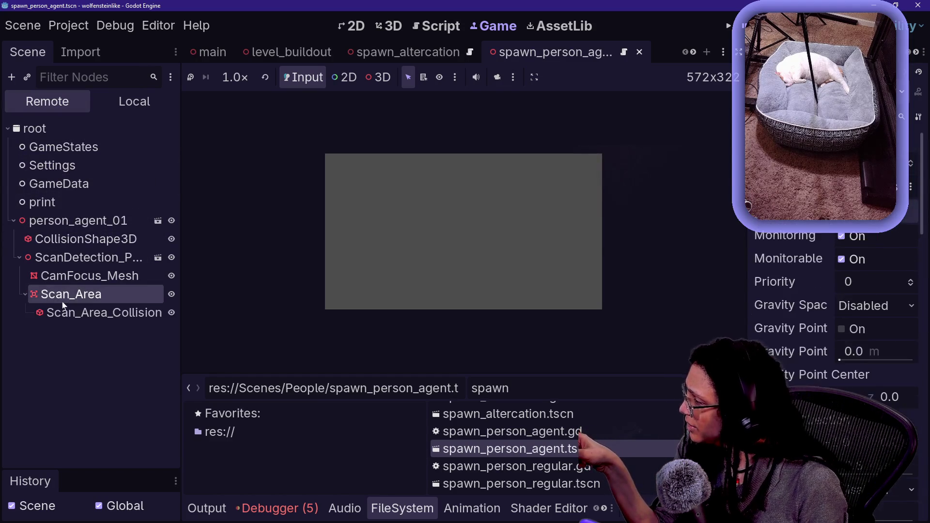
pyautogui.click(90, 276)
pyautogui.click(43, 202)
pyautogui.click(91, 310)
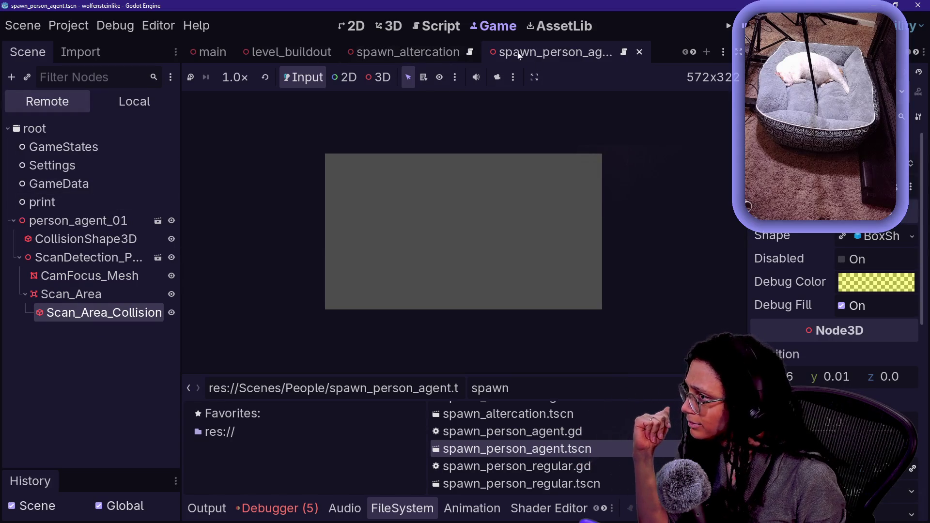
pyautogui.scroll(-10, 518, 56)
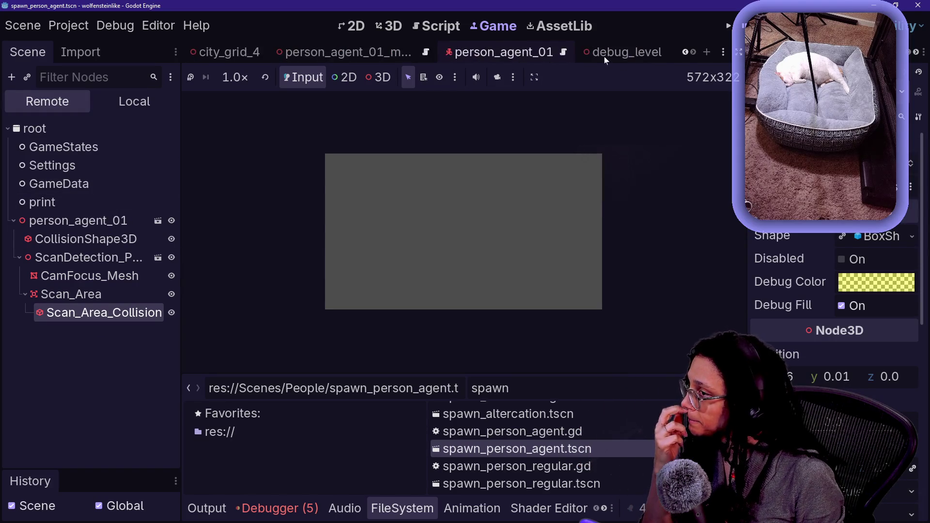
# Return to debug_level in the 3D view and select its Managers node in the local tree.
pyautogui.click(604, 57)
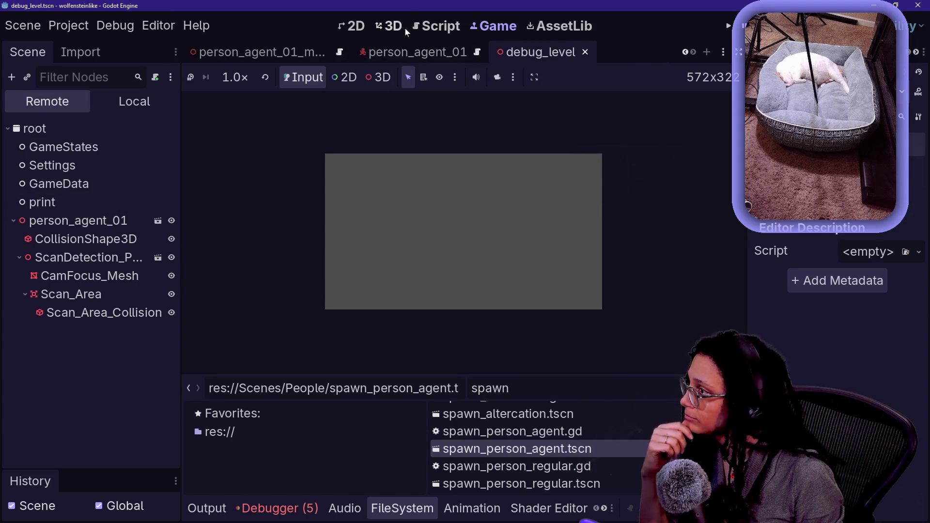
pyautogui.click(391, 27)
pyautogui.click(140, 102)
pyautogui.click(87, 184)
pyautogui.click(70, 149)
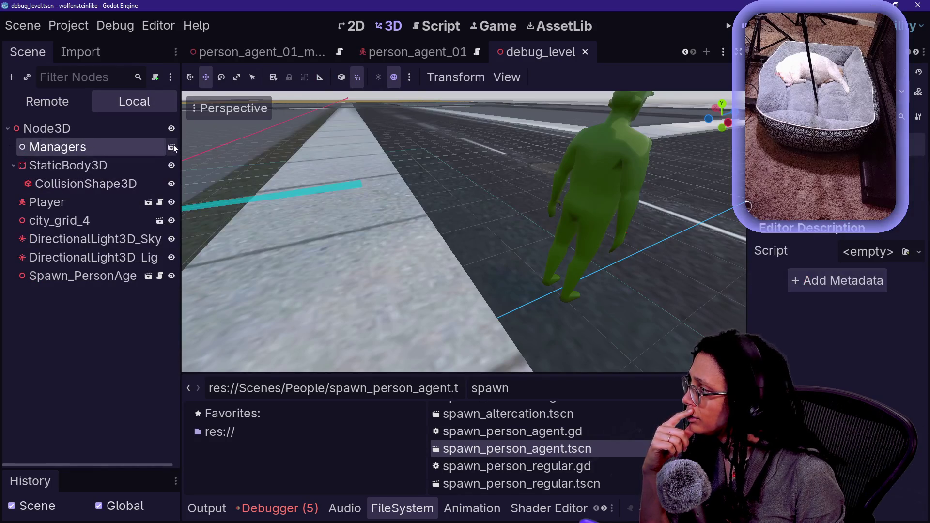
# Open the managers scene, then the main scene, checking its DirectionalLight3D_Sky and Managers nodes.
pyautogui.click(172, 148)
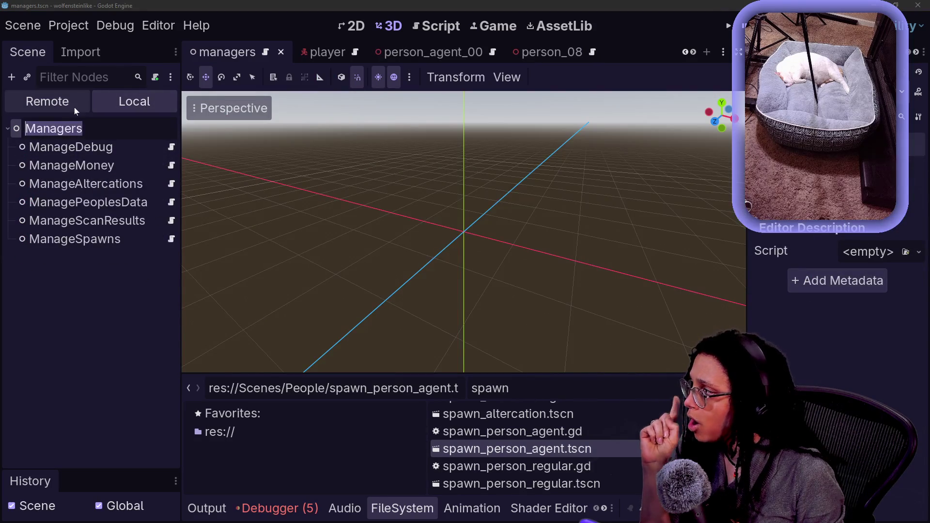
pyautogui.click(73, 128)
pyautogui.scroll(8, 208, 53)
pyautogui.click(194, 53)
pyautogui.click(34, 184)
pyautogui.click(37, 147)
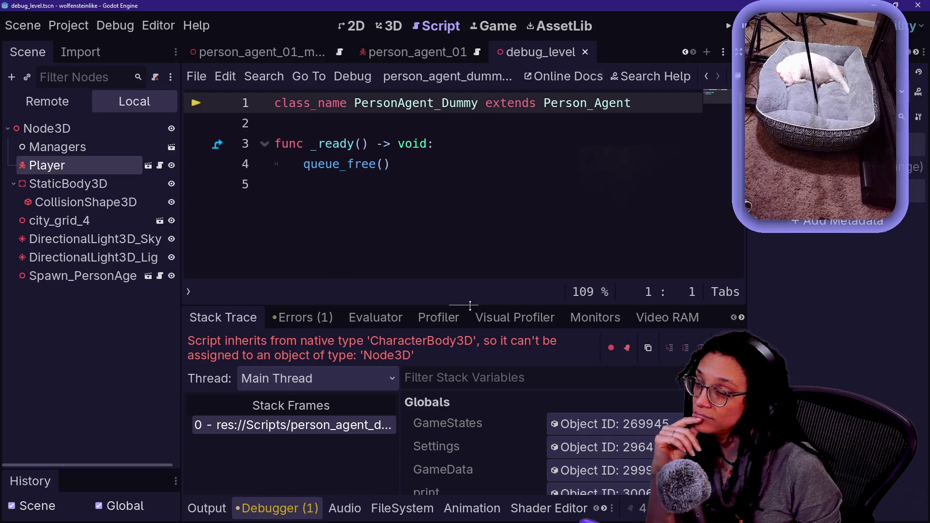
pyautogui.click(274, 184)
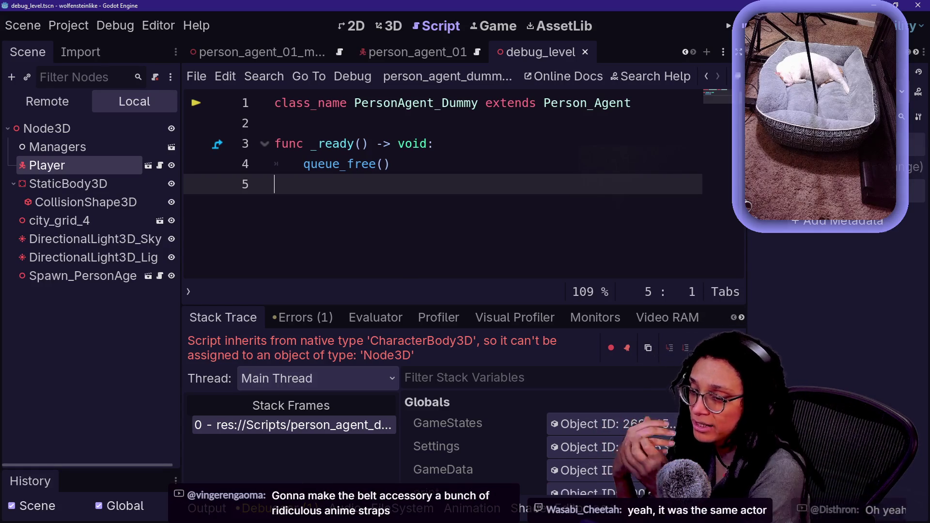
pyautogui.press('BackSpace')
pyautogui.hotkey('ctrl', 'z')
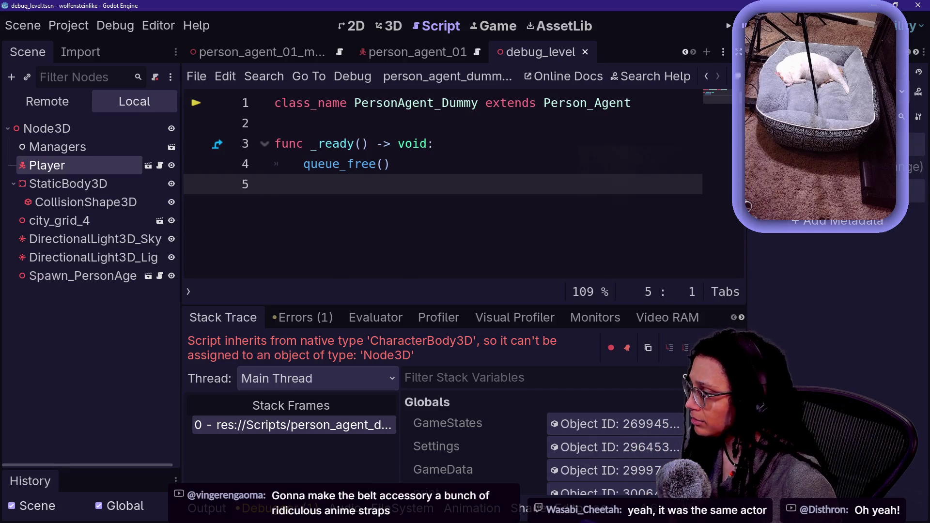
pyautogui.hotkey('alt', 'Left')
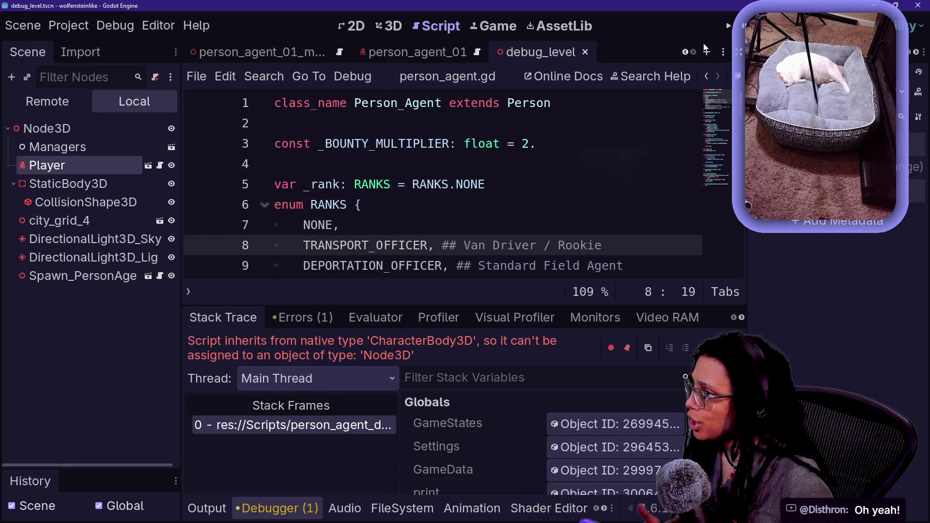
pyautogui.press('F8')
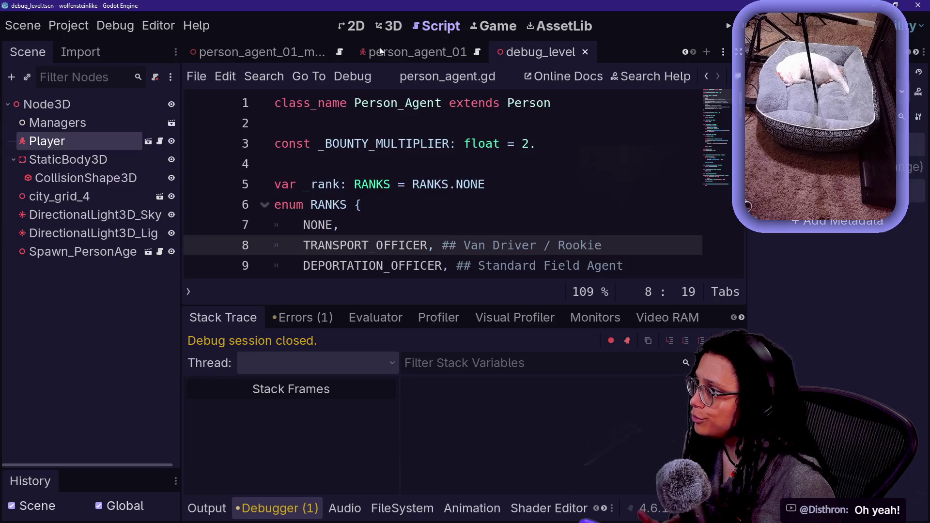
pyautogui.click(381, 51)
pyautogui.click(394, 26)
pyautogui.click(533, 52)
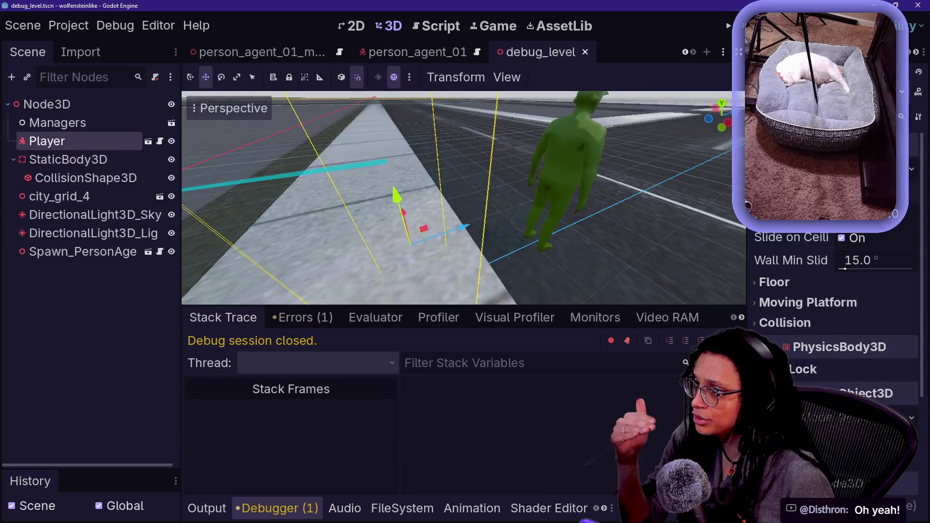
pyautogui.press('F6')
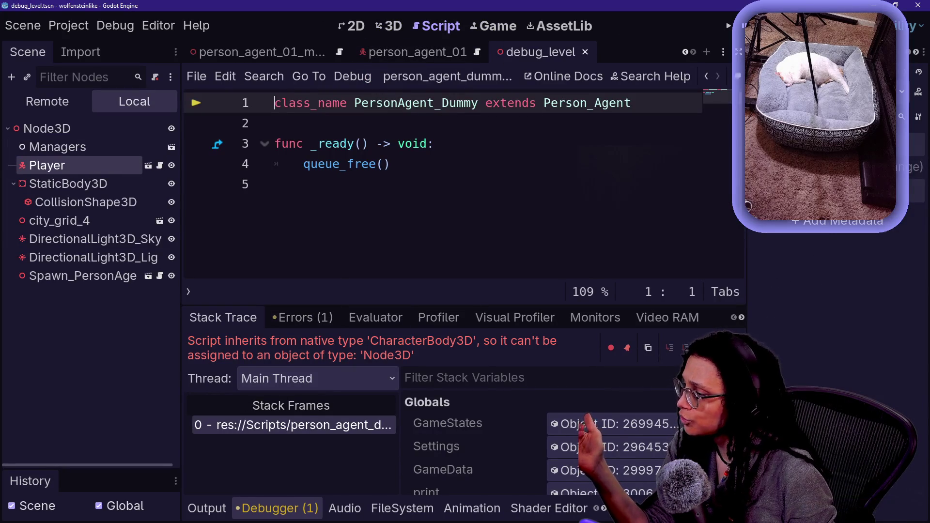
# Follow the dummy script's parent classes Person_Agent, Person and Interactable to their scripts.
pyautogui.keyDown('ctrl'); pyautogui.click(587, 103); pyautogui.keyUp('ctrl')
pyautogui.keyDown('ctrl'); pyautogui.click(569, 103); pyautogui.keyUp('ctrl')
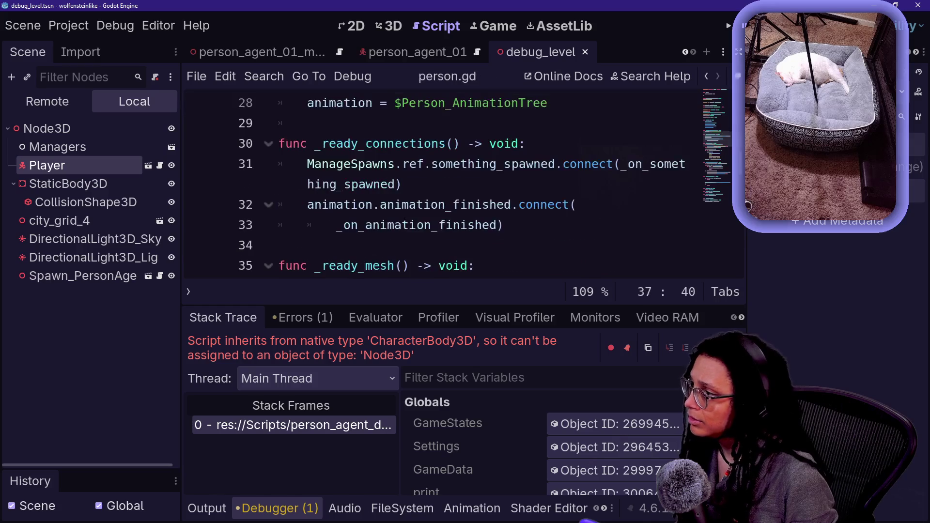
pyautogui.scroll(9, 465, 185)
pyautogui.click(594, 109)
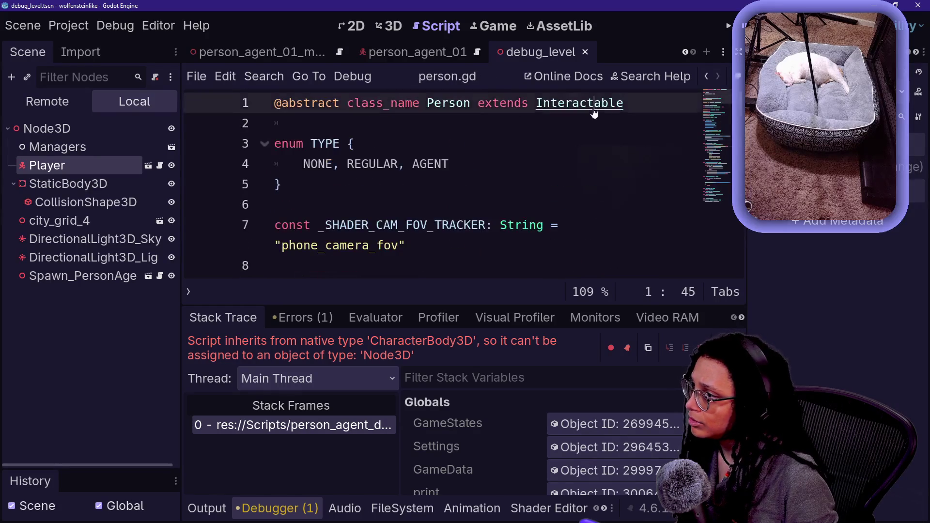
pyautogui.keyDown('ctrl'); pyautogui.click(594, 110); pyautogui.keyUp('ctrl')
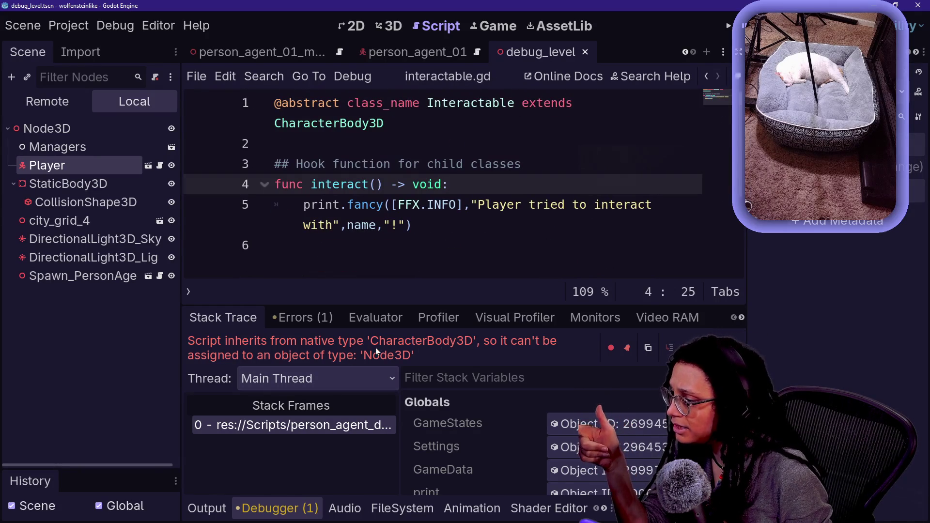
# Review the error message and the debugger's Errors list, then go back to the stack trace.
pyautogui.moveTo(290, 356); pyautogui.dragTo(309, 356)
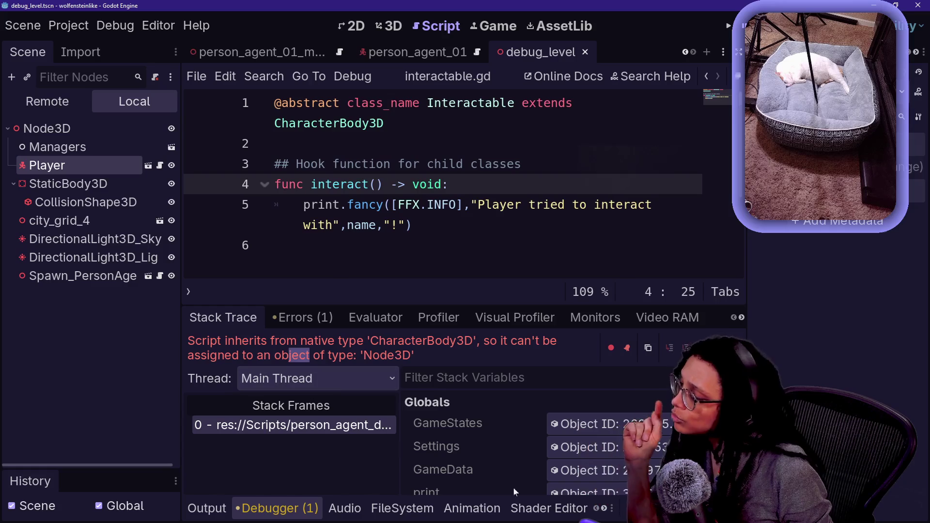
pyautogui.scroll(-1, 446, 464)
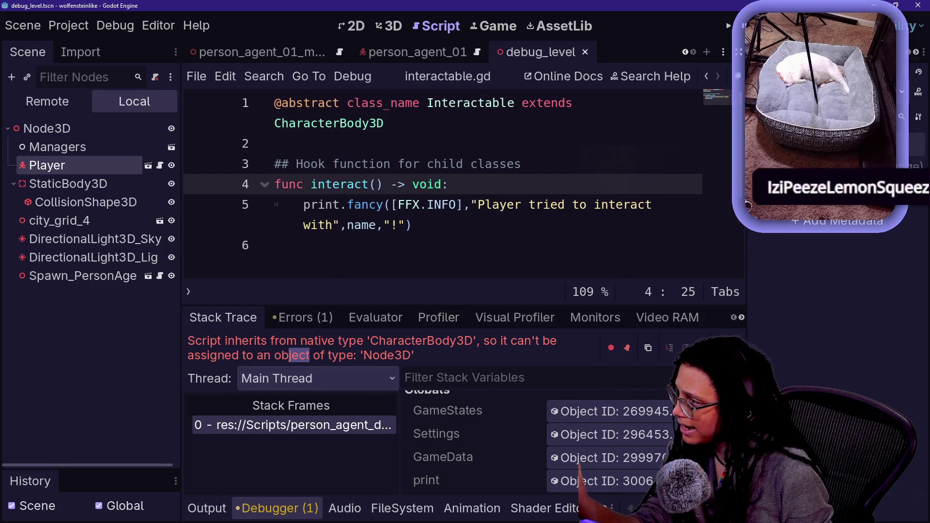
pyautogui.click(296, 322)
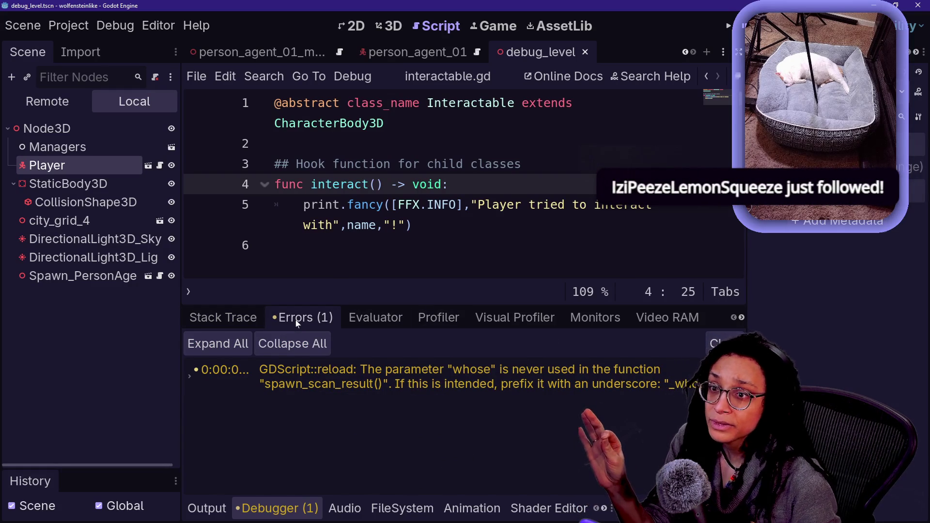
pyautogui.click(294, 345)
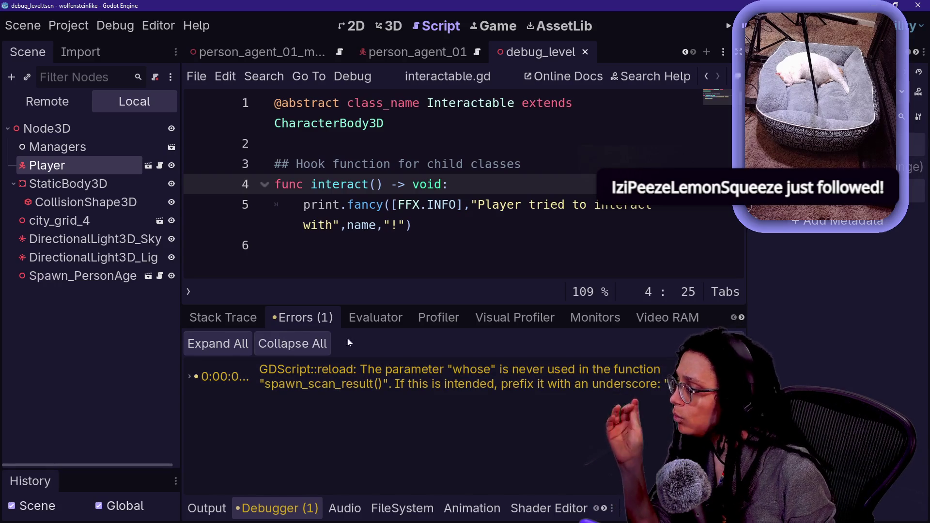
pyautogui.click(223, 323)
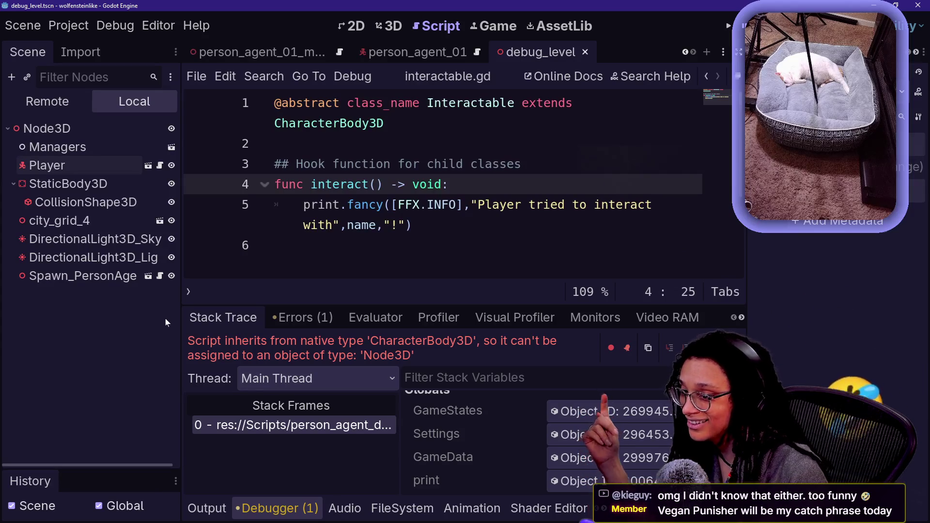
# Narrow the scene tree and inspector docks and make the debugger panel taller.
pyautogui.moveTo(181, 317); pyautogui.dragTo(98, 316)
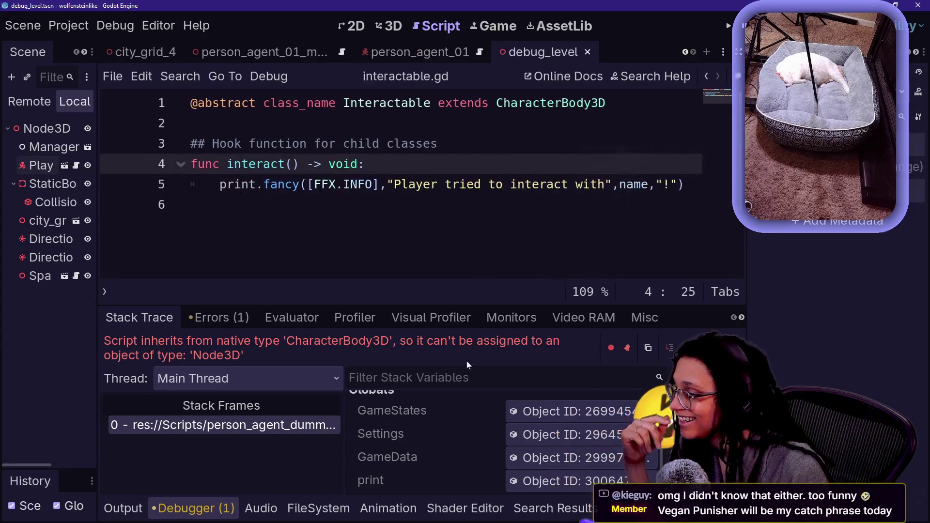
pyautogui.moveTo(746, 281); pyautogui.dragTo(820, 281)
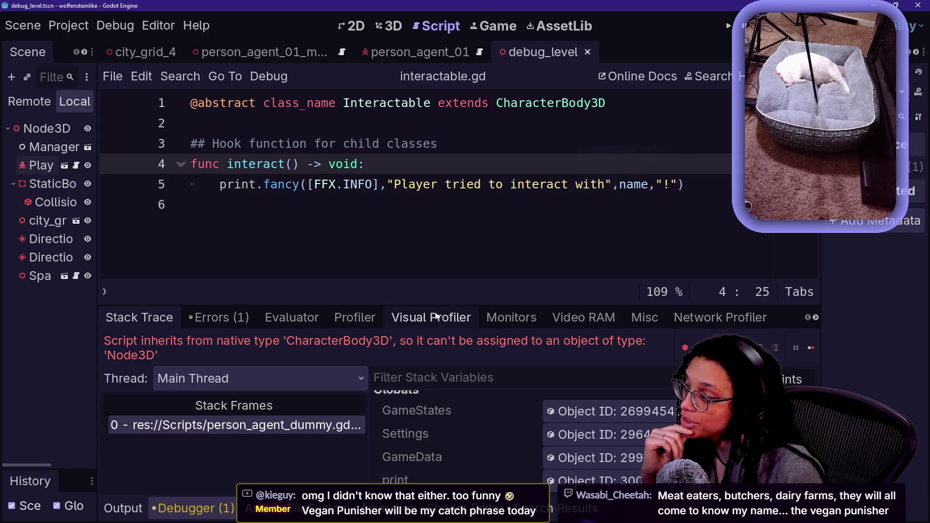
pyautogui.moveTo(435, 304); pyautogui.dragTo(458, 155)
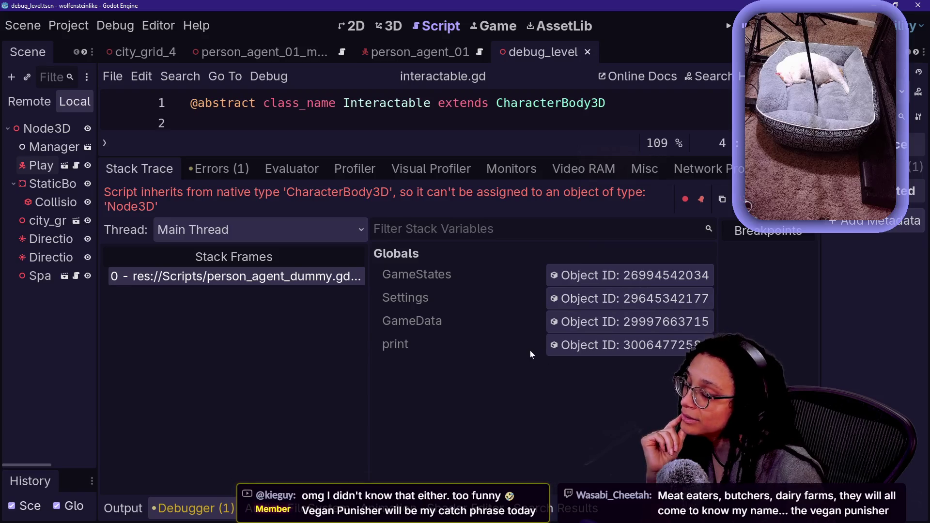
pyautogui.moveTo(533, 155); pyautogui.dragTo(532, 121)
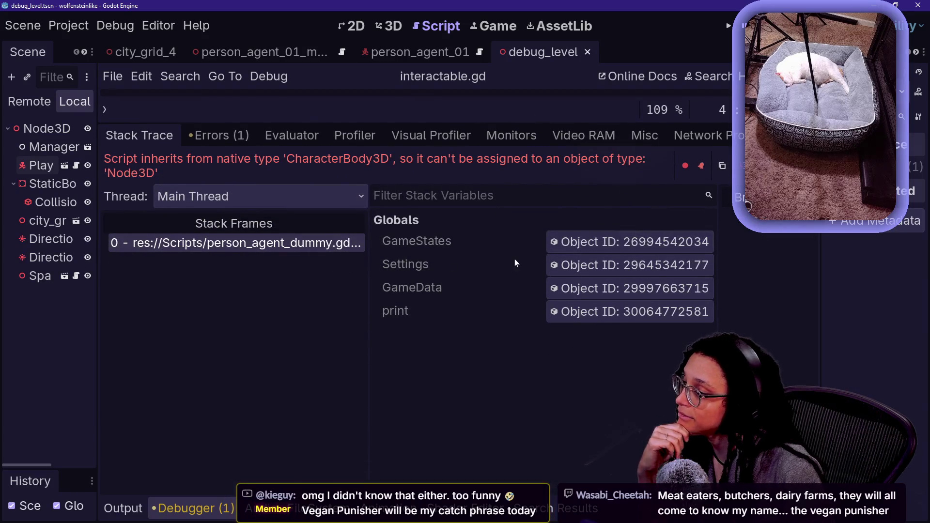
# Jump to the failing person_agent_dummy.gd frame, inspect the GameStates global, and shrink the debugger.
pyautogui.click(342, 243)
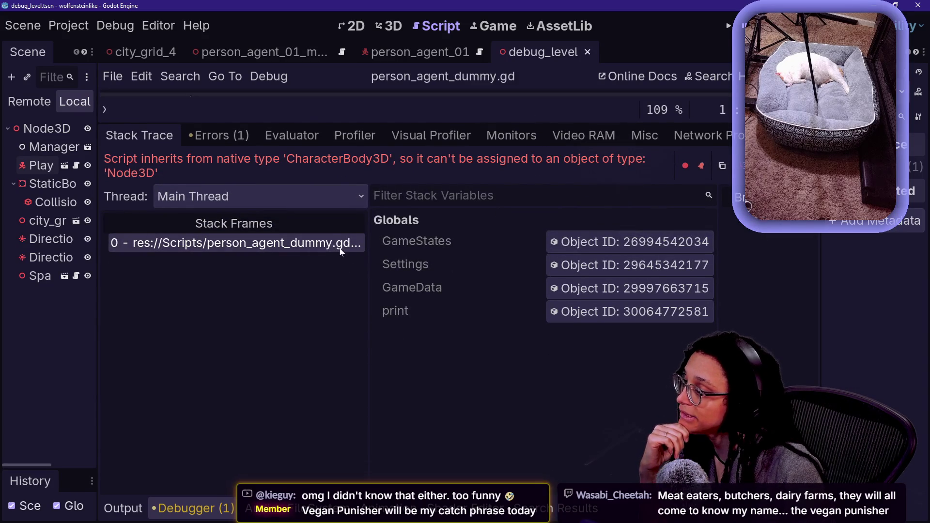
pyautogui.click(568, 249)
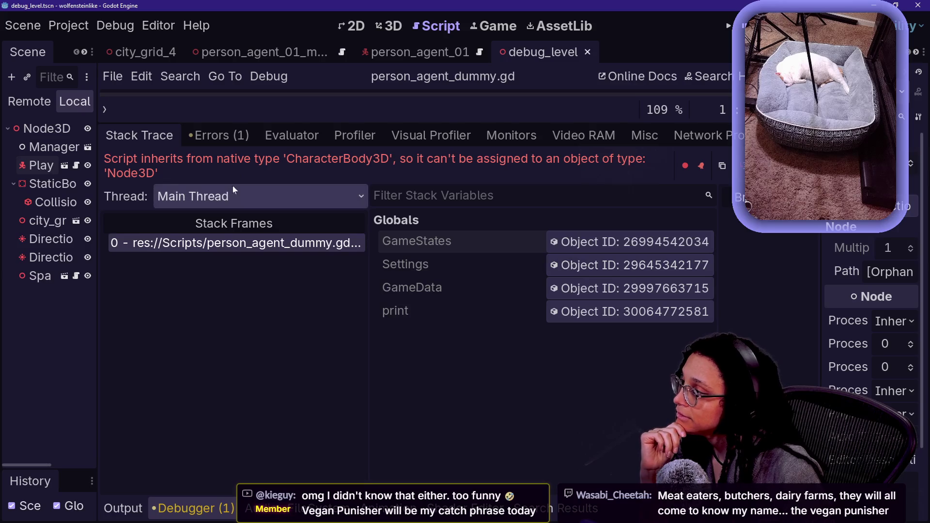
pyautogui.moveTo(306, 123); pyautogui.dragTo(305, 229)
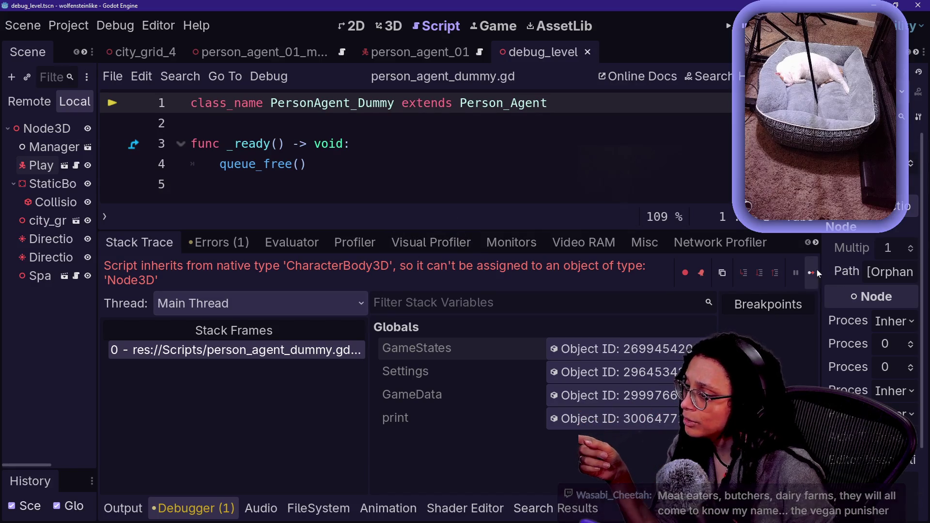
# Resume past the error with F12, view the running game, then open the person_agent_01_mesh scene.
pyautogui.press('F12')
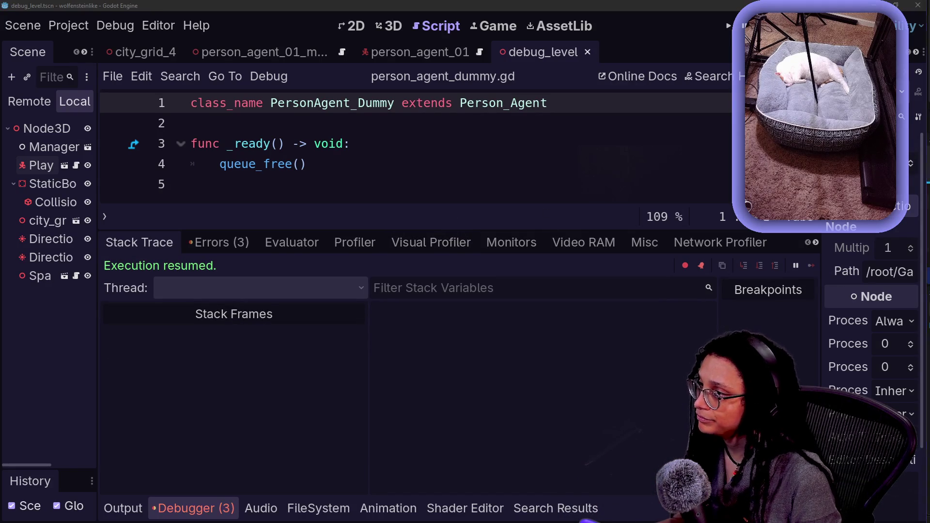
pyautogui.press('Down')
pyautogui.press('Down')
pyautogui.click(492, 24)
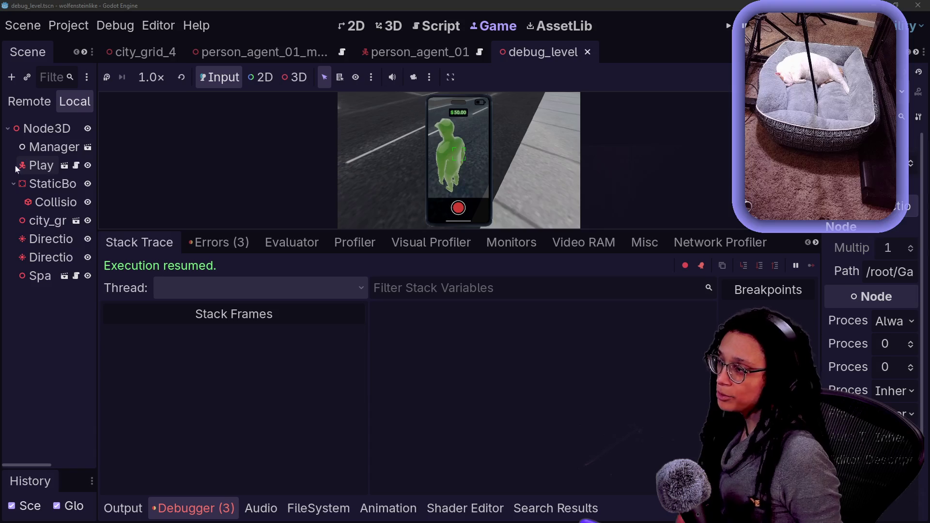
pyautogui.click(271, 52)
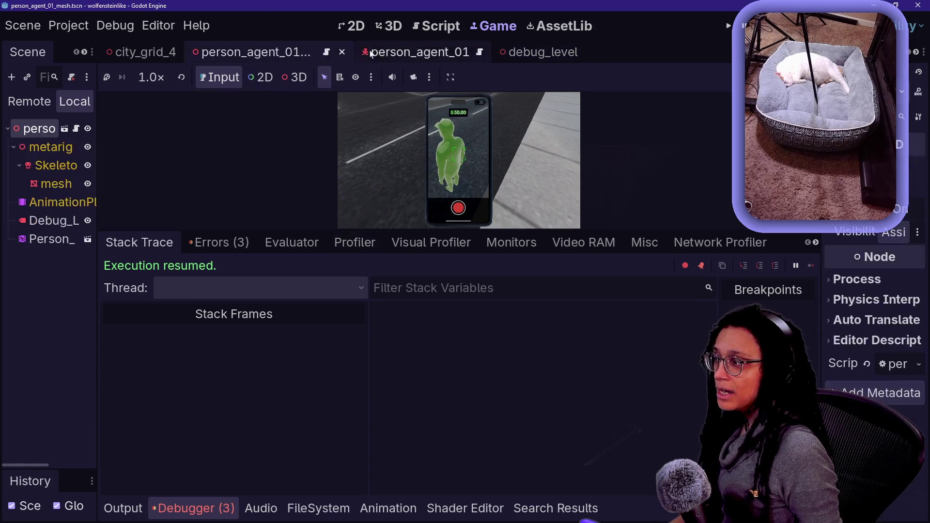
# Open spawn_person_agent.gd via the quick file search for 'spawn' and collapse the debugger.
pyautogui.click(371, 54)
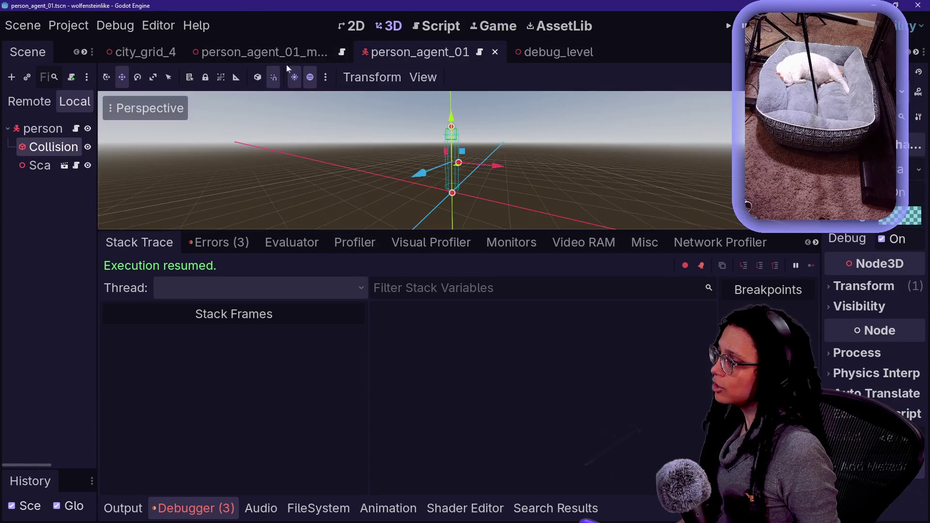
pyautogui.click(286, 53)
pyautogui.hotkey('shift', 'alt', 'o')
pyautogui.write('spawn')
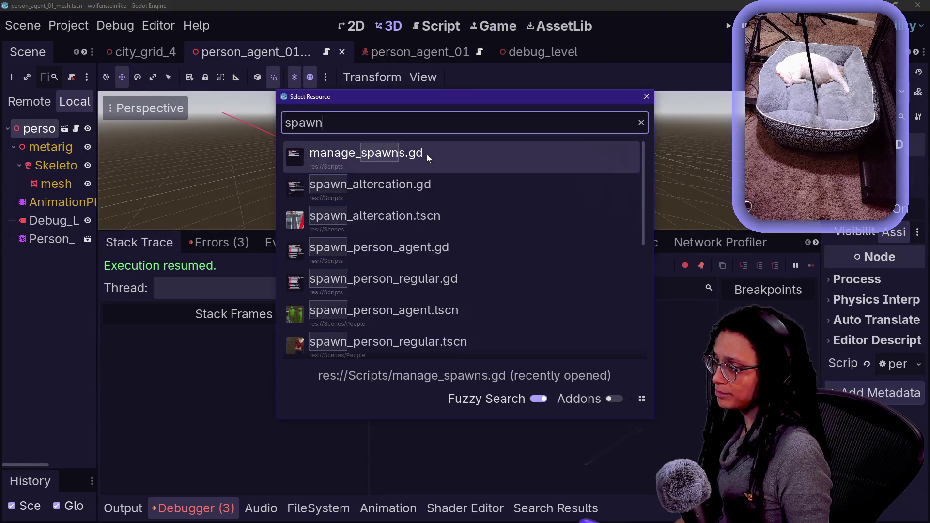
pyautogui.press('Down')
pyautogui.press('Down')
pyautogui.press('Down')
pyautogui.press('Return')
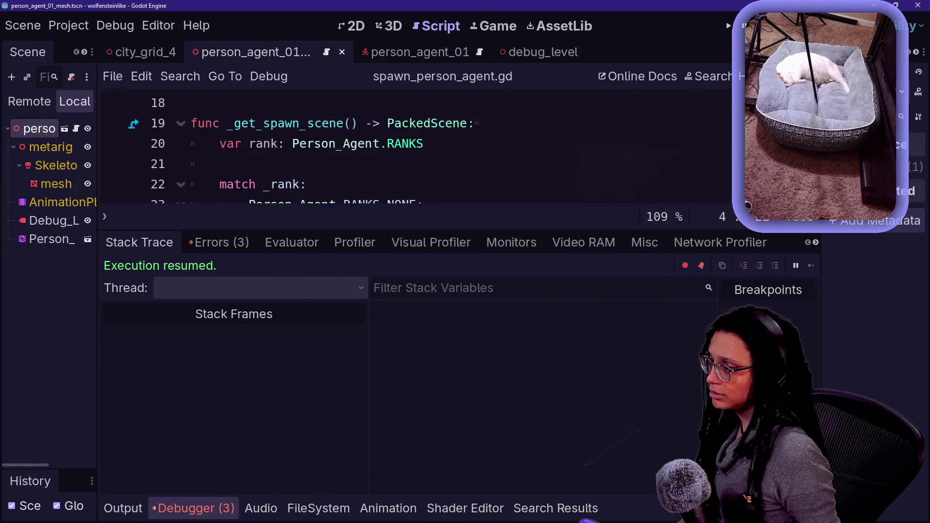
pyautogui.hotkey('ctrl', 'j')
pyautogui.scroll(5, 416, 276)
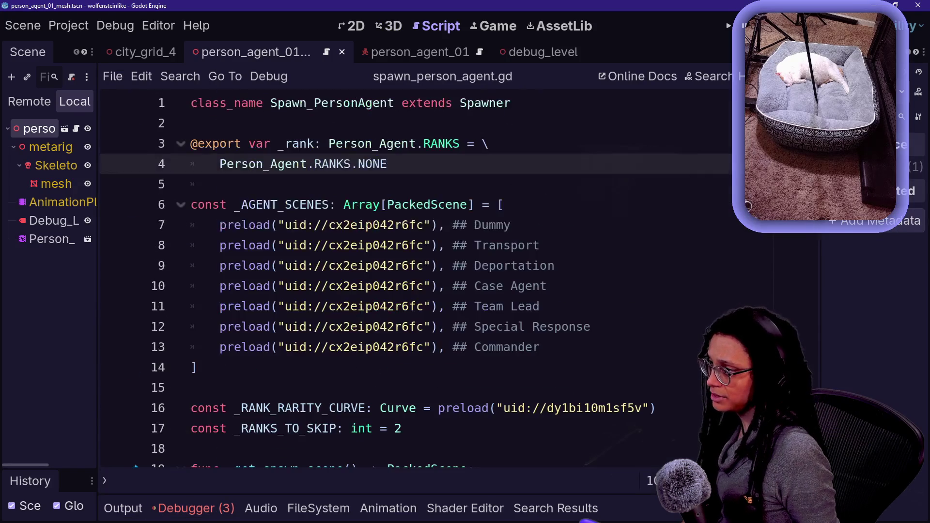
# Follow the Dummy preload to person_agent_01, widen the Scene dock and select its root node.
pyautogui.click(278, 226)
pyautogui.keyDown('ctrl'); pyautogui.click(339, 226); pyautogui.keyUp('ctrl')
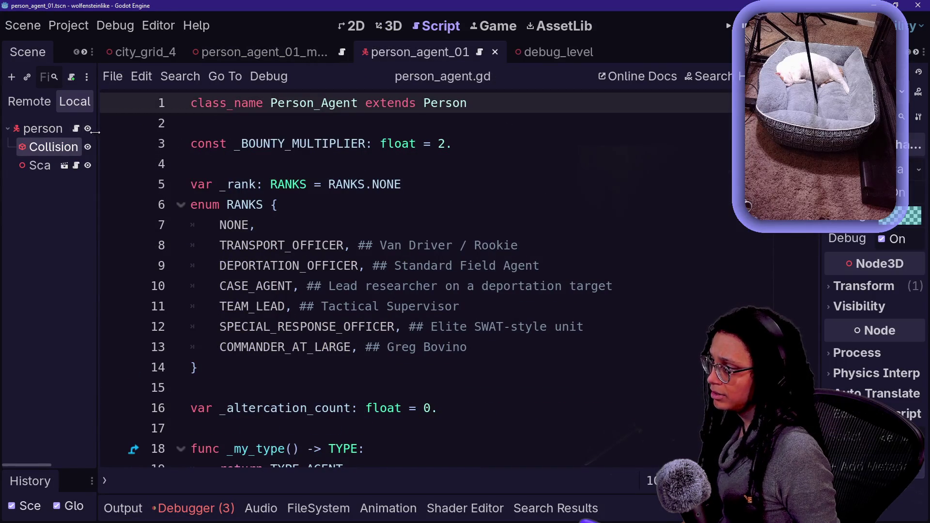
pyautogui.moveTo(98, 137); pyautogui.dragTo(271, 141)
pyautogui.click(121, 128)
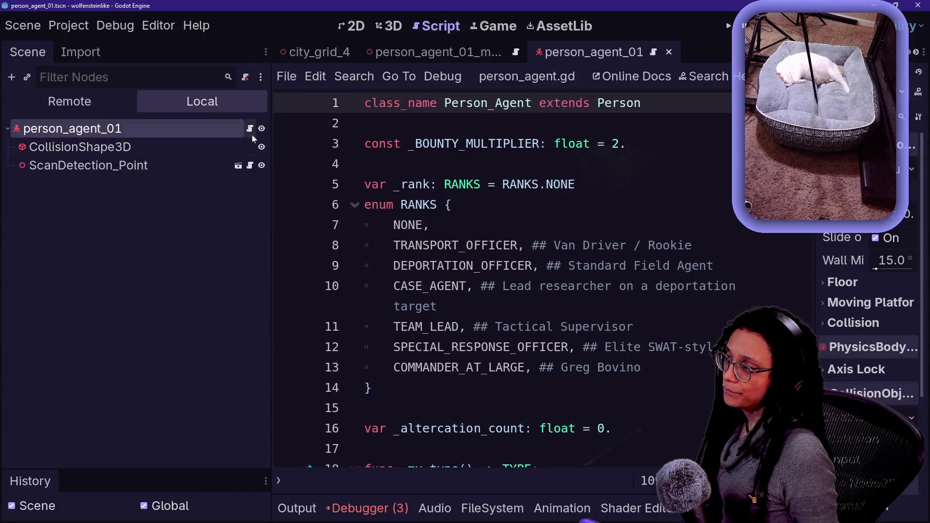
pyautogui.hotkey('ctrl', 'f')
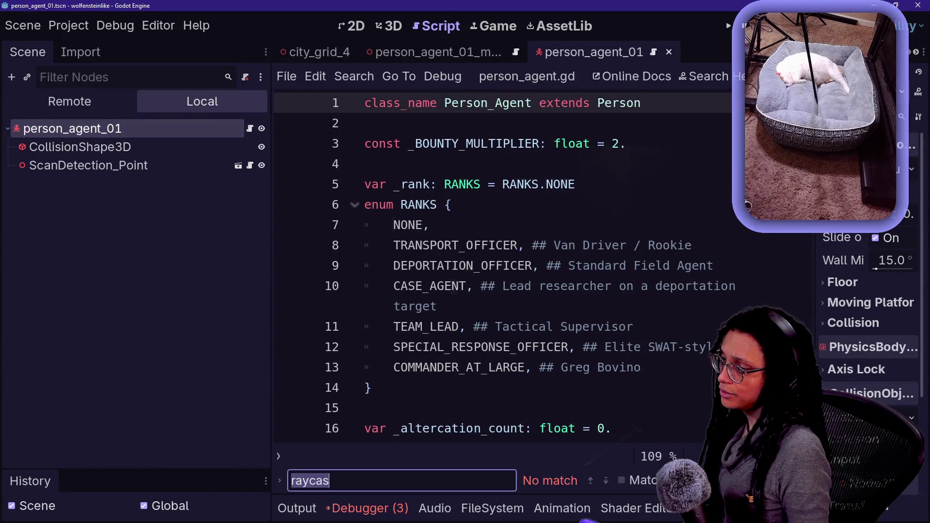
# Search all project files for NODE3D and widen the results area.
pyautogui.write('node3d')
pyautogui.press('capslock')
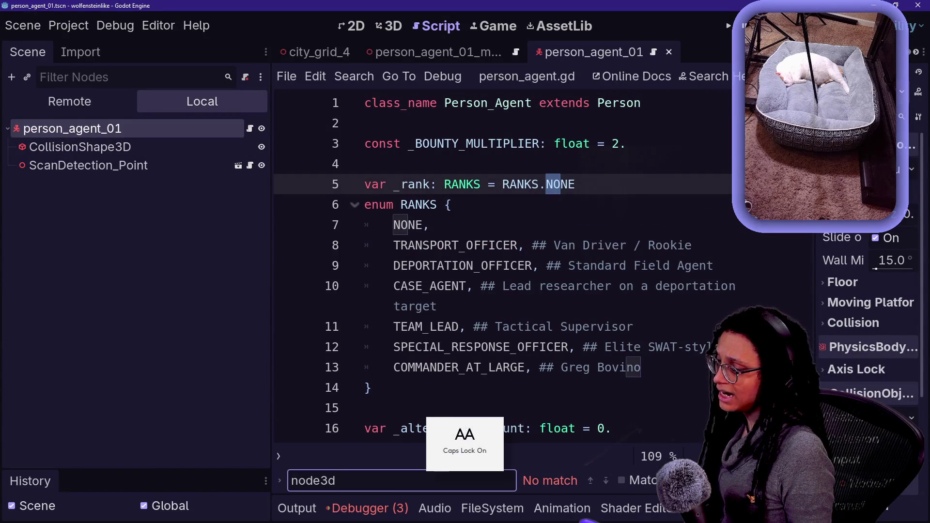
pyautogui.hotkey('ctrl', 'shift', 'f')
pyautogui.write('DE3D')
pyautogui.press('Return')
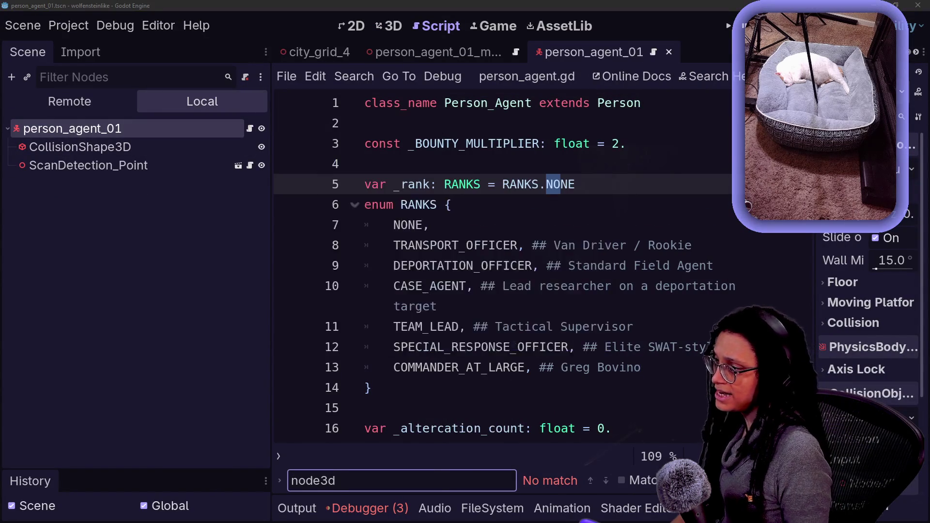
pyautogui.press('capslock')
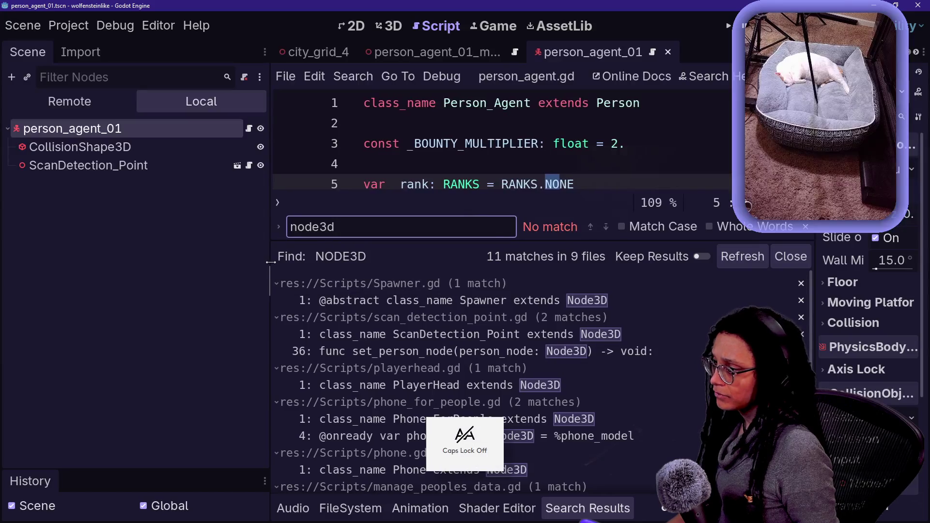
pyautogui.moveTo(272, 264); pyautogui.dragTo(113, 264)
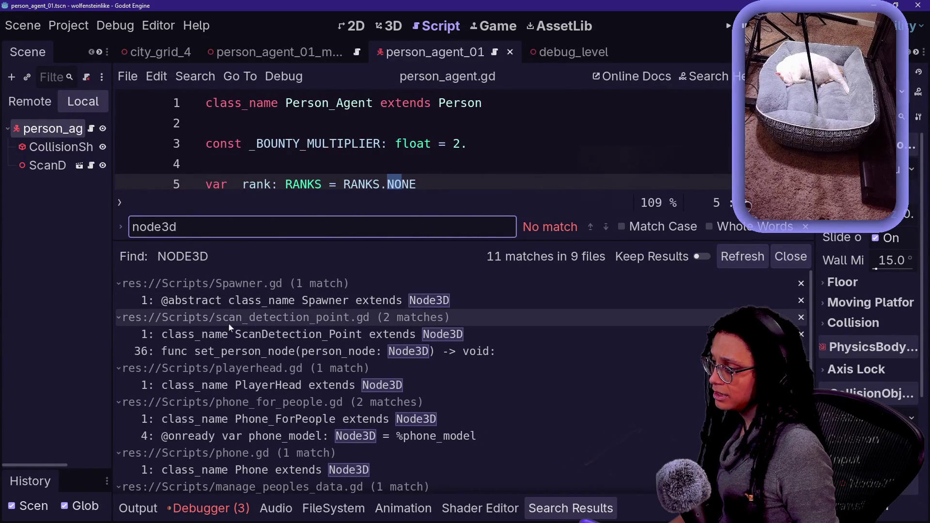
pyautogui.scroll(-1, 355, 349)
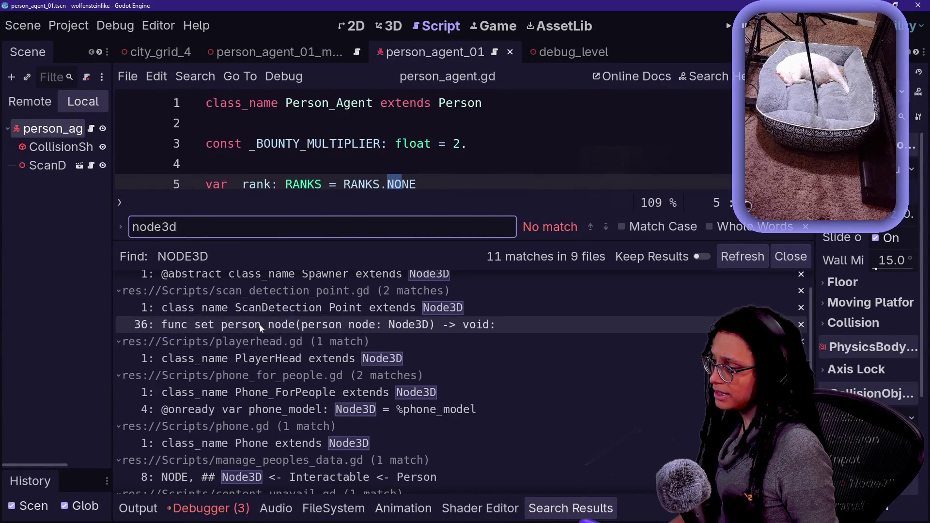
# Change the set_person_node type in scan_detection_point.gd to CharacterBody3D and save.
pyautogui.click(289, 330)
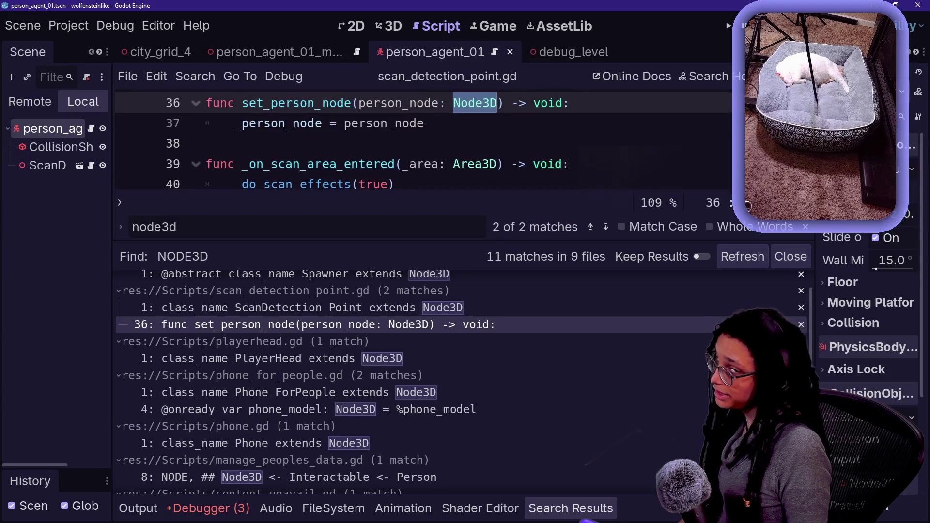
pyautogui.write('CharacterBod')
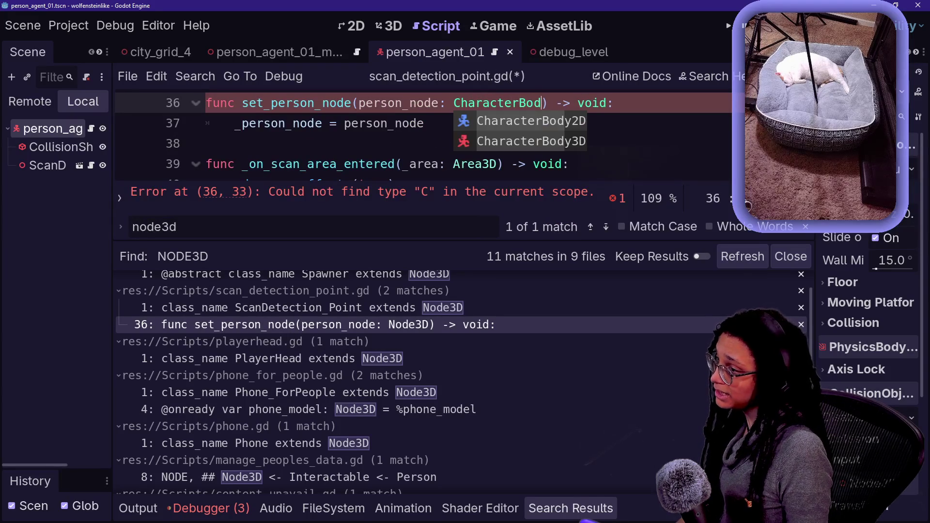
pyautogui.write('y3D')
pyautogui.click(206, 143)
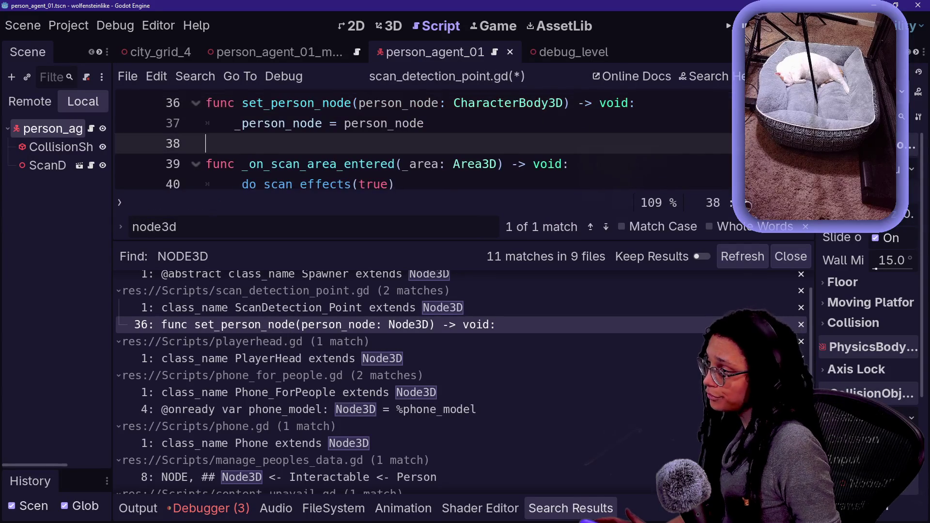
pyautogui.hotkey('ctrl', 's')
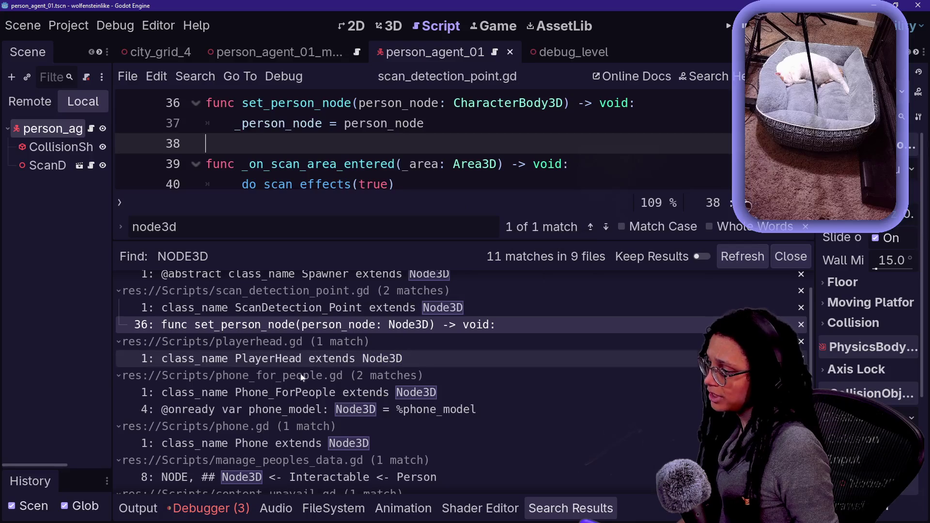
# Change the Node3D reference in manage_peoples_data.gd to CharacterBody3D and save.
pyautogui.click(280, 362)
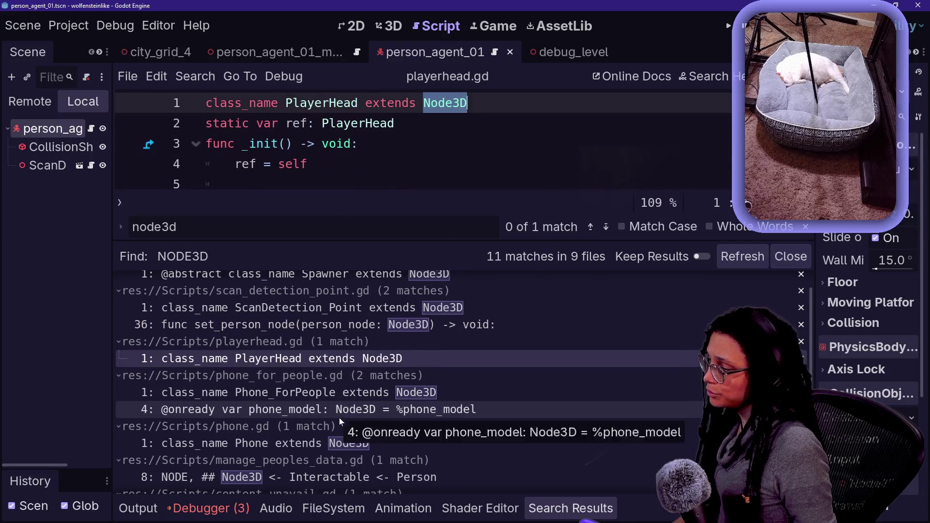
pyautogui.scroll(-2, 339, 418)
pyautogui.click(267, 429)
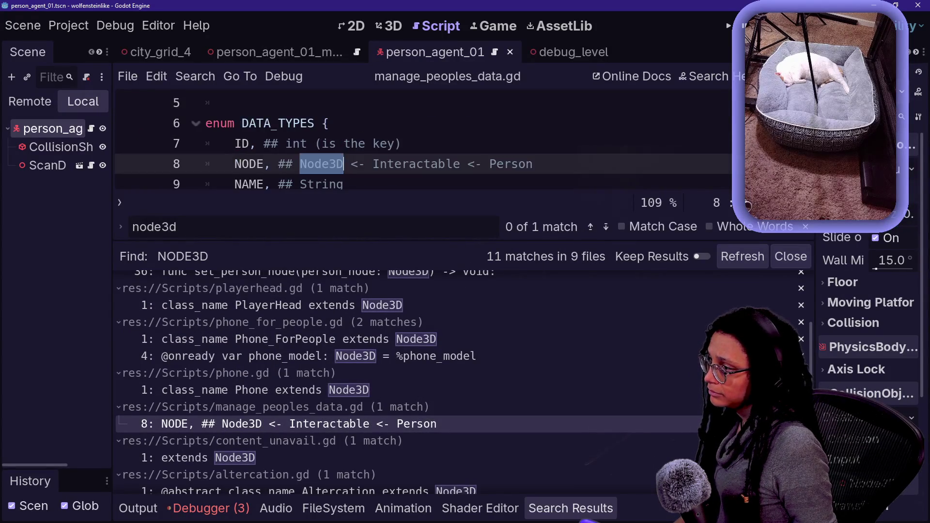
pyautogui.write('Charace')
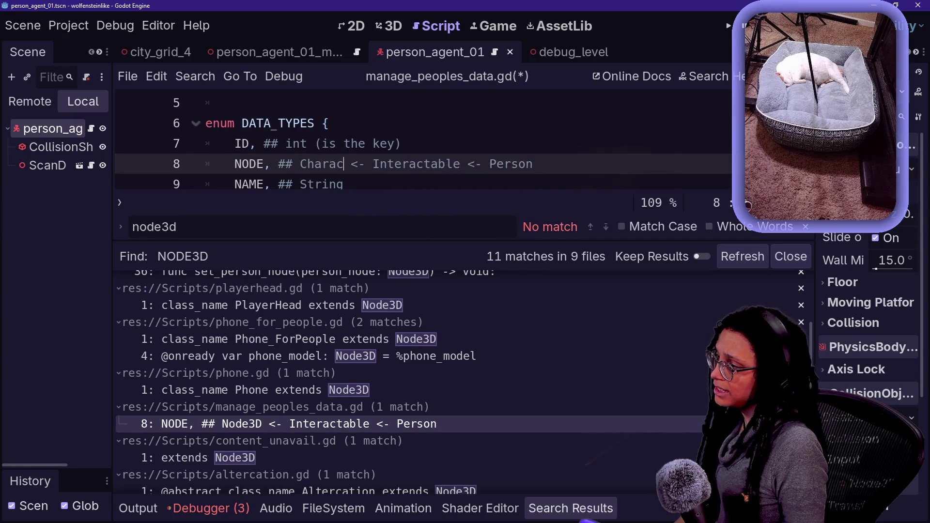
pyautogui.press('BackSpace')
pyautogui.write('terBodt')
pyautogui.press('BackSpace')
pyautogui.write('y2D')
pyautogui.press('BackSpace')
pyautogui.press('BackSpace')
pyautogui.write('3D')
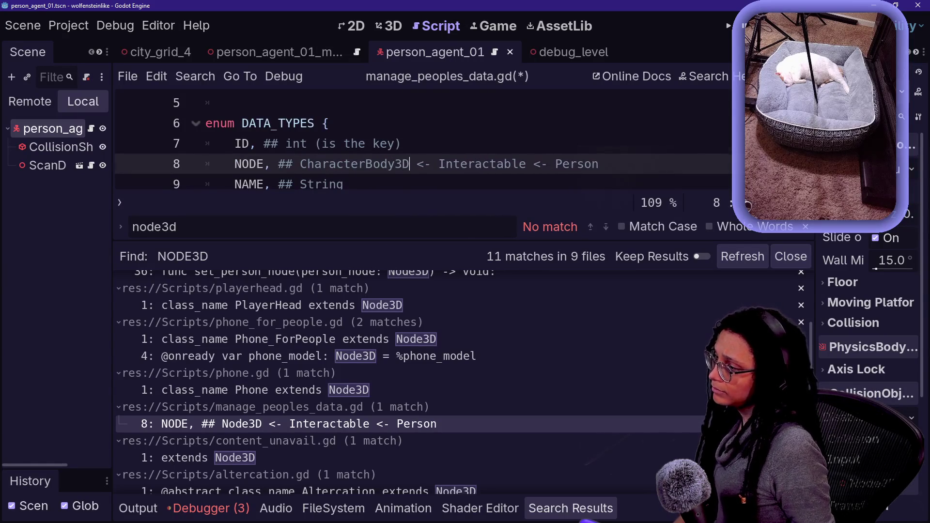
pyautogui.scroll(-4, 422, 145)
pyautogui.hotkey('ctrl', 's')
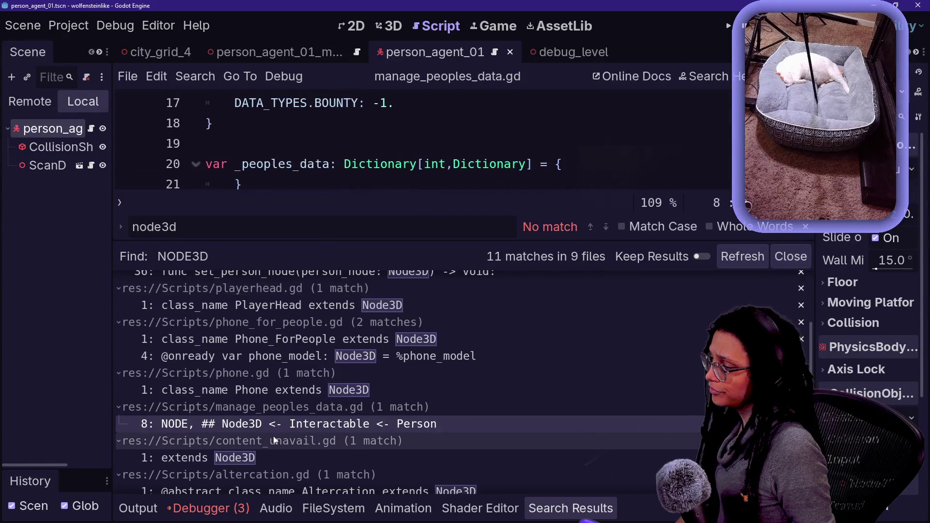
# Check the matches in content_unavail.gd, altercation.gd and building_upscale_02.gd, then run with F6.
pyautogui.scroll(-1, 278, 441)
pyautogui.click(263, 427)
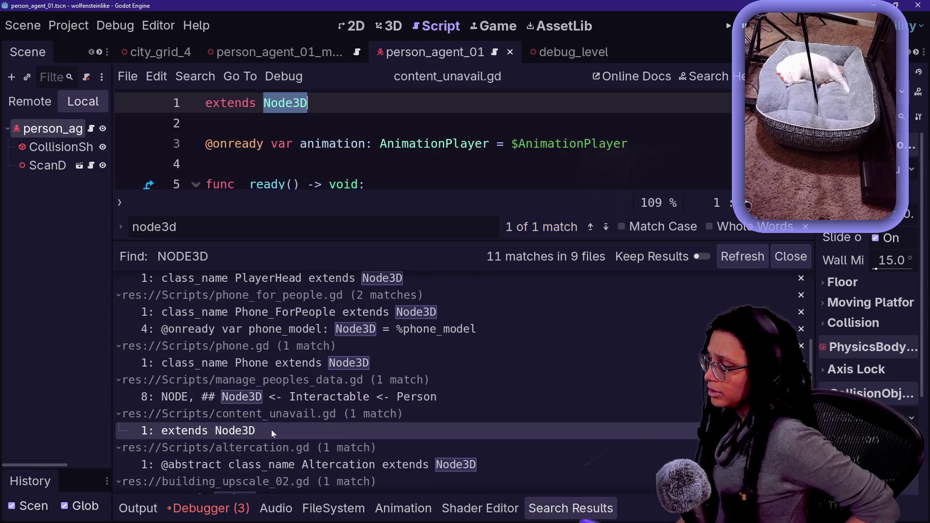
pyautogui.scroll(-1, 271, 431)
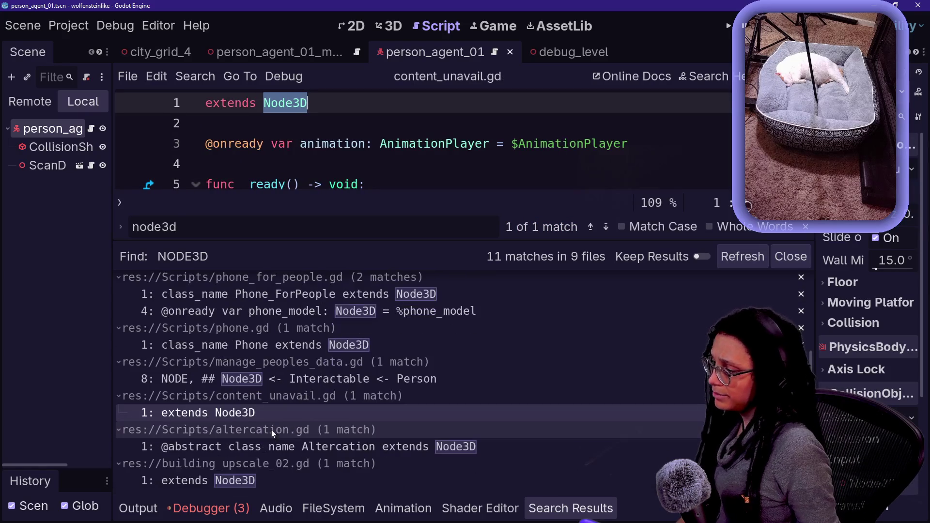
pyautogui.click(318, 447)
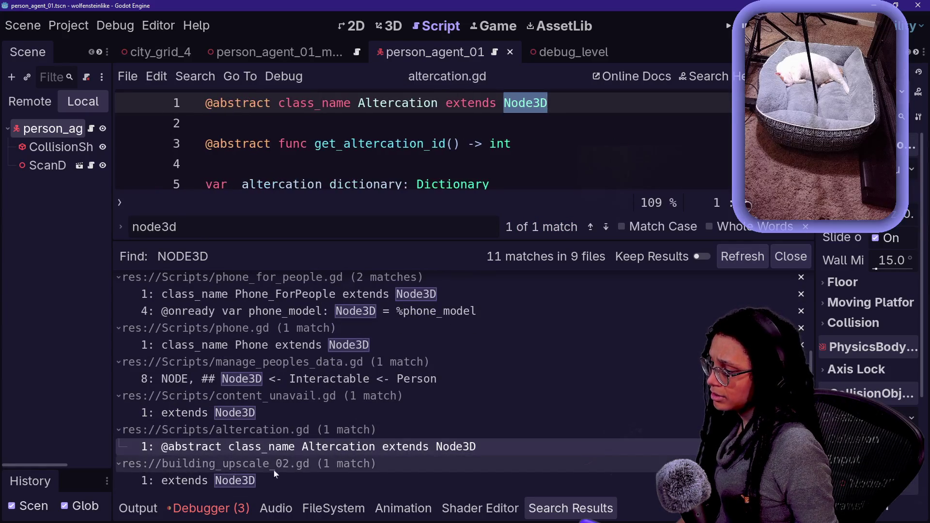
pyautogui.click(255, 481)
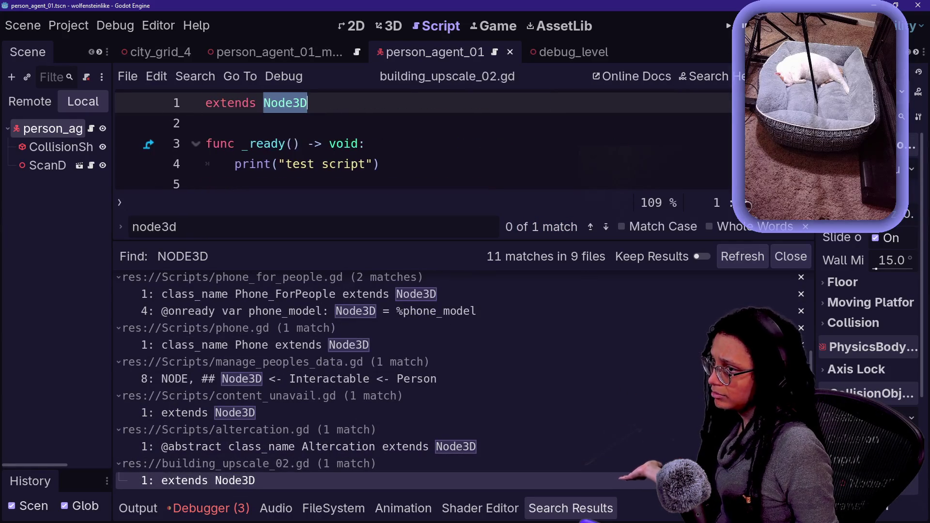
pyautogui.press('F6')
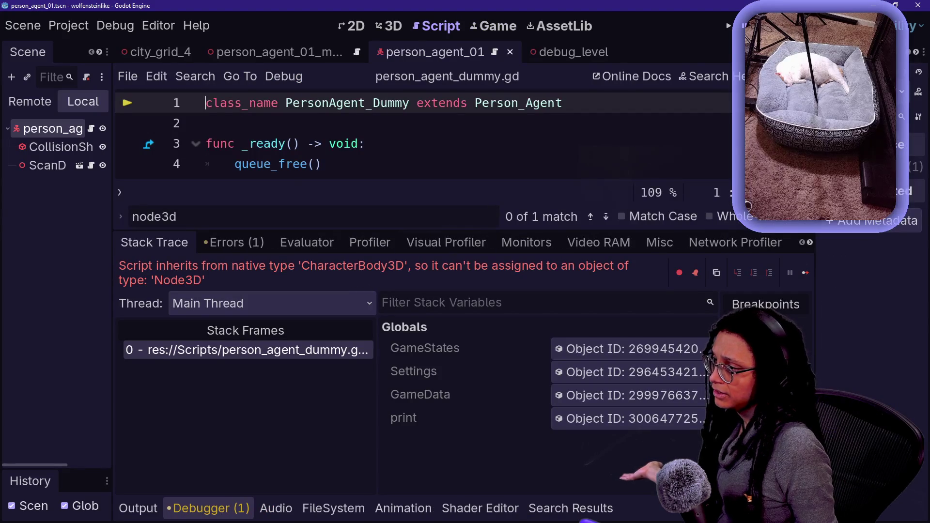
# Reload the current project from the Project menu, stopping the game, then rerun with F5.
pyautogui.click(69, 25)
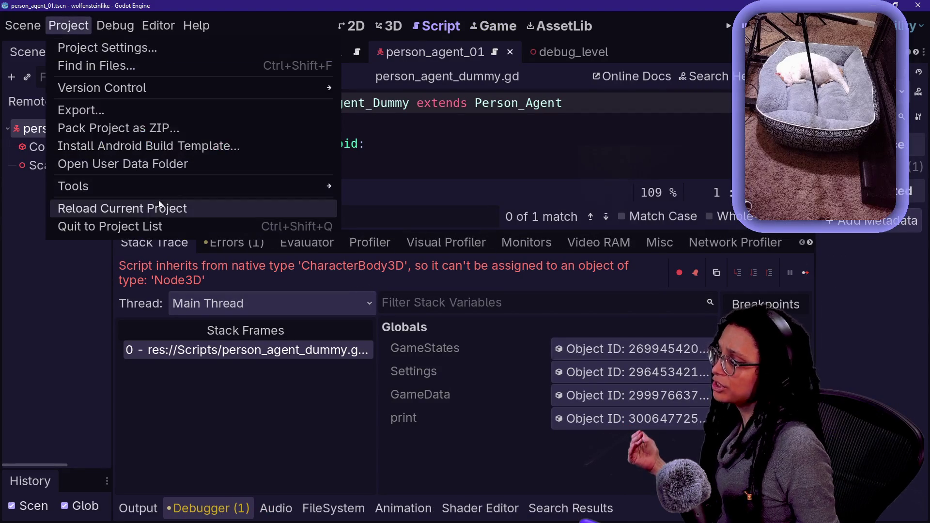
pyautogui.click(161, 203)
pyautogui.press('Return')
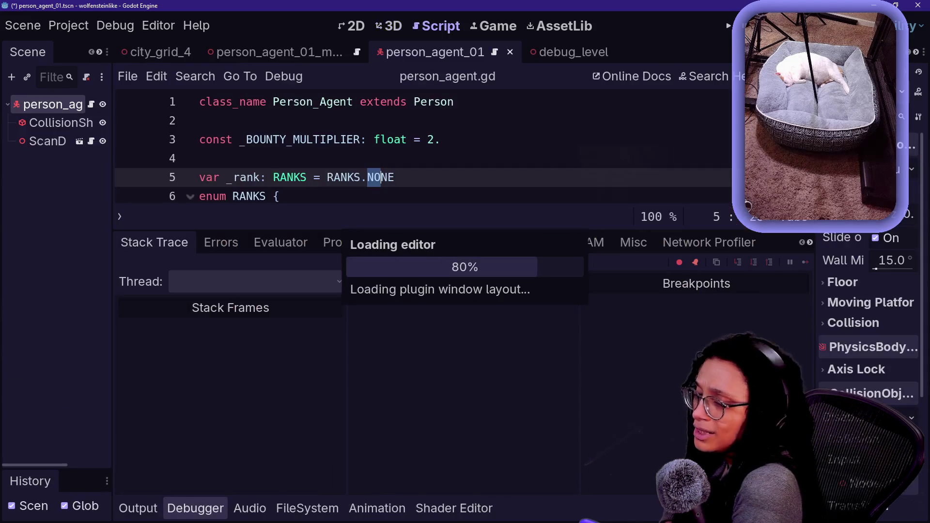
pyautogui.press('F5')
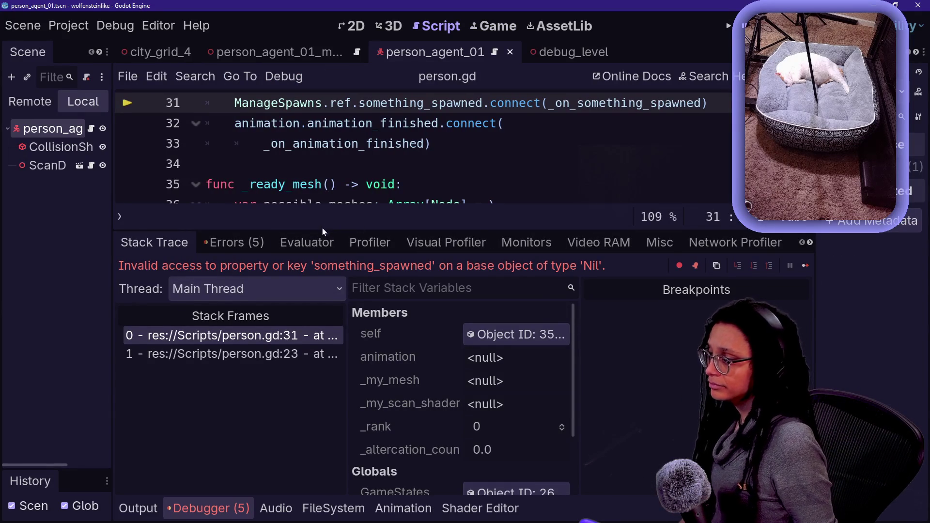
# Enlarge the code area, rerun the game and view its live remote tree.
pyautogui.moveTo(322, 228); pyautogui.dragTo(322, 328)
pyautogui.scroll(2, 422, 194)
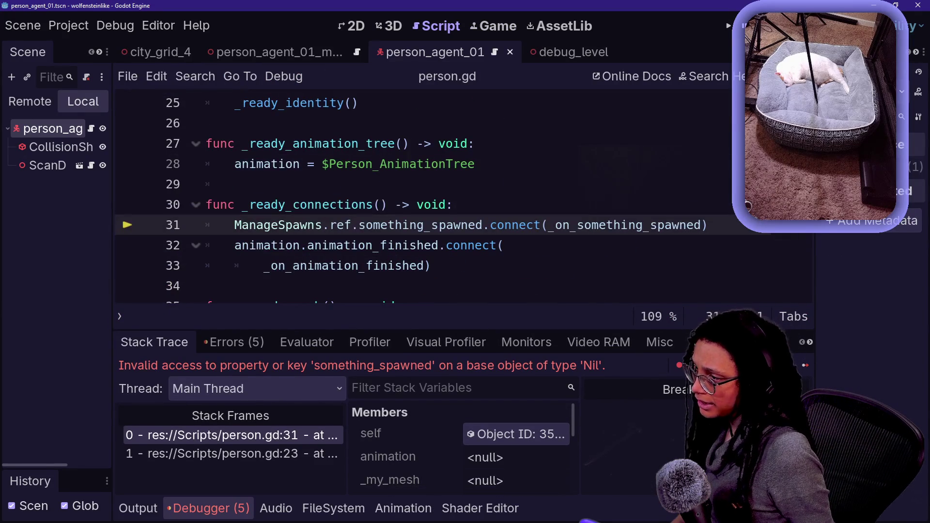
pyautogui.press('F5')
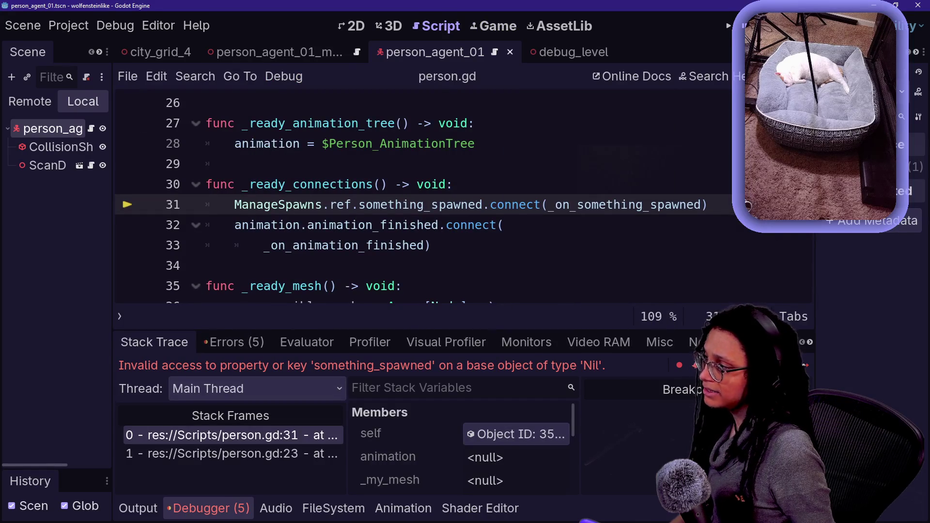
pyautogui.click(30, 101)
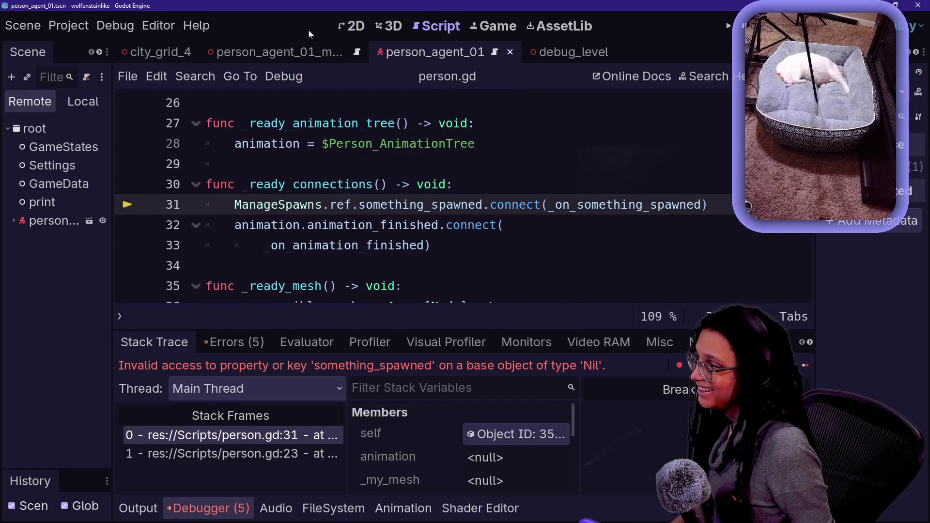
# Show the debug_level scene in 3D and widen its scene tree.
pyautogui.click(526, 52)
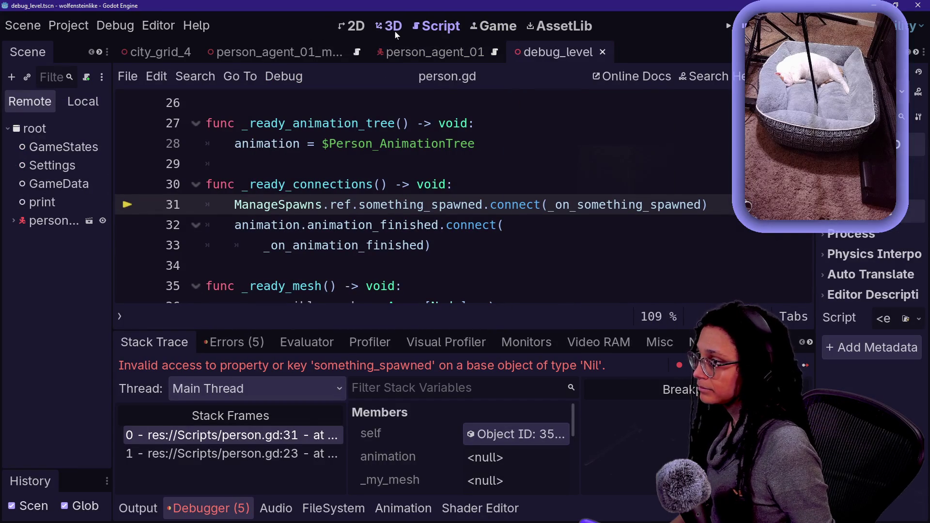
pyautogui.click(395, 32)
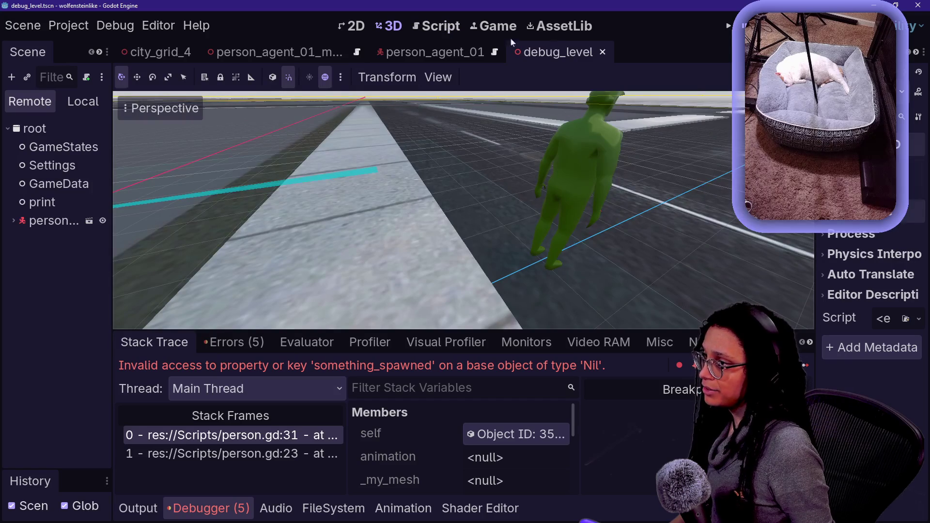
pyautogui.click(73, 103)
pyautogui.moveTo(116, 187); pyautogui.dragTo(217, 188)
# Open the Managers scene in its own tab, then return to debug_level.
pyautogui.click(107, 108)
pyautogui.click(161, 106)
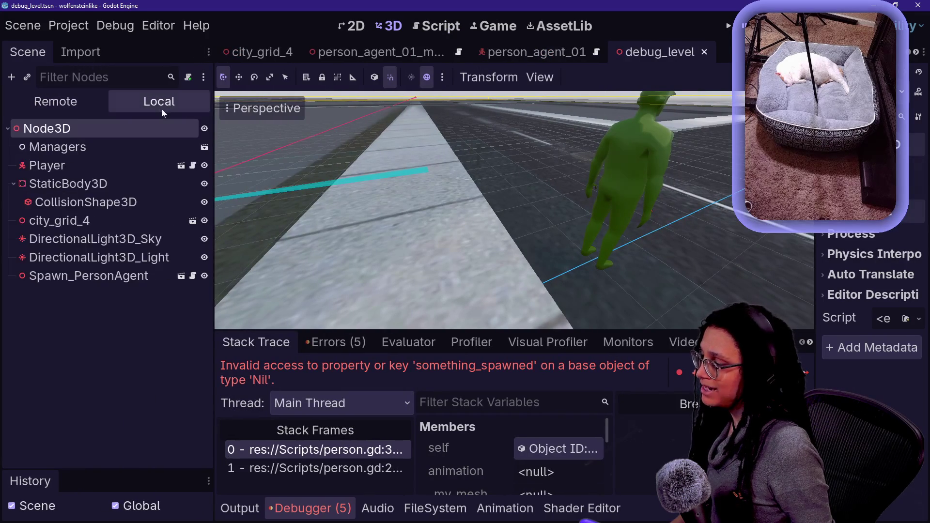
pyautogui.click(204, 148)
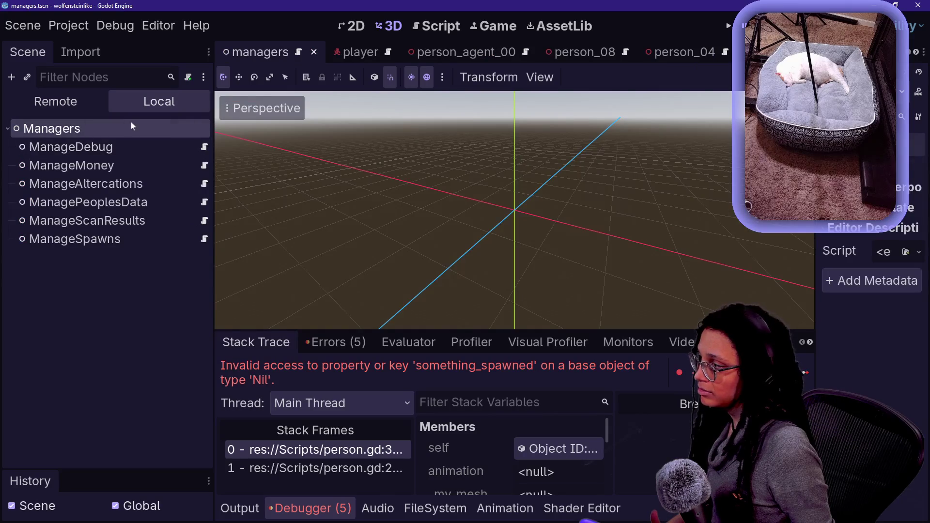
pyautogui.click(86, 103)
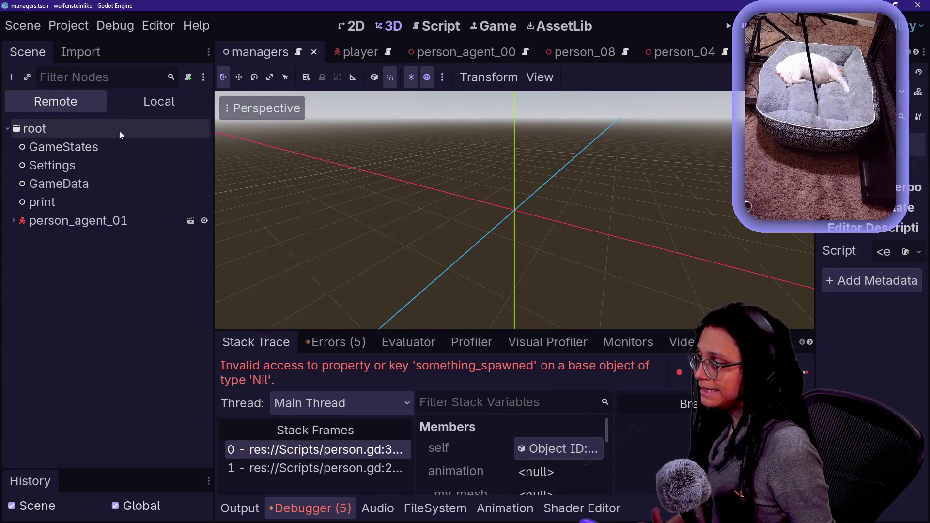
pyautogui.click(167, 106)
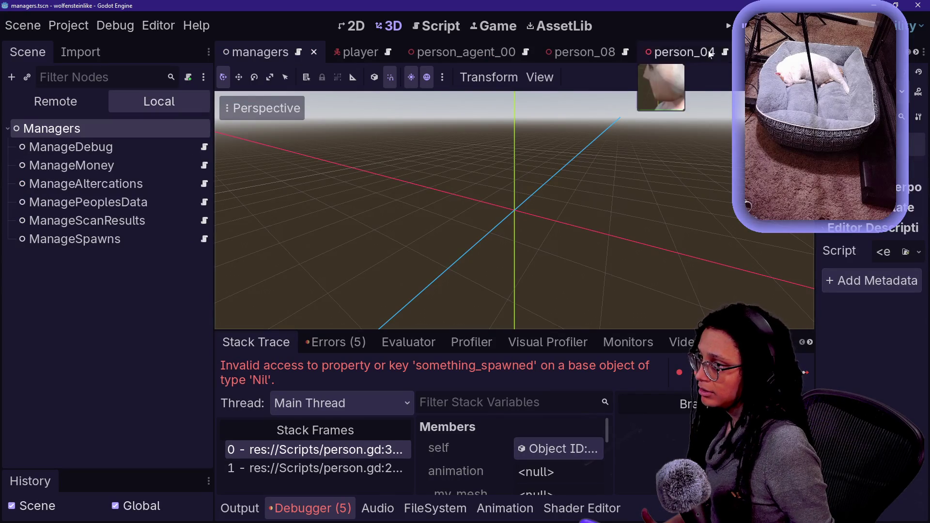
pyautogui.scroll(-5, 679, 52)
pyautogui.click(683, 52)
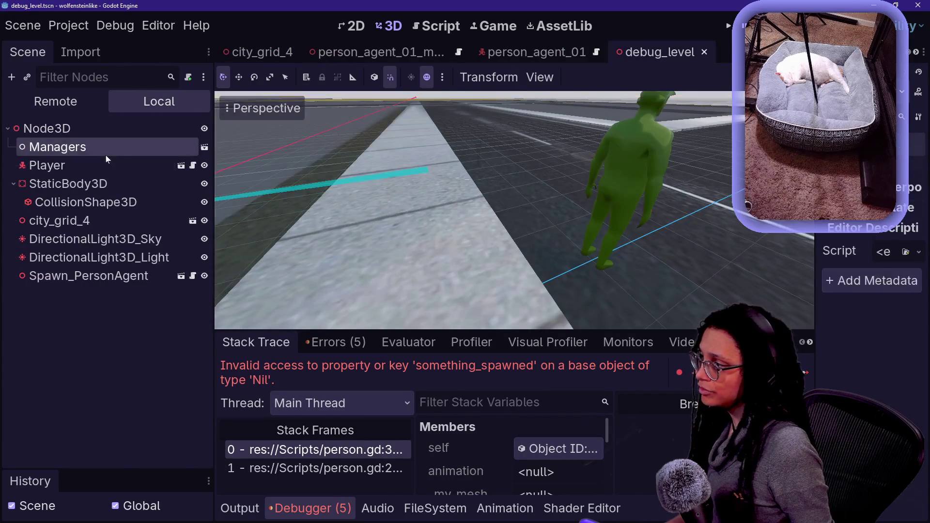
# Enable Editable Children on the Managers node and run the game.
pyautogui.rightClick(106, 154)
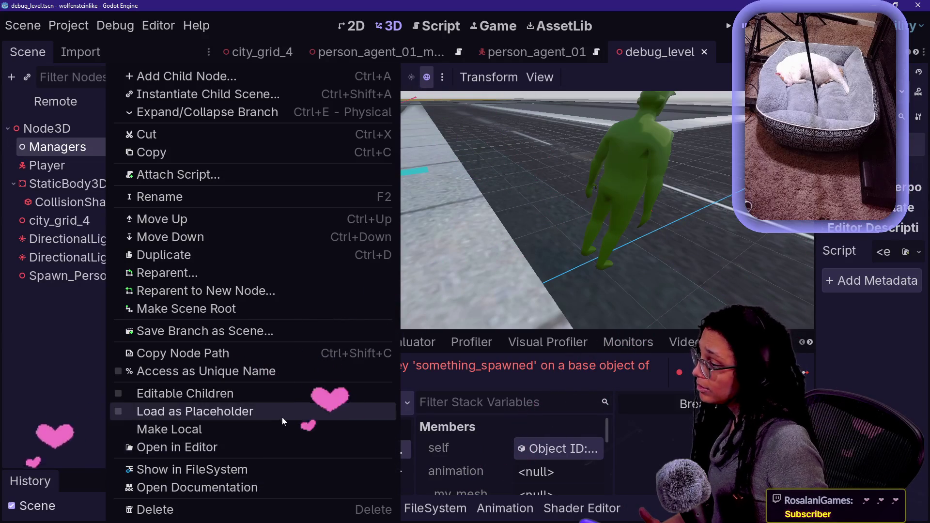
pyautogui.click(272, 394)
pyautogui.press('F6')
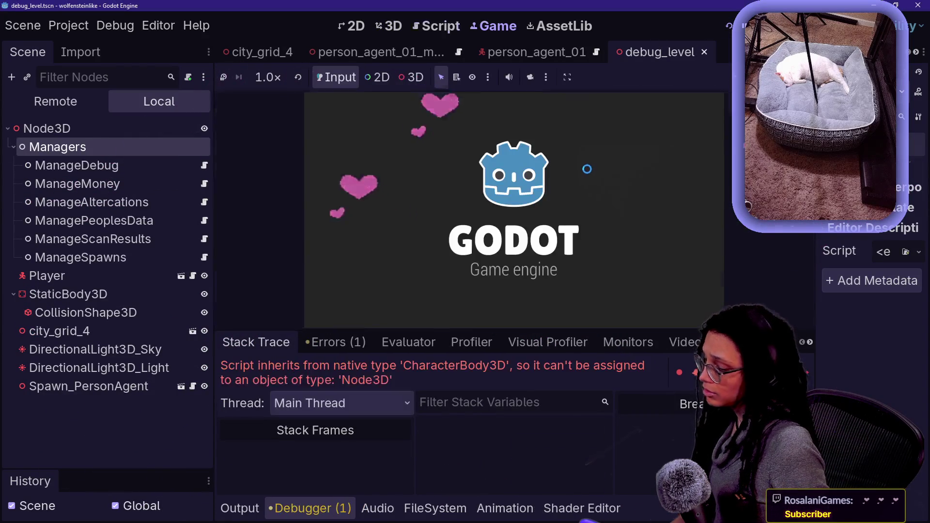
# Relaunch the game, check its remote tree, and restart it to reproduce the error.
pyautogui.press('F6')
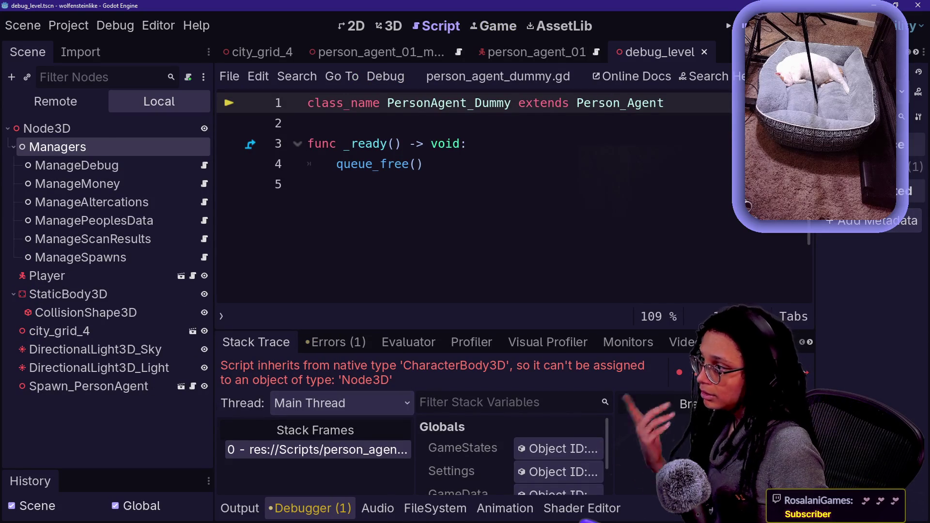
pyautogui.click(78, 106)
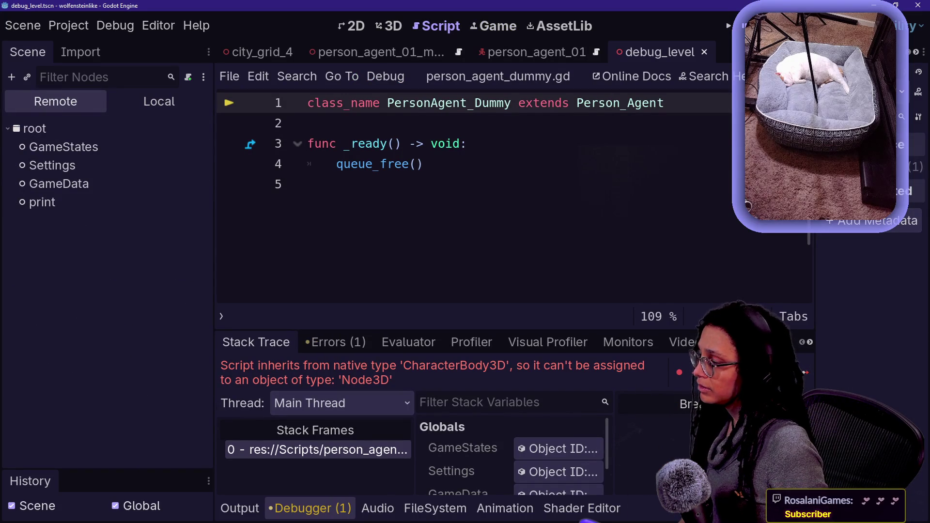
pyautogui.press('F5')
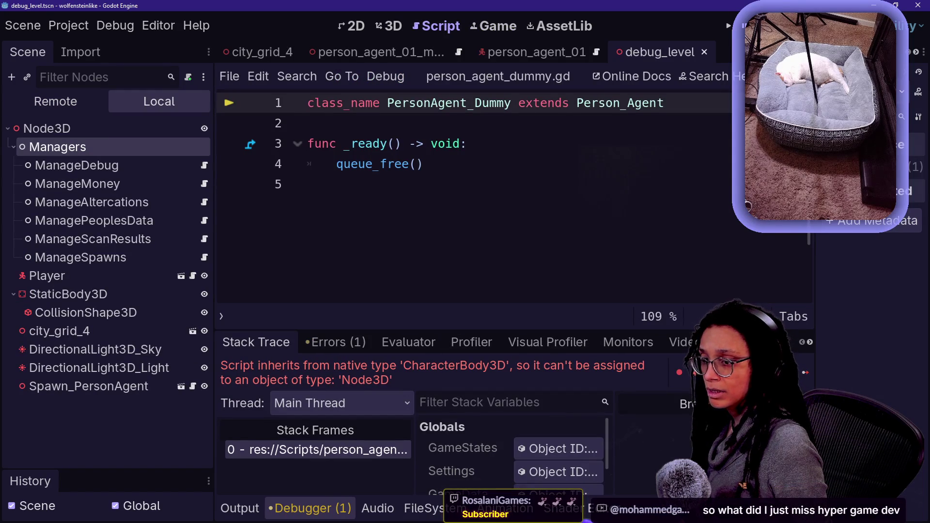
# Review the opening lines of the dummy script, widening the code area.
pyautogui.click(307, 185)
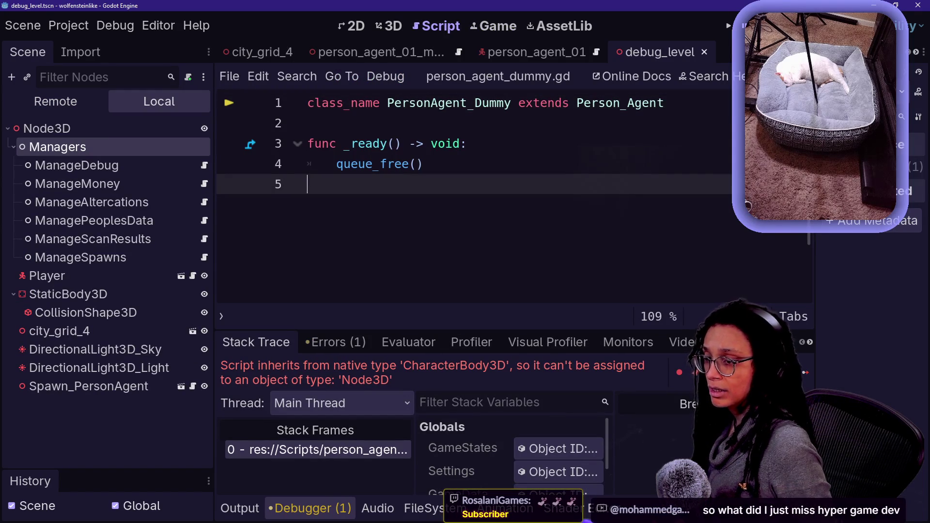
pyautogui.click(468, 143)
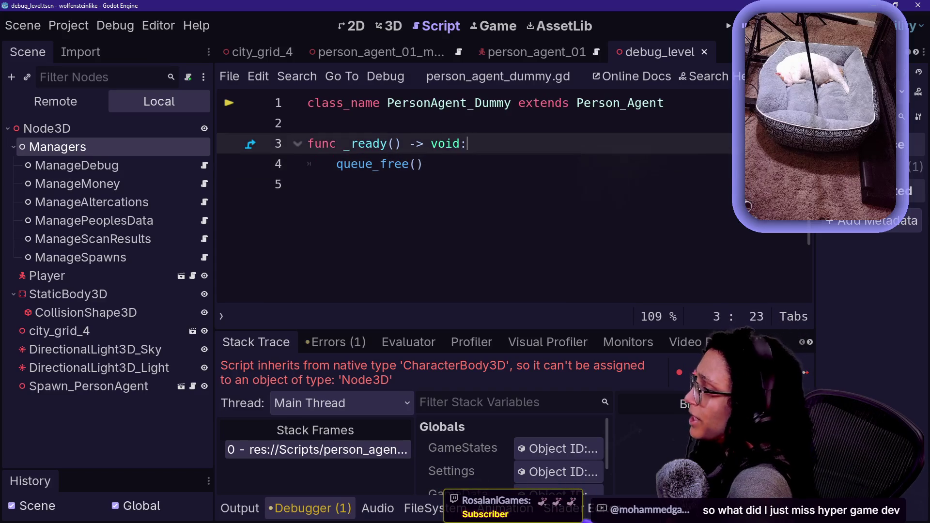
pyautogui.click(615, 103)
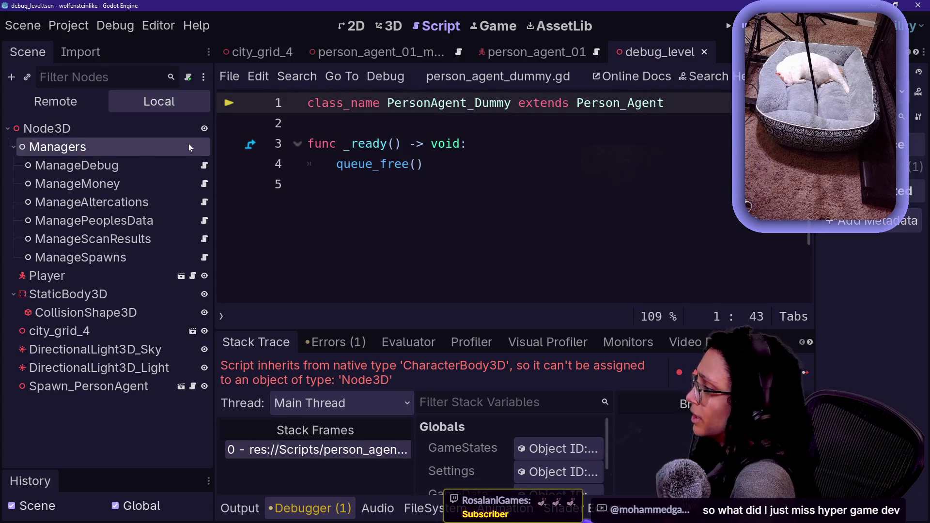
pyautogui.moveTo(214, 193); pyautogui.dragTo(143, 194)
pyautogui.press('Down')
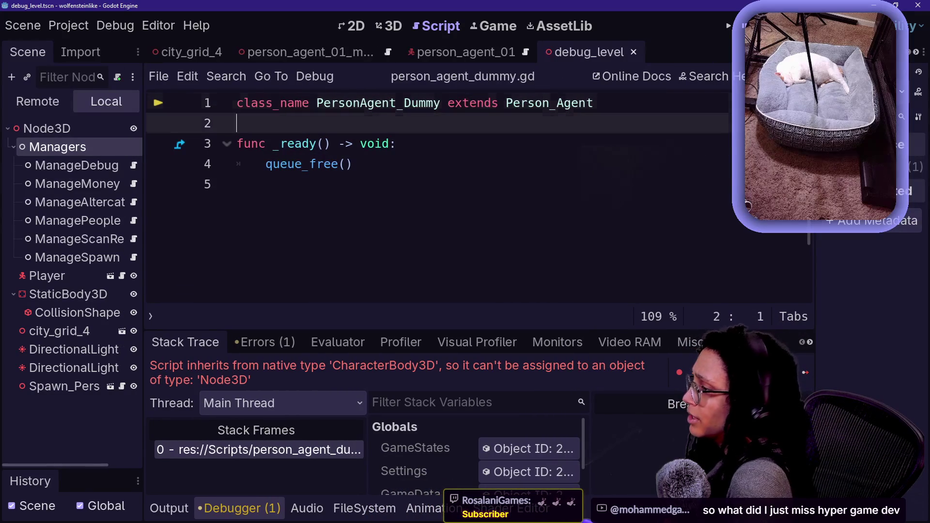
pyautogui.press('Down')
pyautogui.press('Up')
pyautogui.press('Up')
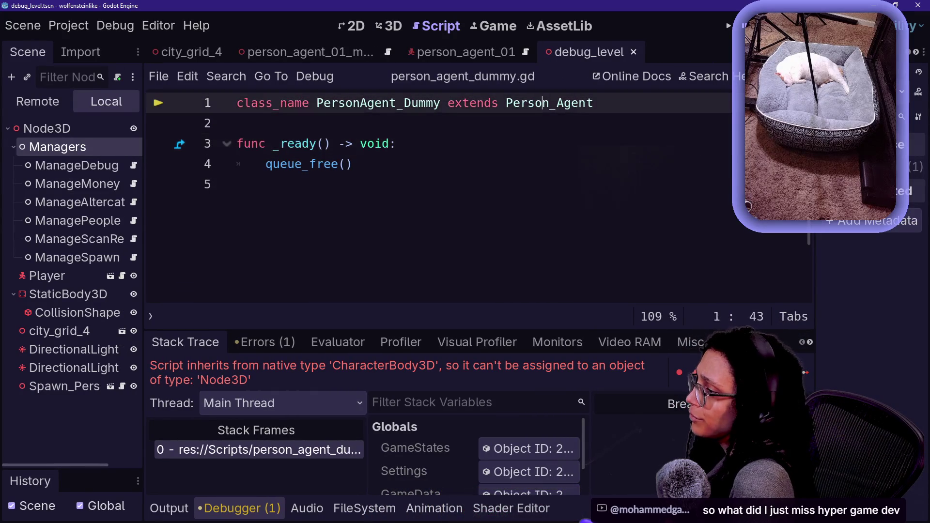
pyautogui.click(238, 123)
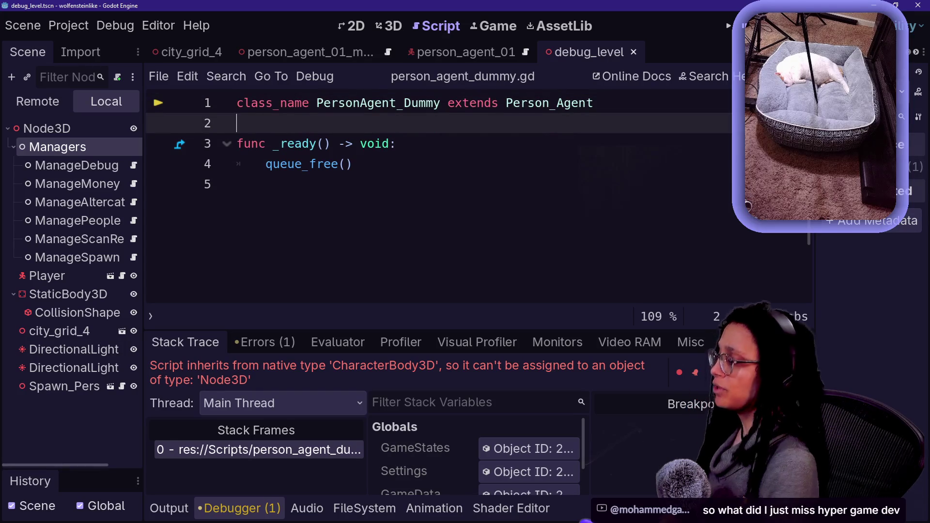
# Open the Person_Agent and Person parent scripts and inspect GameData in the debugger.
pyautogui.keyDown('ctrl'); pyautogui.click(523, 104); pyautogui.keyUp('ctrl')
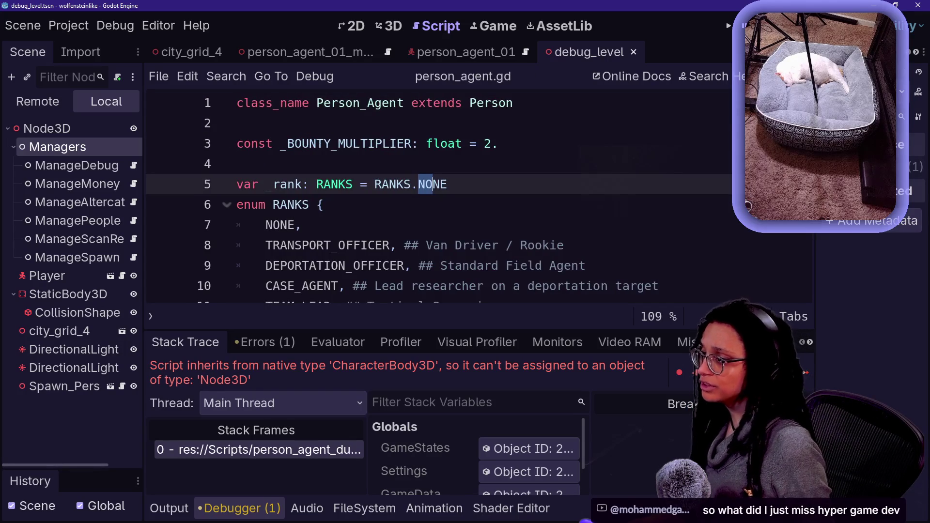
pyautogui.keyDown('ctrl'); pyautogui.click(499, 106); pyautogui.keyUp('ctrl')
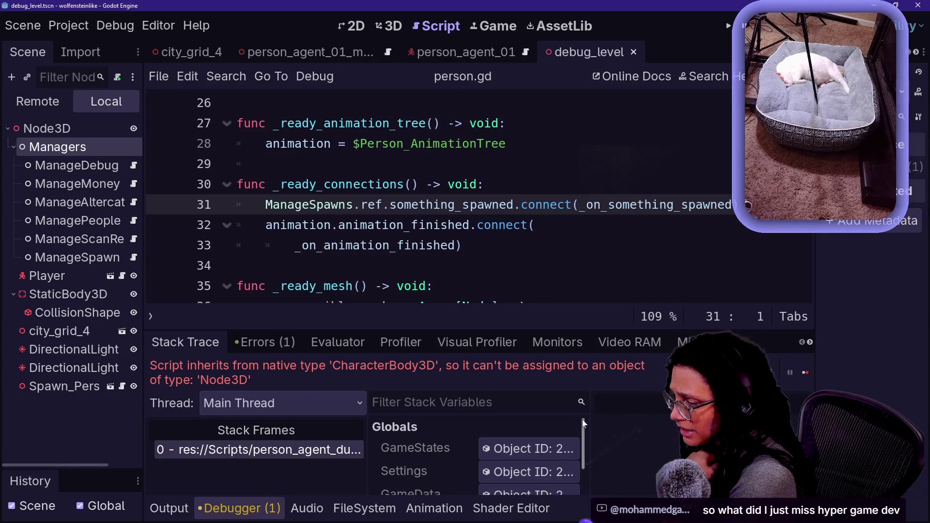
pyautogui.moveTo(589, 420); pyautogui.dragTo(683, 419)
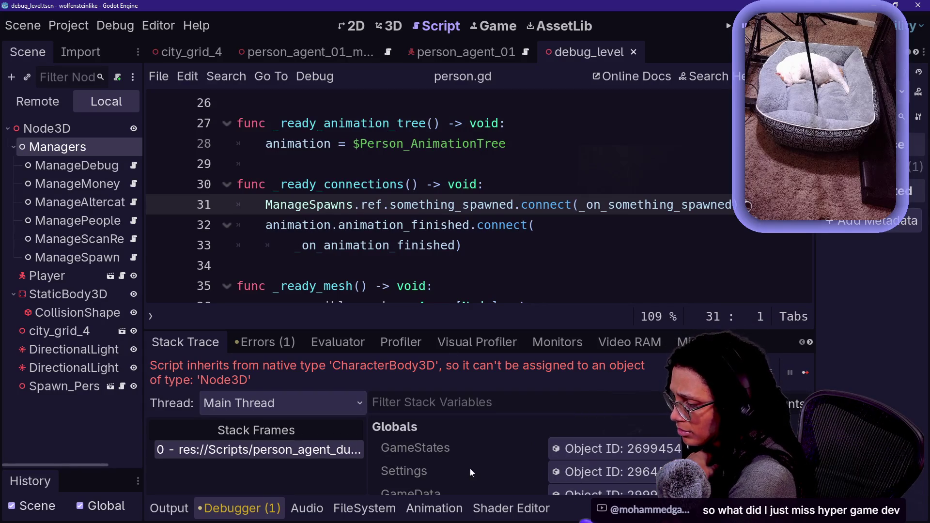
pyautogui.scroll(-2, 488, 470)
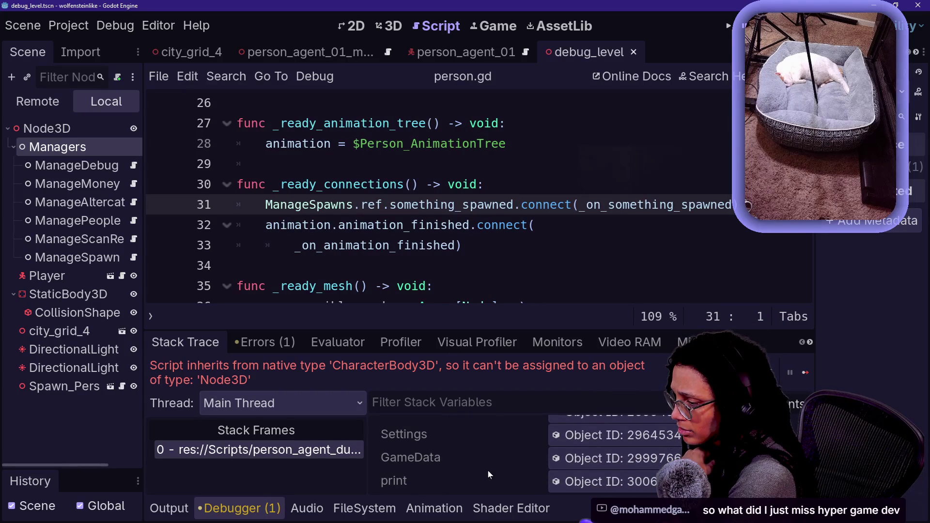
pyautogui.click(568, 464)
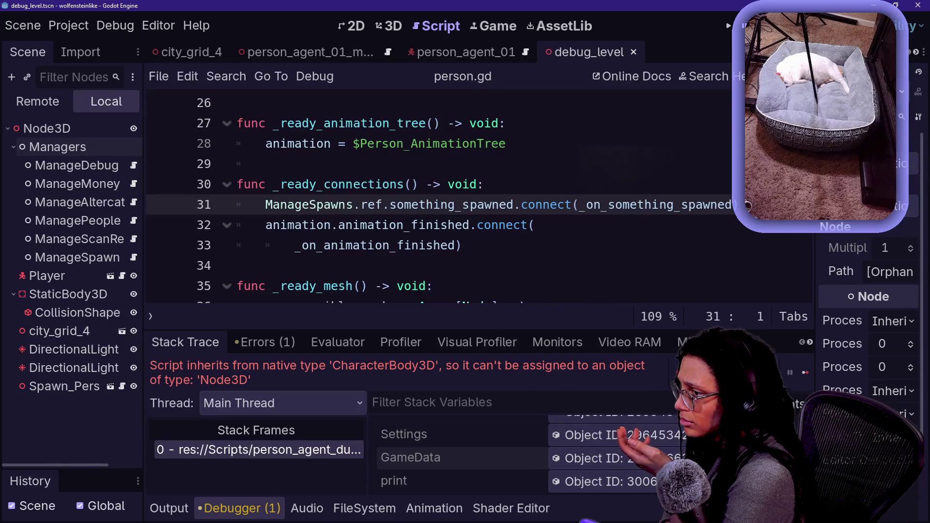
pyautogui.click(500, 225)
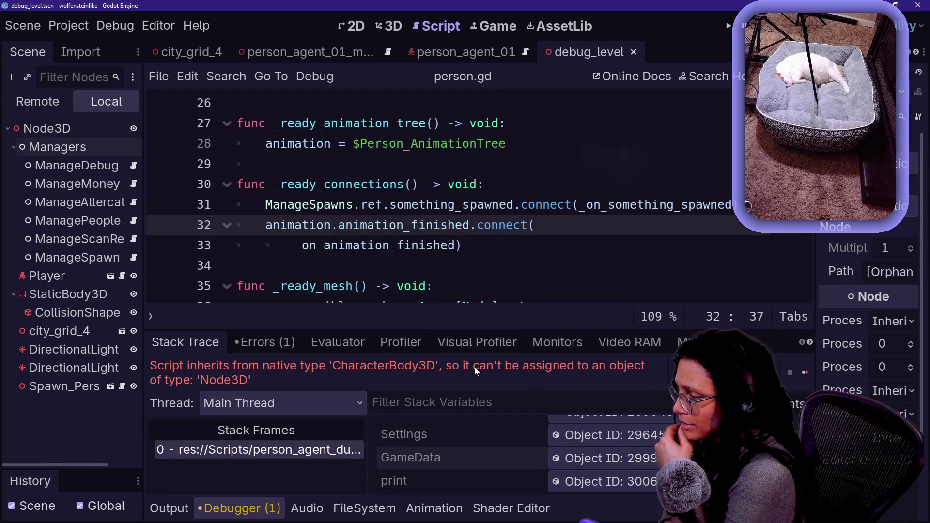
# Jump to the failing line in person_agent_dummy.gd, then reopen Person_Agent and Person scripts.
pyautogui.click(314, 450)
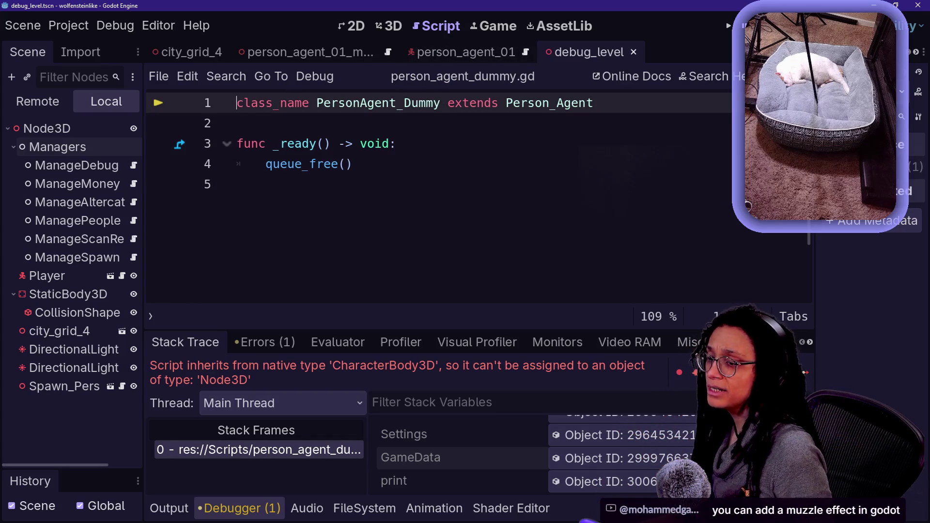
pyautogui.keyDown('ctrl'); pyautogui.click(566, 107); pyautogui.keyUp('ctrl')
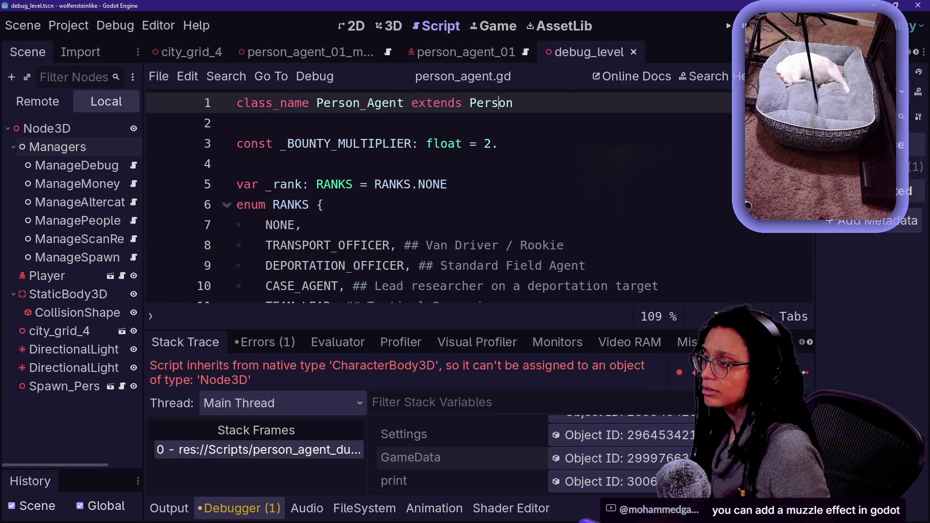
pyautogui.scroll(-2, 436, 193)
pyautogui.scroll(2, 436, 194)
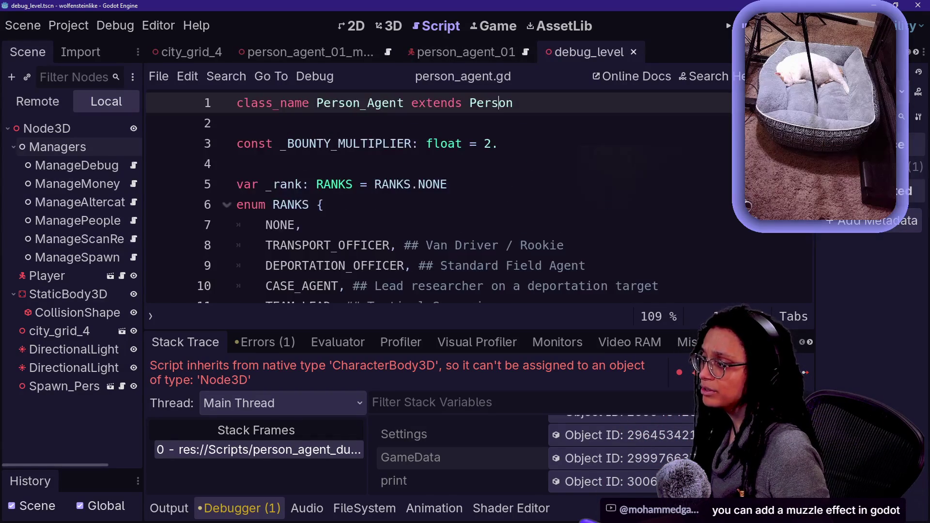
pyautogui.keyDown('ctrl'); pyautogui.click(491, 103); pyautogui.keyUp('ctrl')
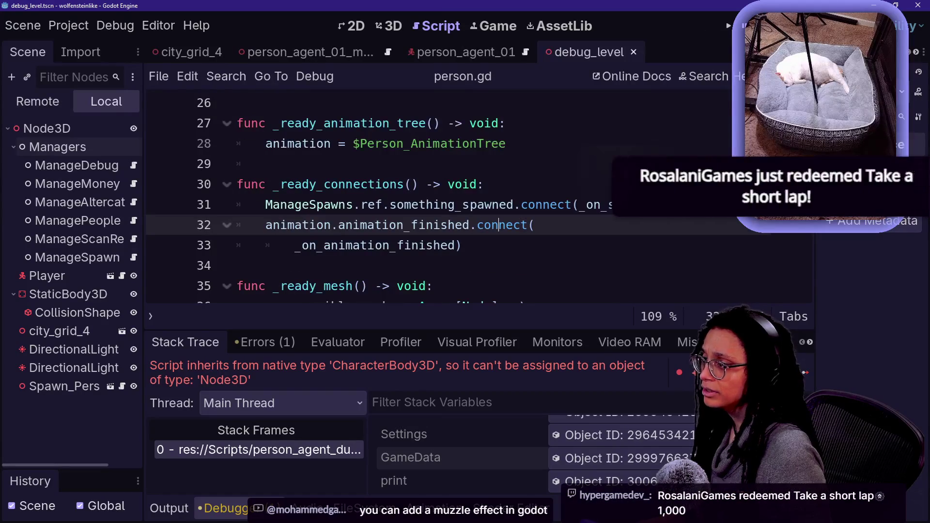
pyautogui.scroll(8, 436, 194)
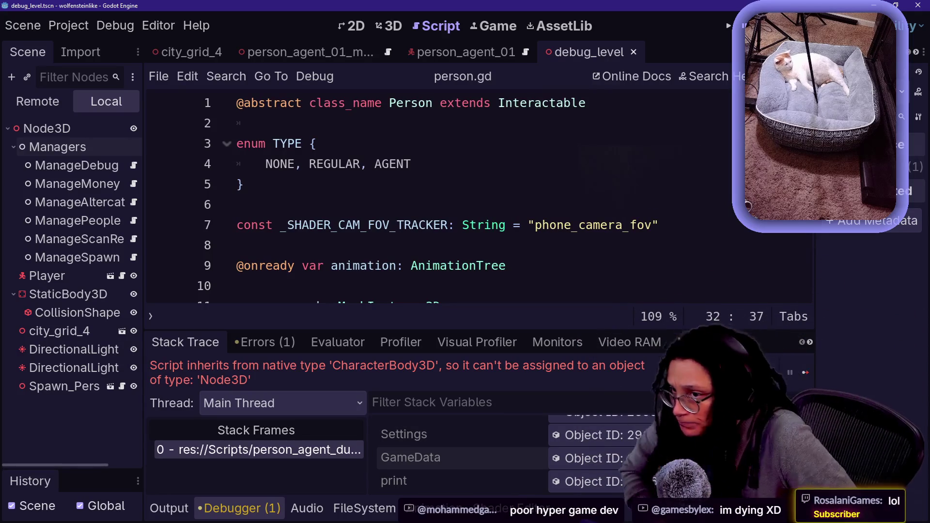
# Hide the debugger with Ctrl+J and scroll through person.gd.
pyautogui.click(499, 225)
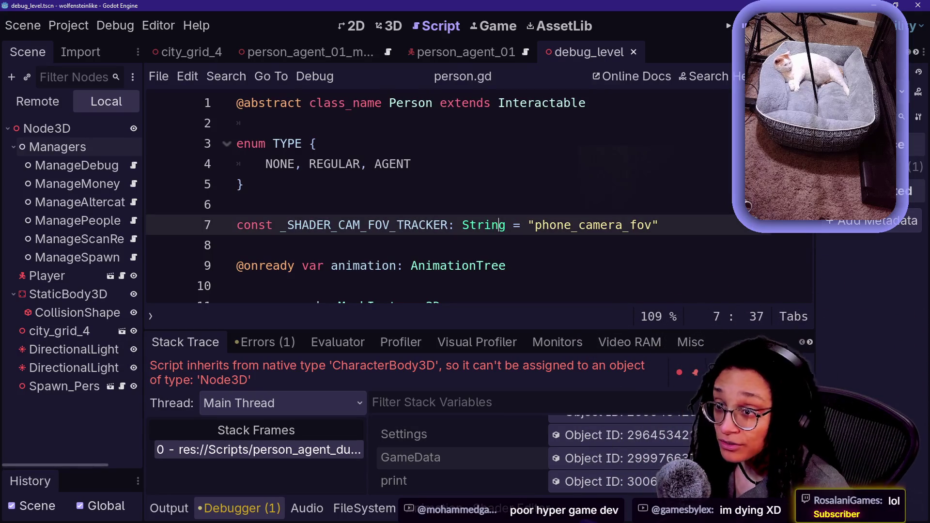
pyautogui.hotkey('ctrl', 'j')
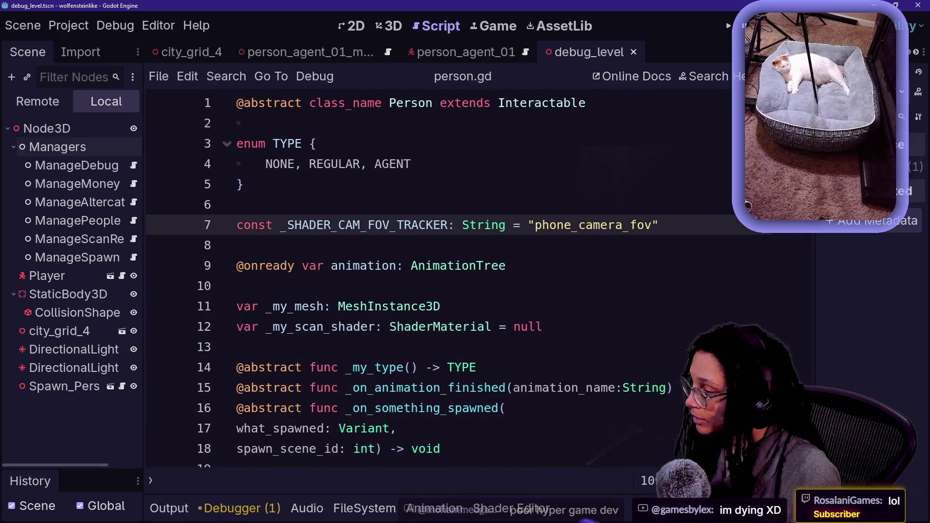
pyautogui.scroll(-15, 436, 277)
pyautogui.scroll(8, 436, 276)
pyautogui.scroll(-5, 436, 276)
pyautogui.scroll(15, 436, 277)
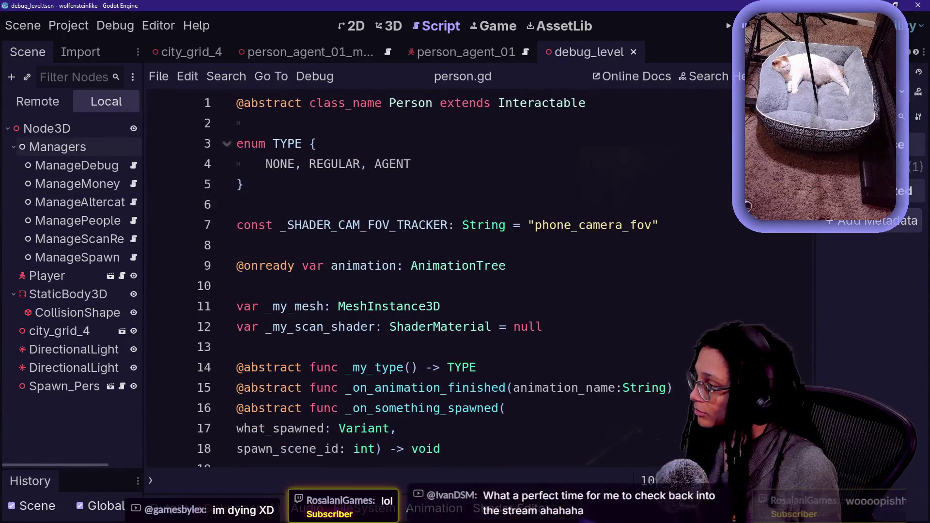
# Delete person.gd from line 6 to the end, open Interactable, and run the game.
pyautogui.moveTo(242, 464); pyautogui.dragTo(237, 205)
pyautogui.press('Delete')
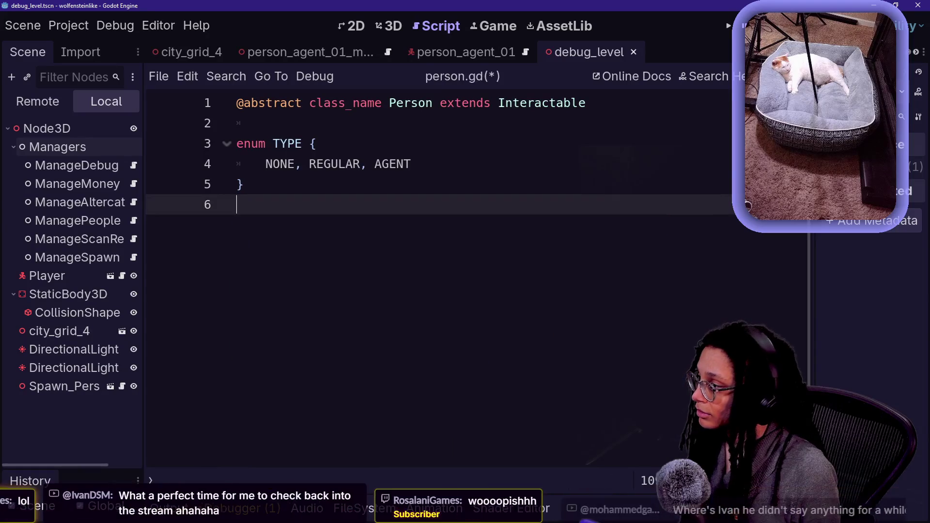
pyautogui.click(411, 164)
pyautogui.click(553, 110)
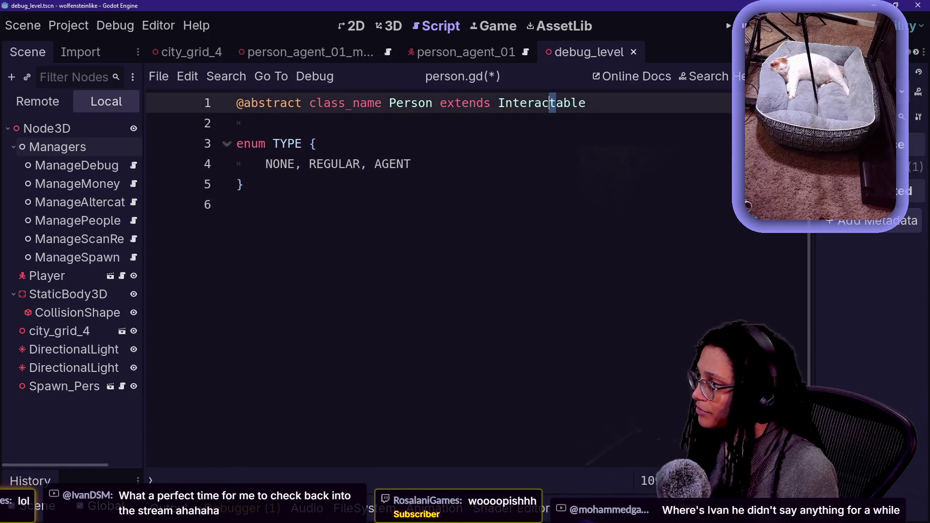
pyautogui.keyDown('ctrl'); pyautogui.click(553, 104); pyautogui.keyUp('ctrl')
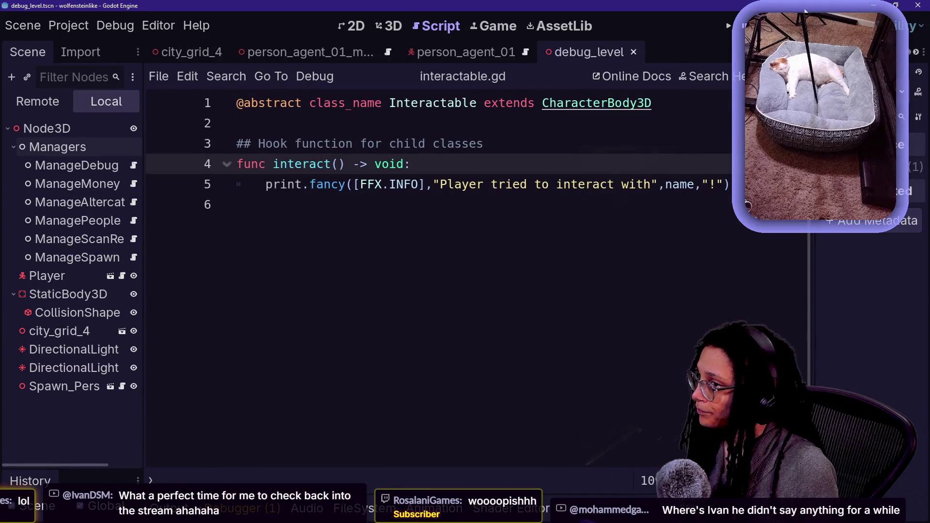
pyautogui.press('F5')
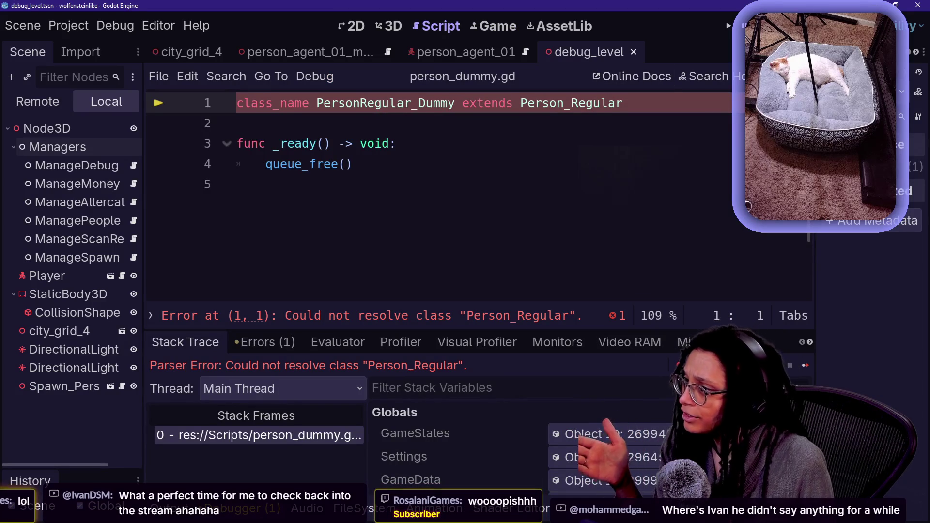
# Jump to person_dummy.gd's failing Person_Regular line, then view debug_level in 3D zoomed out.
pyautogui.keyDown('ctrl'); pyautogui.click(583, 113); pyautogui.keyUp('ctrl')
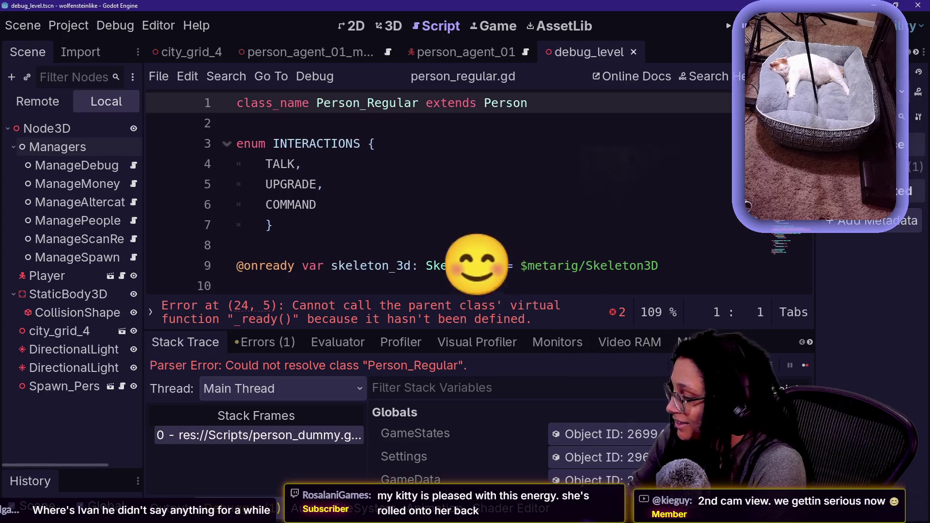
pyautogui.scroll(-2, 436, 194)
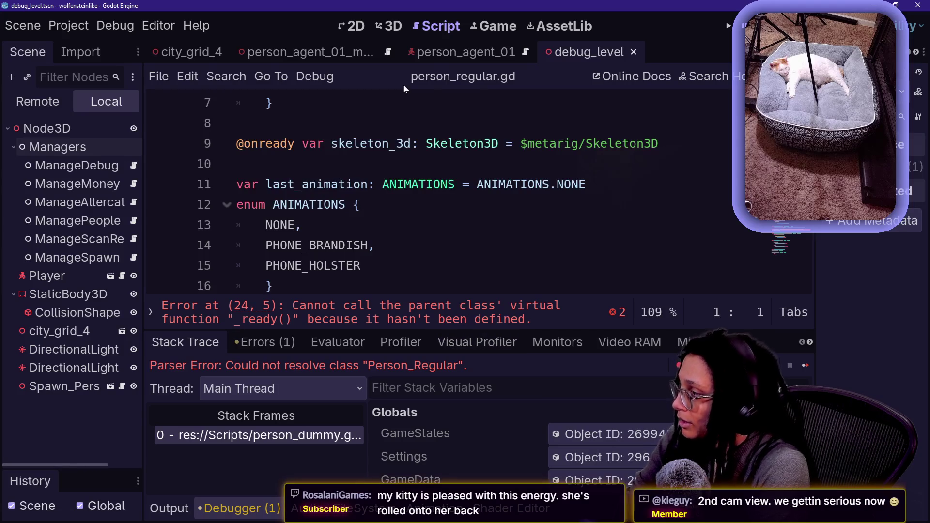
pyautogui.scroll(2, 436, 194)
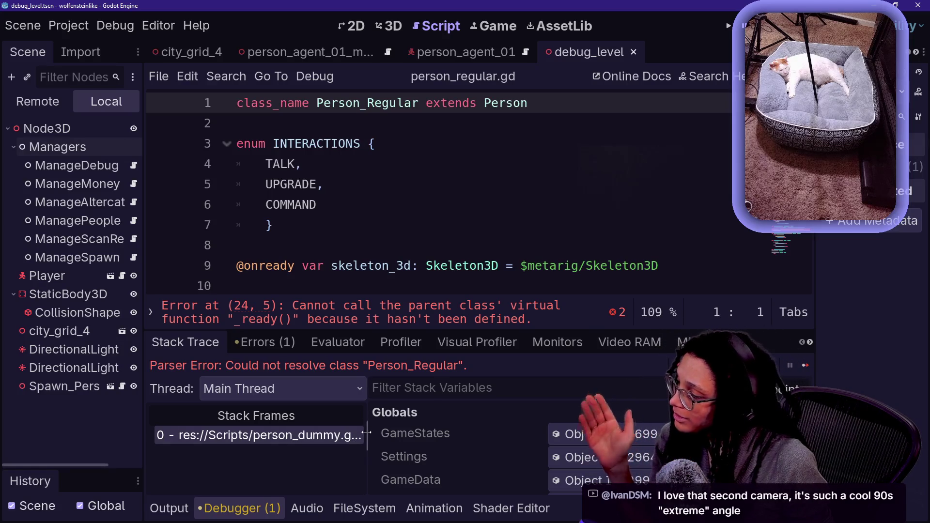
pyautogui.moveTo(367, 432); pyautogui.dragTo(436, 426)
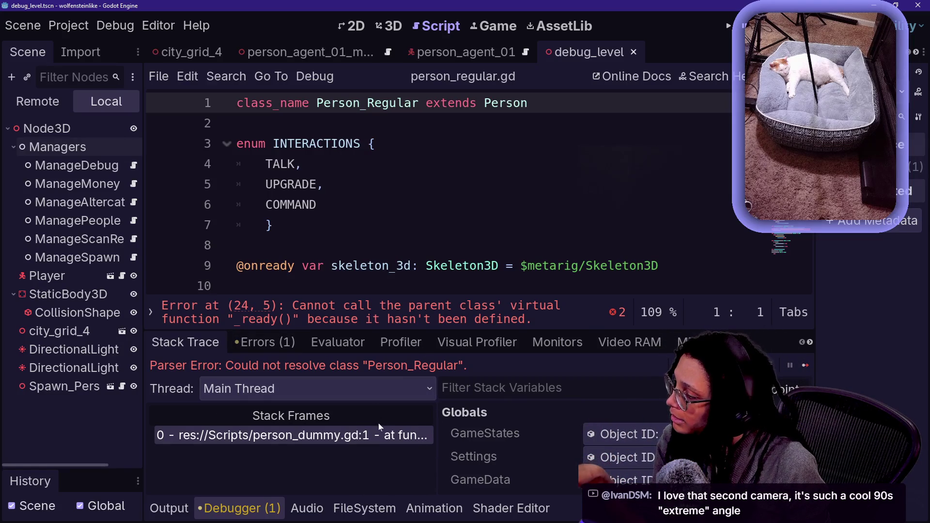
pyautogui.click(379, 435)
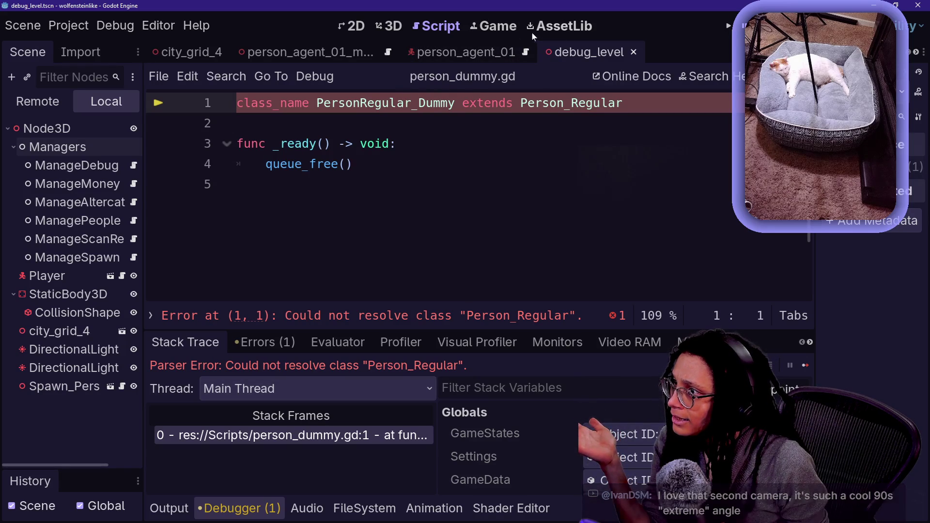
pyautogui.click(391, 26)
pyautogui.scroll(-3, 454, 158)
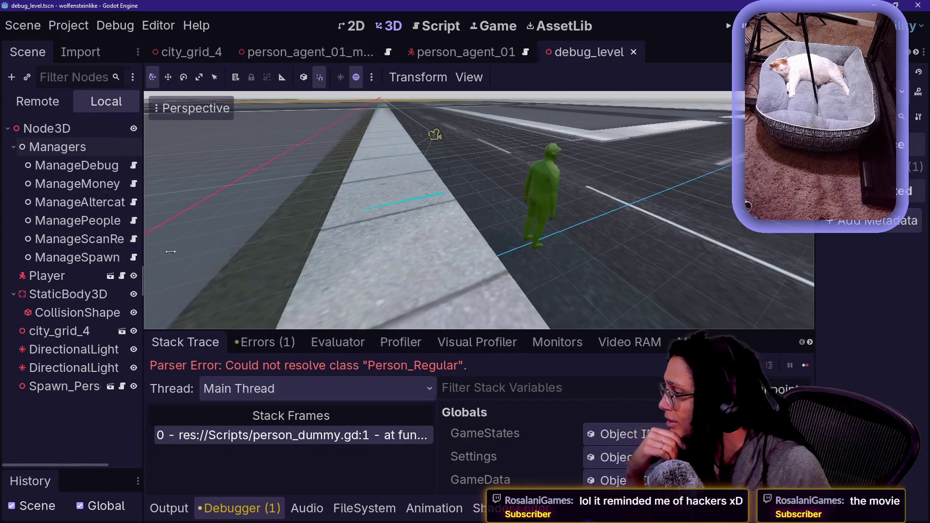
# Delete the Spawn_PersonAgent node from debug_level, then save and run with F5.
pyautogui.moveTo(170, 252); pyautogui.dragTo(221, 252)
pyautogui.click(58, 277)
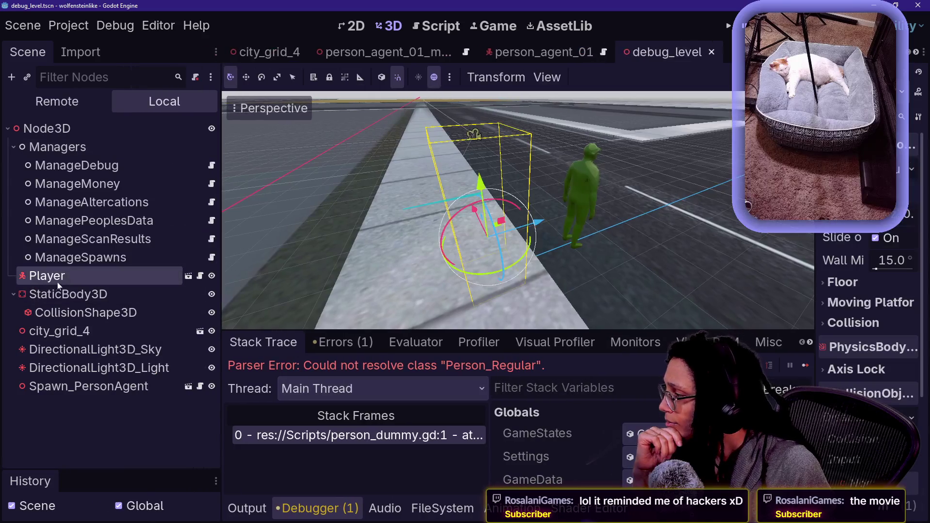
pyautogui.click(125, 388)
pyautogui.click(98, 296)
pyautogui.click(149, 386)
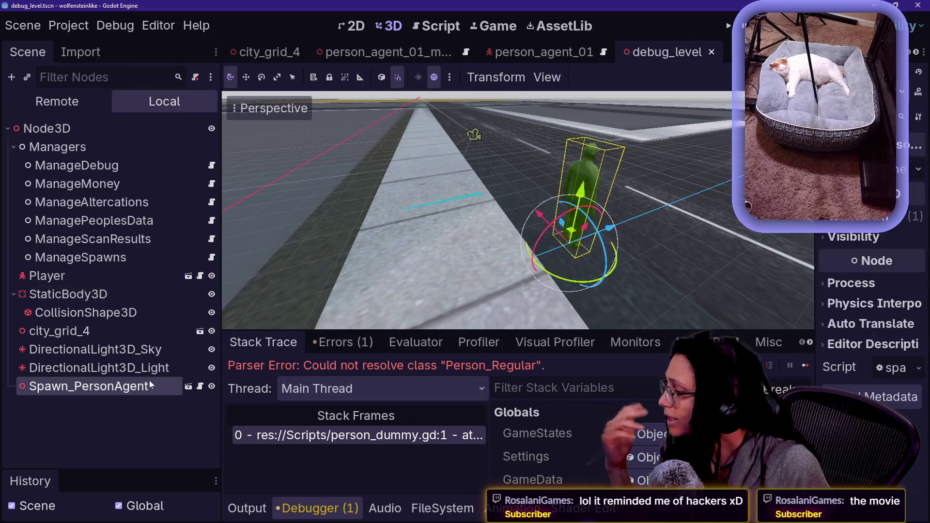
pyautogui.press('Delete')
pyautogui.press('Return')
pyautogui.press('F5')
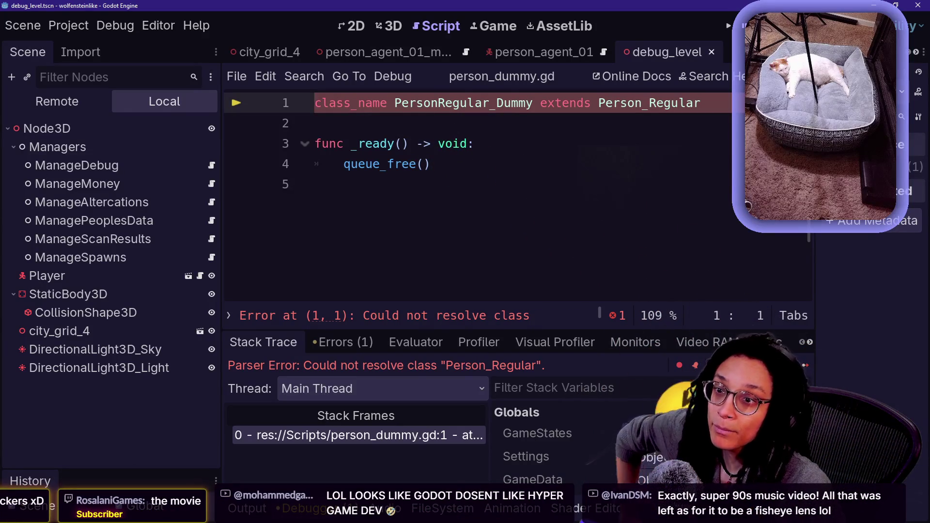
# Inspect GameStates in the remote tree, then continue execution to the next error.
pyautogui.click(50, 106)
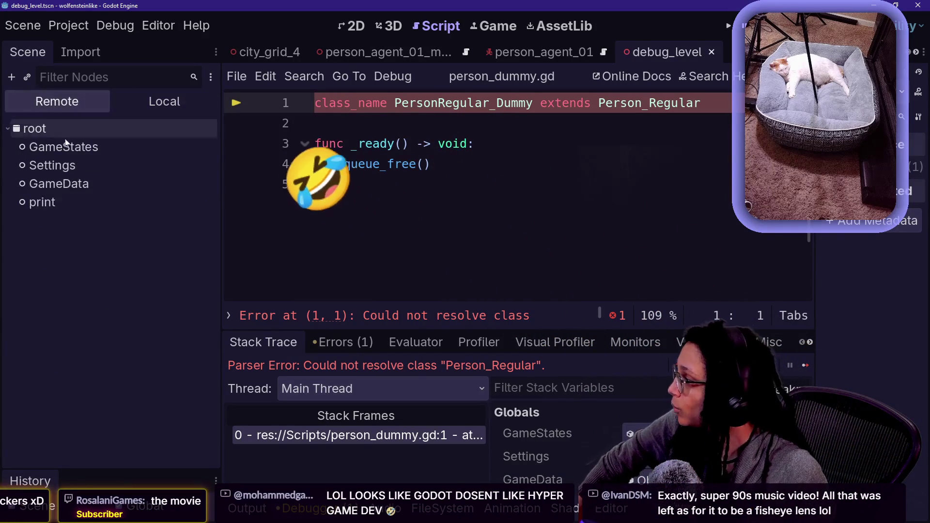
pyautogui.click(51, 165)
pyautogui.click(58, 147)
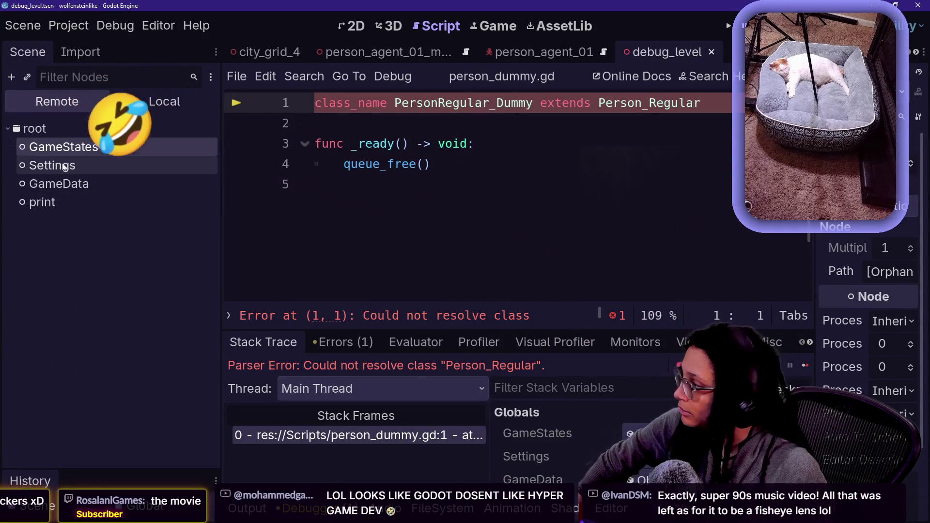
pyautogui.click(96, 146)
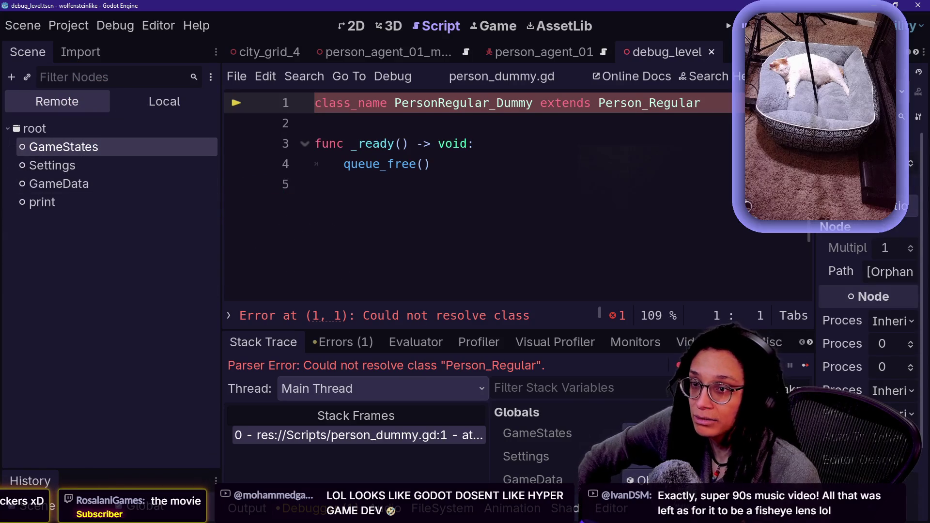
pyautogui.click(315, 184)
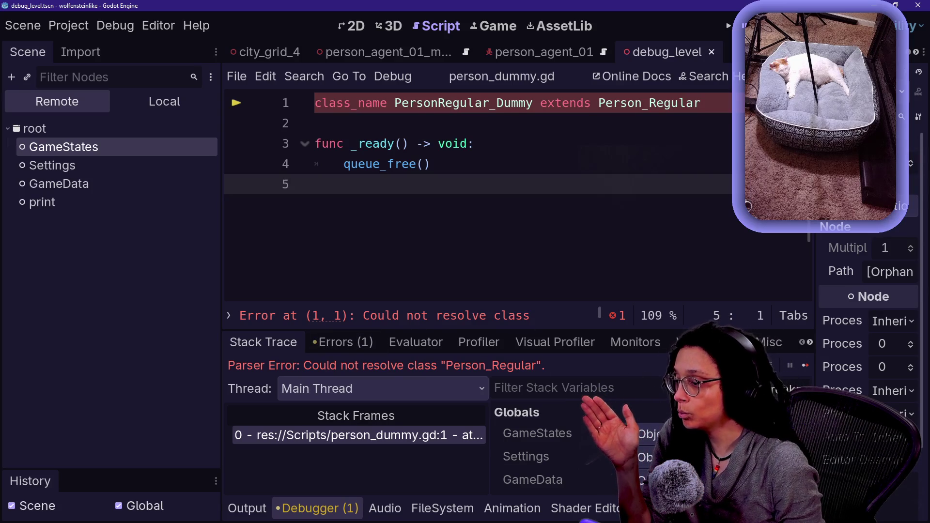
pyautogui.click(808, 367)
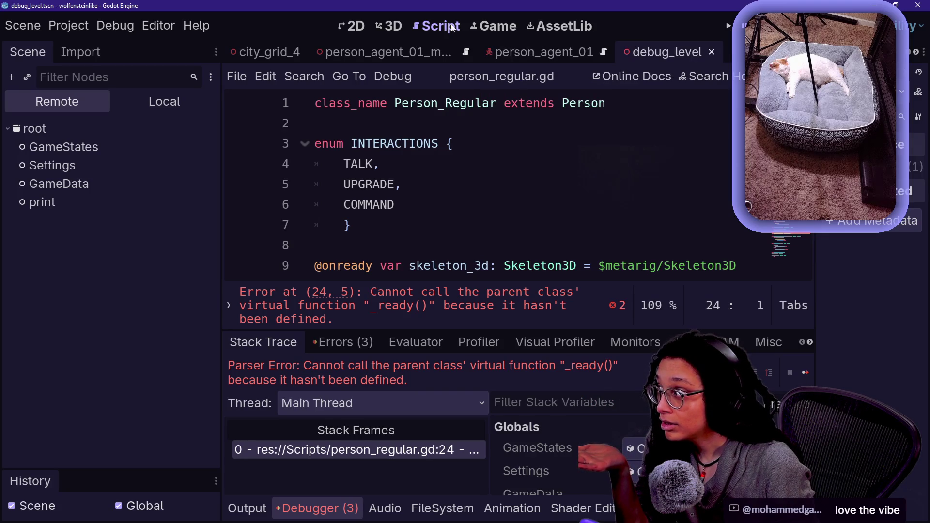
# Inspect the Settings, GameData and GameStates nodes in the remote tree.
pyautogui.click(52, 165)
pyautogui.click(60, 185)
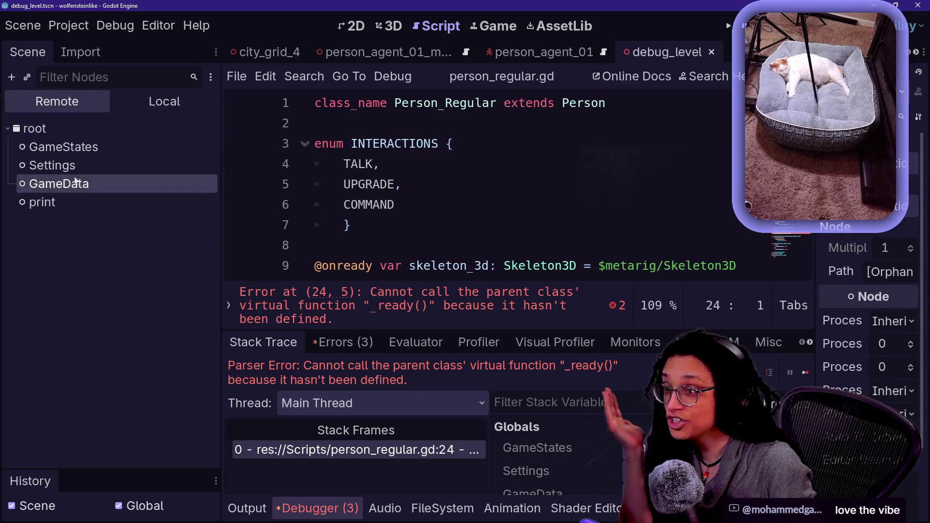
pyautogui.click(65, 151)
pyautogui.click(204, 330)
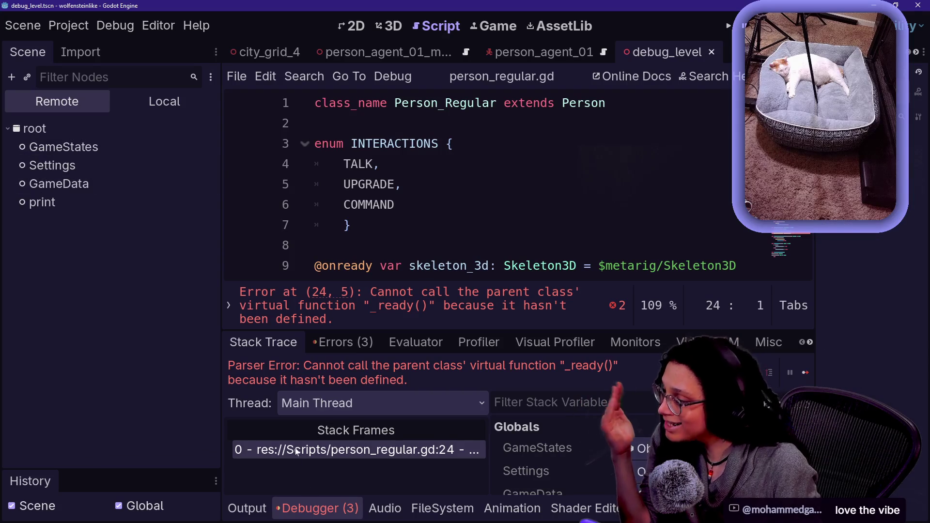
# Go to person_regular.gd's failing super._ready() on line 24 and open parent Person script.
pyautogui.click(247, 509)
pyautogui.click(420, 325)
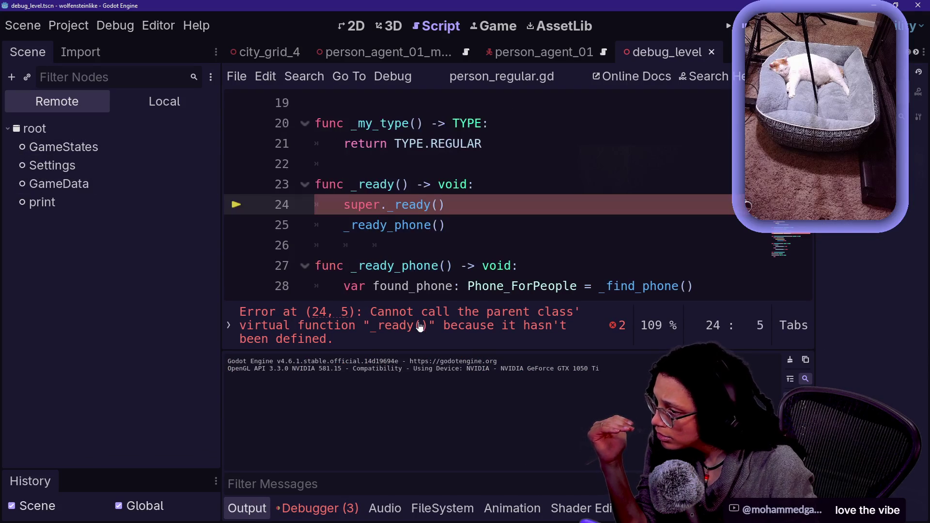
pyautogui.scroll(6, 477, 193)
pyautogui.scroll(-9, 478, 193)
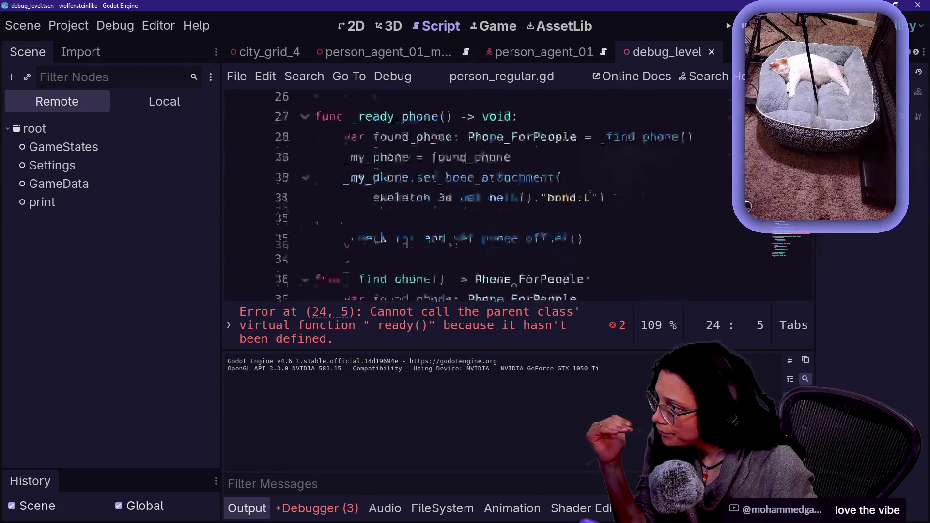
pyautogui.scroll(2, 477, 194)
pyautogui.click(476, 123)
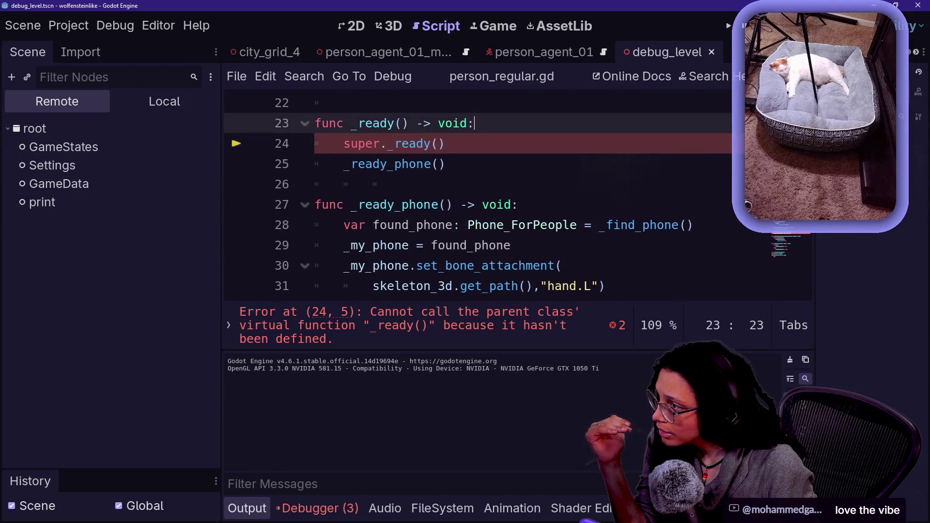
pyautogui.scroll(7, 477, 194)
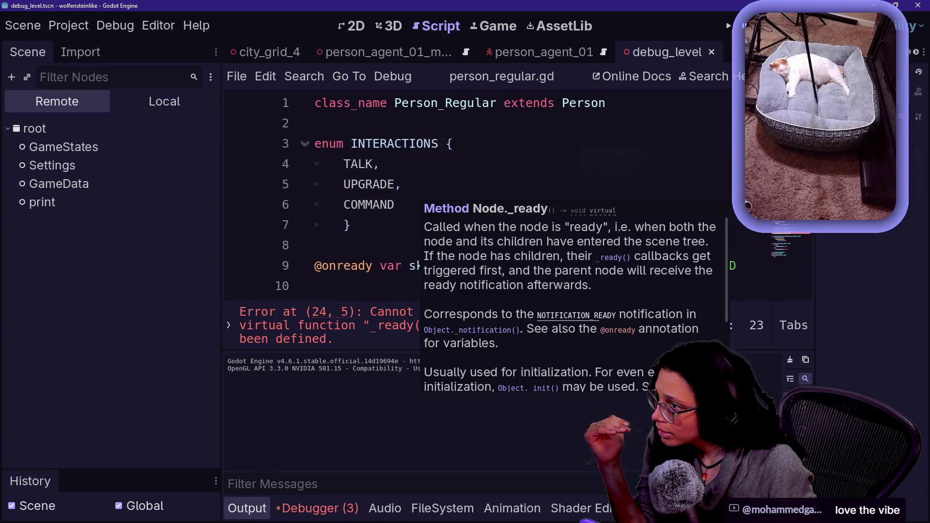
pyautogui.click(601, 103)
pyautogui.keyDown('ctrl'); pyautogui.click(588, 108); pyautogui.keyUp('ctrl')
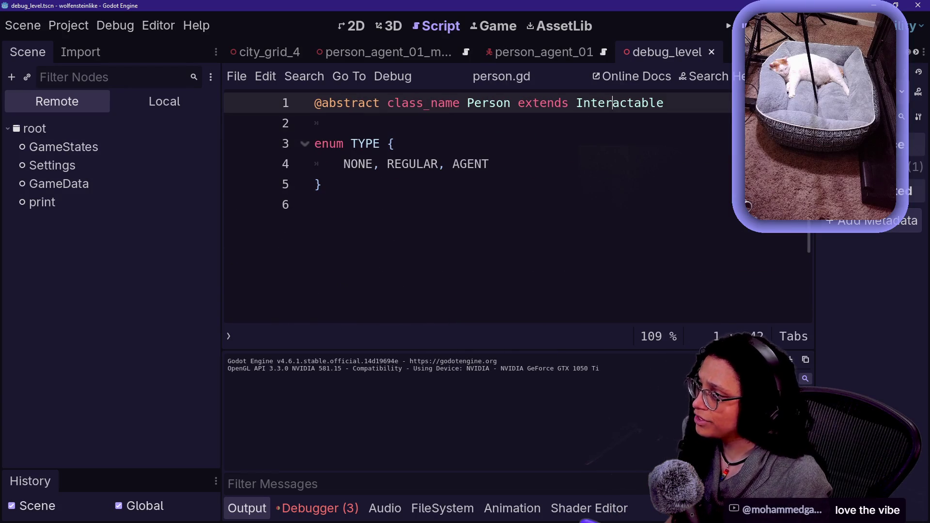
# Restore the removed code in person.gd with Ctrl+Z and review it.
pyautogui.hotkey('ctrl', 'z')
pyautogui.scroll(-2, 478, 208)
pyautogui.scroll(-2, 516, 209)
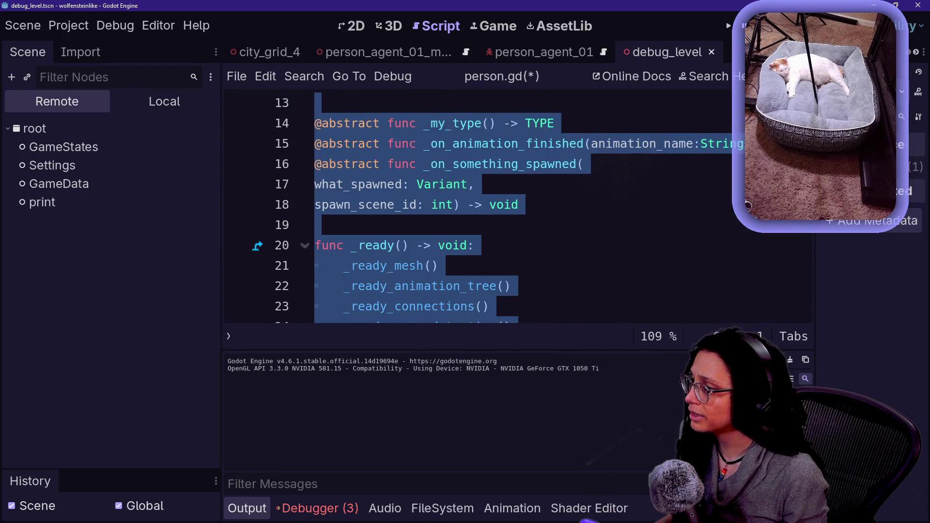
pyautogui.scroll(-3, 747, 205)
pyautogui.scroll(4, 749, 206)
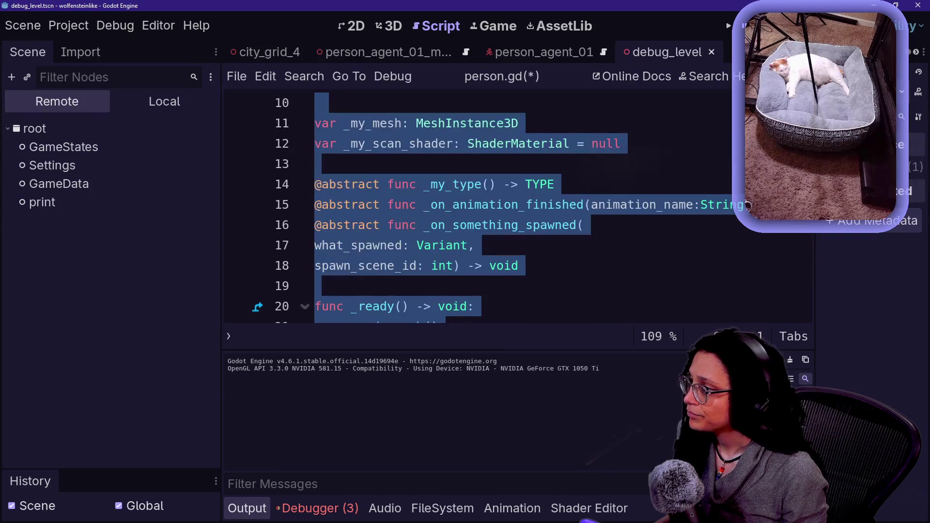
pyautogui.scroll(-4, 749, 206)
pyautogui.click(482, 225)
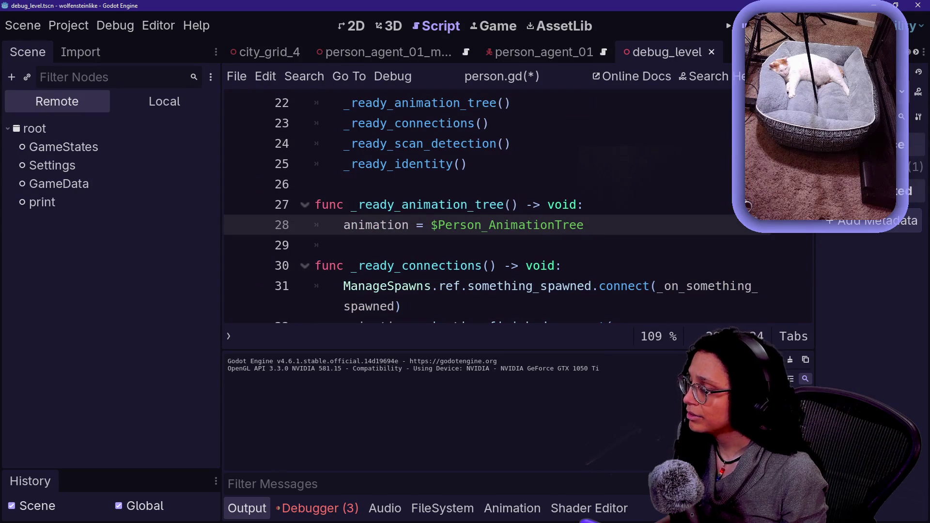
pyautogui.scroll(1, 748, 206)
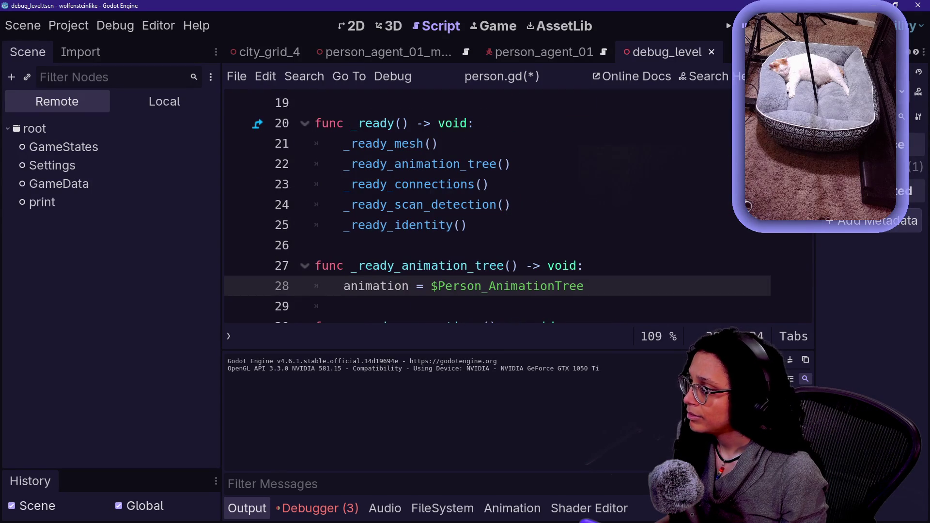
# Delete the old _ready() body and everything after it from line 21.
pyautogui.moveTo(343, 143); pyautogui.dragTo(466, 225)
pyautogui.scroll(-14, 467, 224)
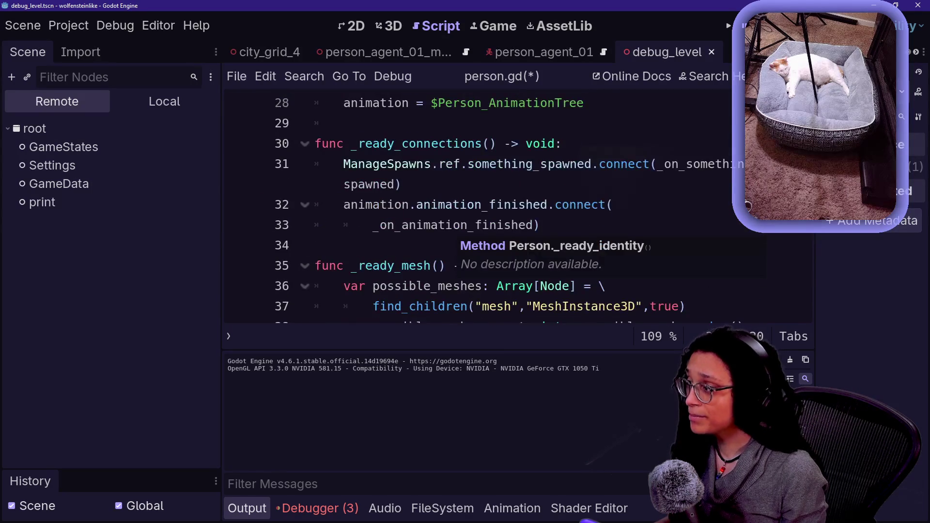
pyautogui.scroll(-3, 478, 204)
pyautogui.keyDown('shift'); pyautogui.click(339, 107); pyautogui.keyUp('shift')
pyautogui.press('Delete')
# Write print.fancy("WHO AM I:",name) in _ready() and run the game.
pyautogui.scroll(10, 477, 203)
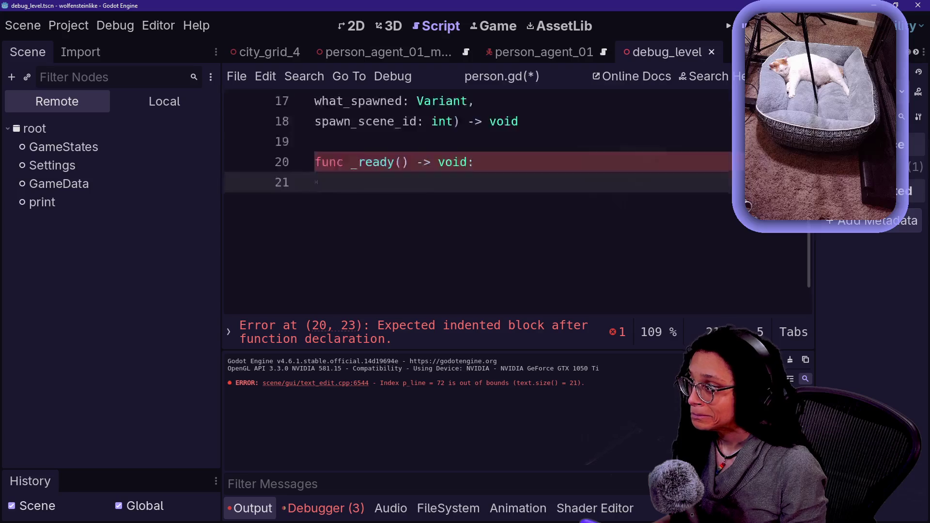
pyautogui.scroll(-5, 477, 204)
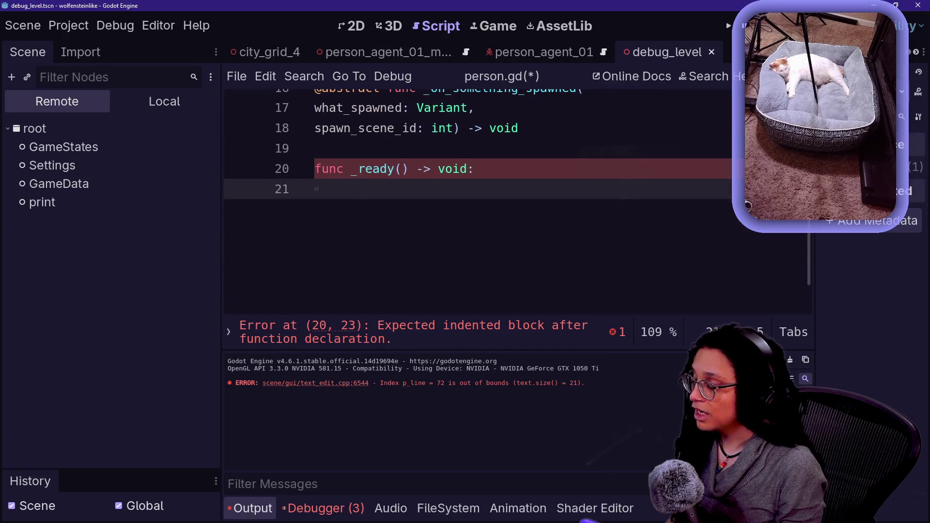
pyautogui.write('print.')
pyautogui.press('Return')
pyautogui.write('"WHO AM ')
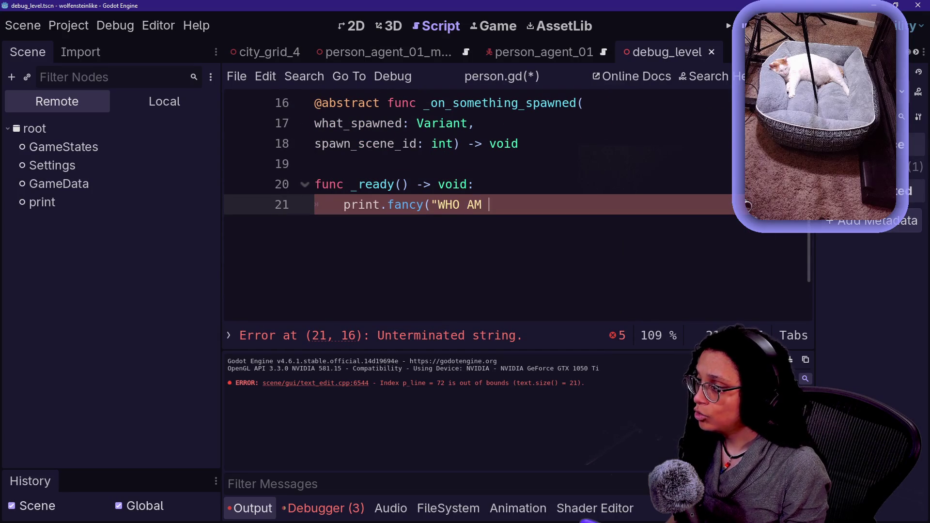
pyautogui.write('I:",na')
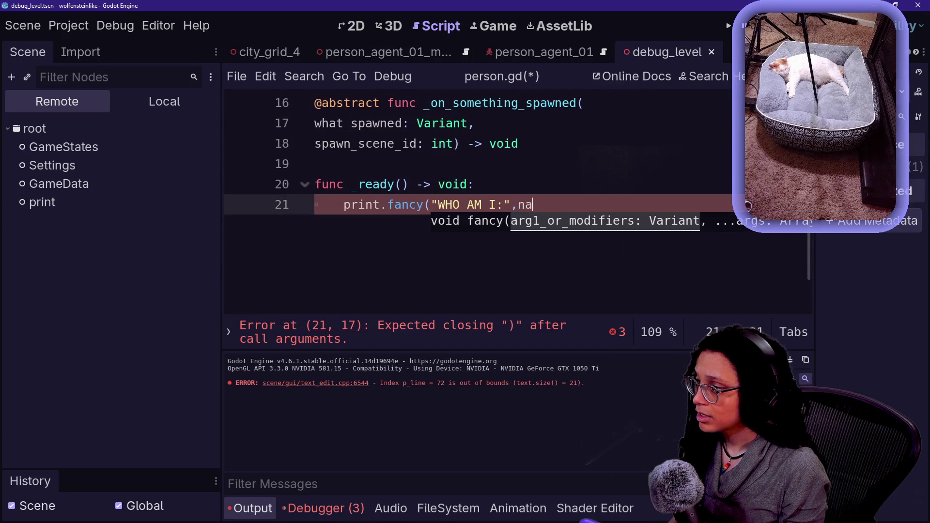
pyautogui.write('me)')
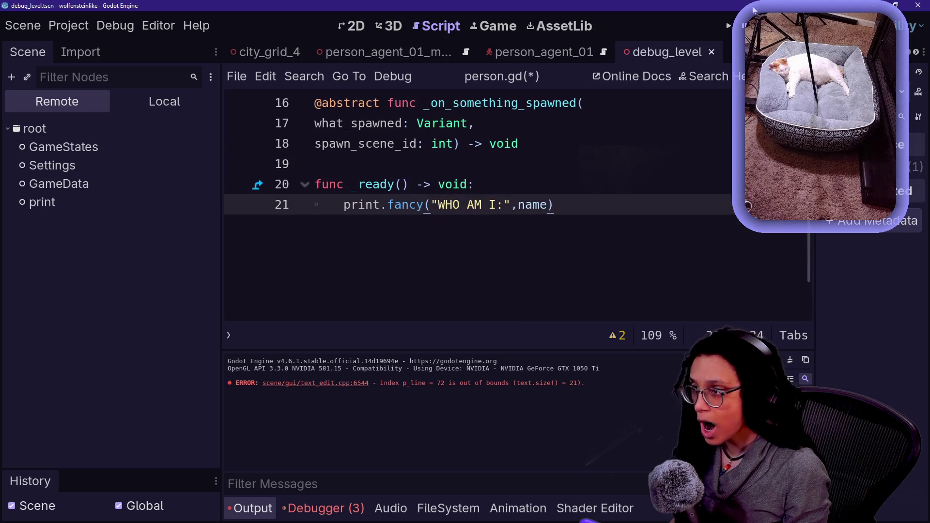
pyautogui.press('F5')
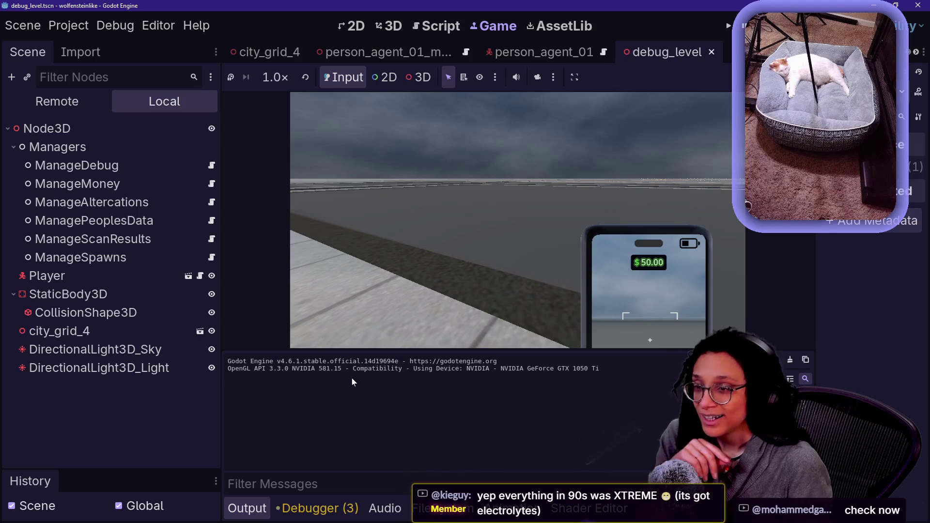
# Expand Node3D, Player and city_grid_4 in the remote tree, then collapse city_grid_4.
pyautogui.click(77, 108)
pyautogui.click(19, 224)
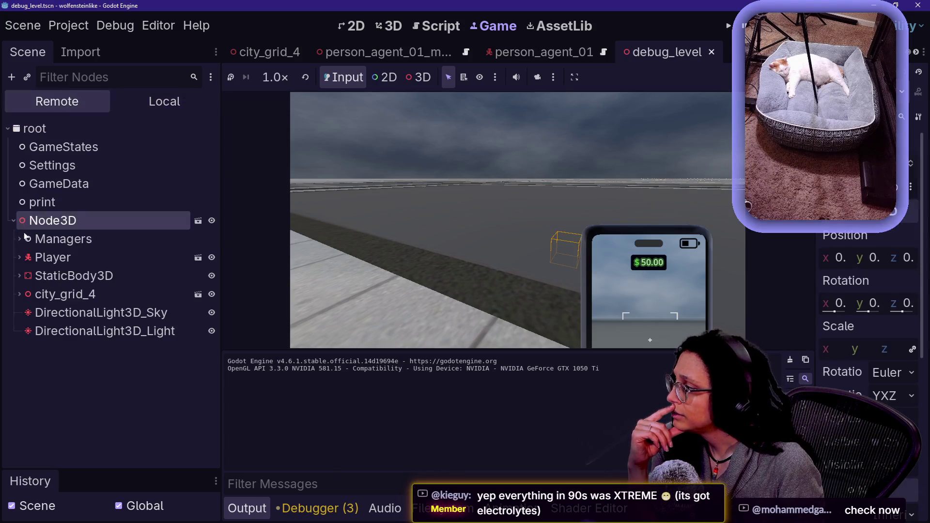
pyautogui.click(45, 260)
pyautogui.click(63, 368)
pyautogui.click(91, 391)
pyautogui.click(63, 368)
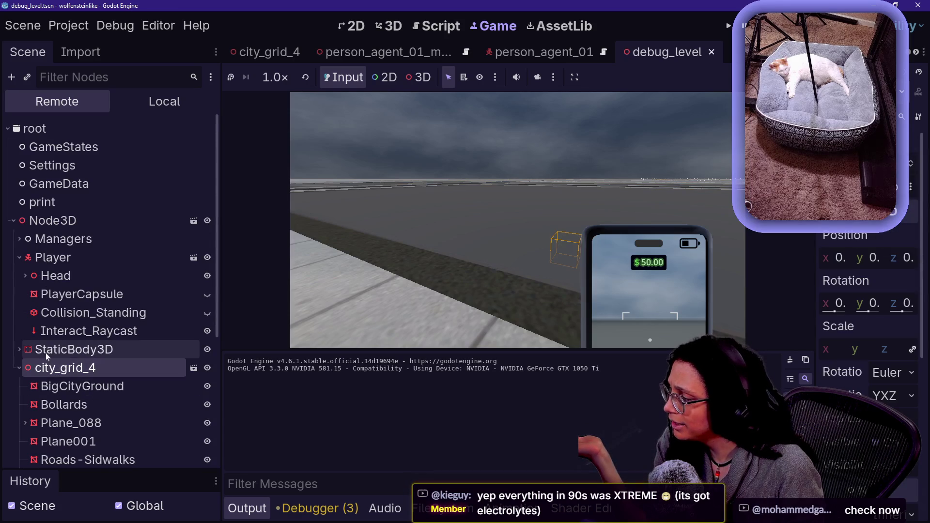
pyautogui.click(18, 350)
pyautogui.click(19, 350)
pyautogui.click(18, 368)
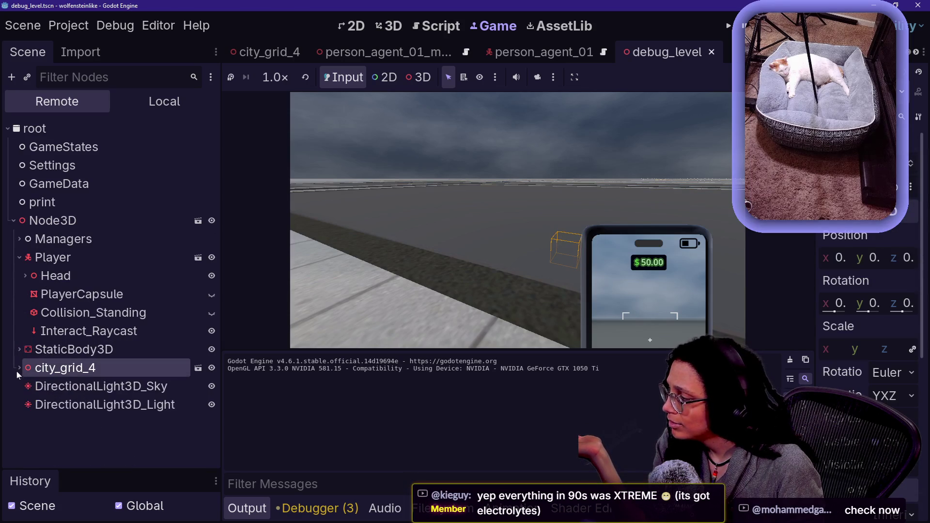
# Inspect the two directional lights, PlayerCapsule, Player, Node3D and print nodes.
pyautogui.click(54, 405)
pyautogui.click(78, 387)
pyautogui.click(98, 297)
pyautogui.click(88, 259)
pyautogui.click(93, 221)
pyautogui.click(96, 202)
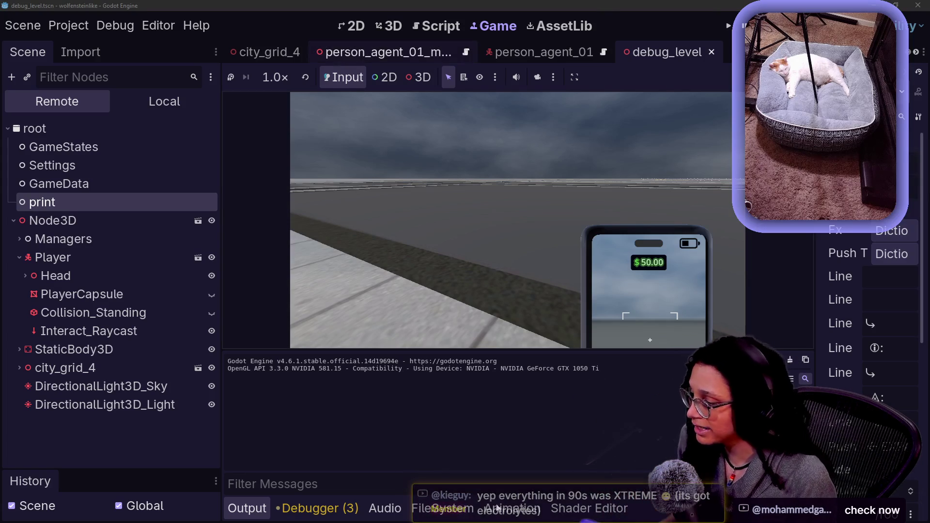
pyautogui.click(442, 508)
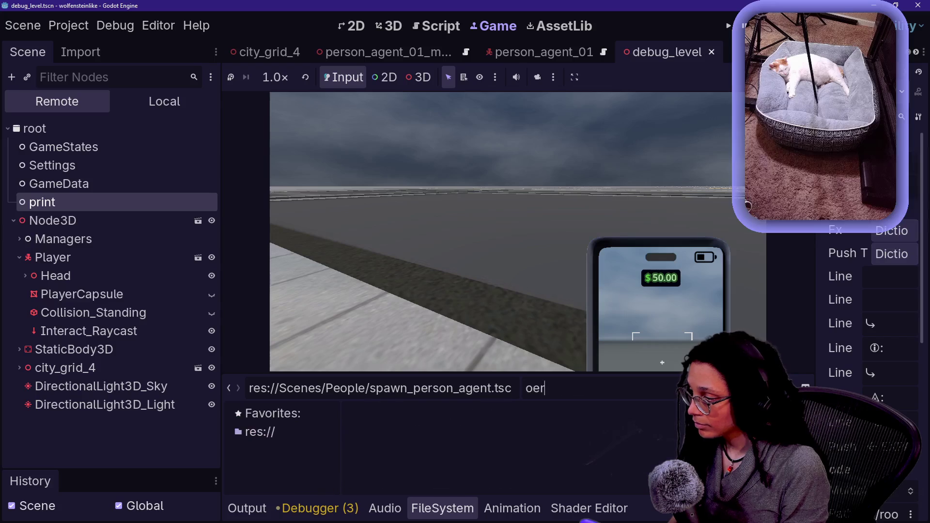
# Filter the FileSystem dock for 'spawb' and jump to the top of person_agent.gd.
pyautogui.write('spawb')
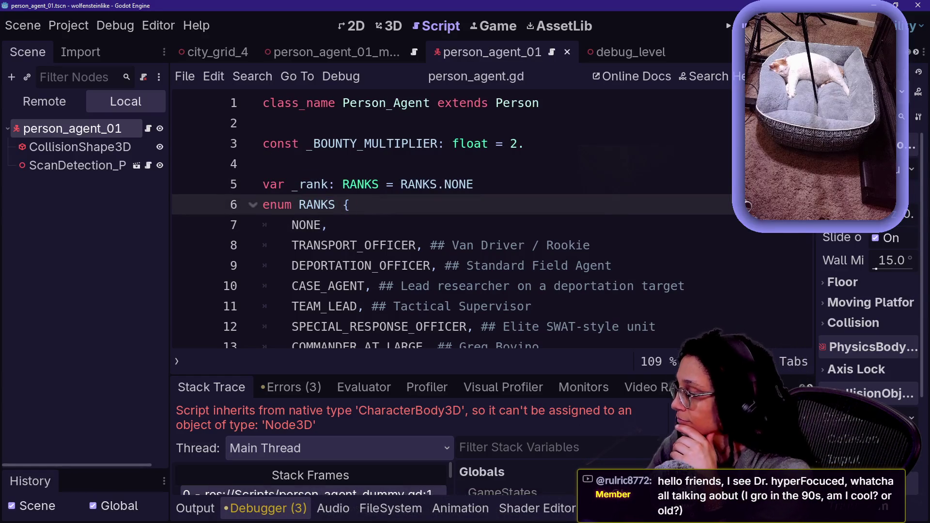
pyautogui.press('Down')
pyautogui.press('Down')
pyautogui.press('Down')
pyautogui.press('Up')
pyautogui.press('Up')
pyautogui.press('Up')
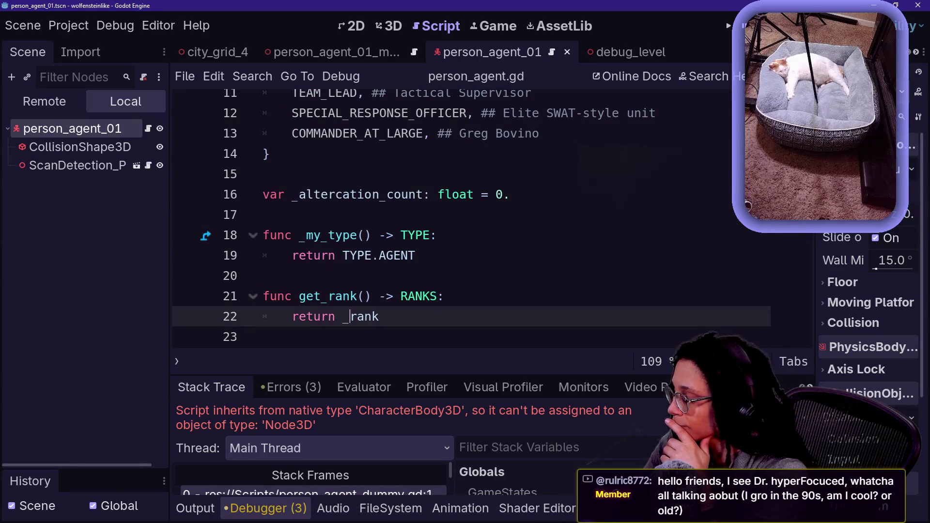
pyautogui.hotkey('ctrl', 'Home')
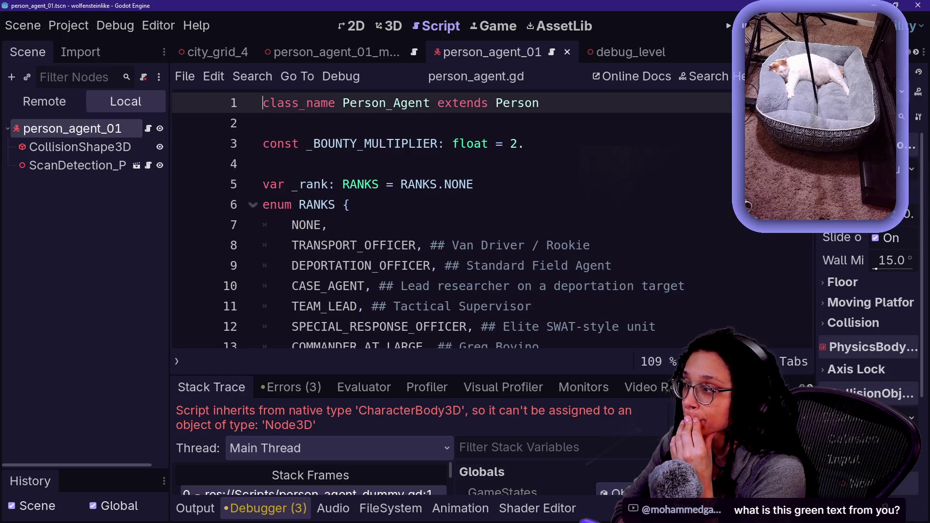
# Review the RANKS enum entries like TRANSPORT_OFFICER and DEPORTATION_OFFICER, then return to debug_level.
pyautogui.press('Down')
pyautogui.press('Down')
pyautogui.press('Down')
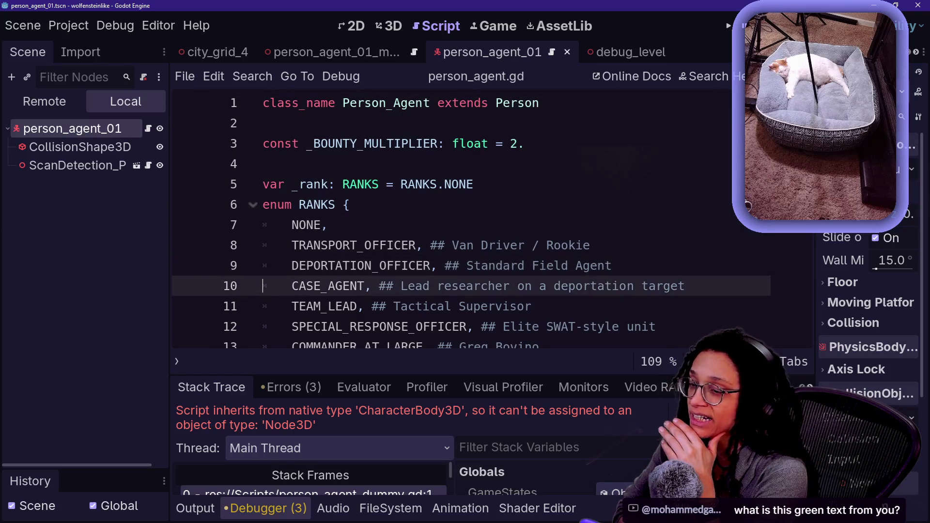
pyautogui.press('Down')
pyautogui.press('Down')
pyautogui.press('Down')
pyautogui.press('Up')
pyautogui.press('Up')
pyautogui.press('Up')
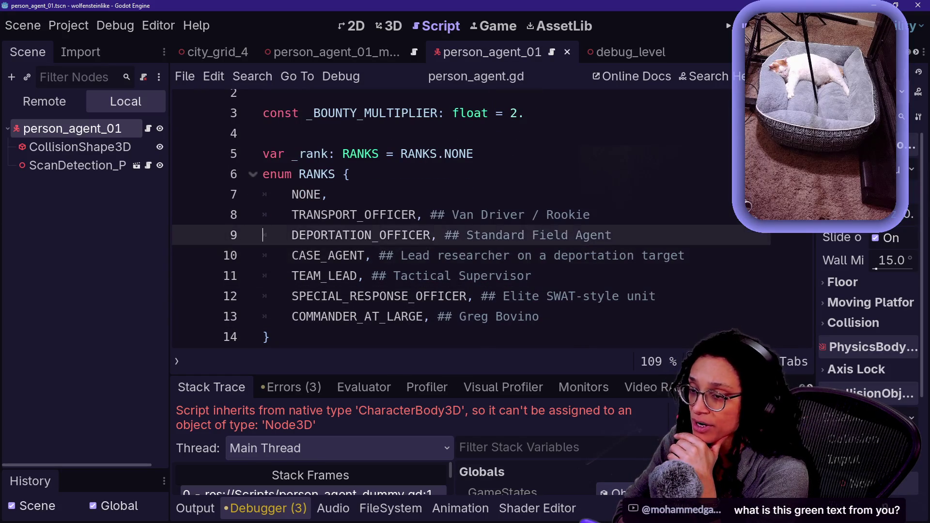
pyautogui.press('Up')
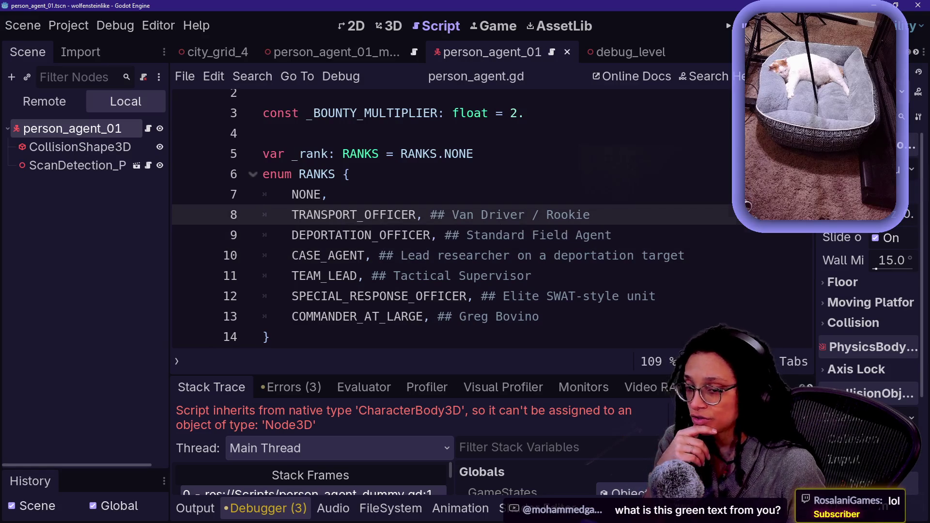
pyautogui.press('Down')
pyautogui.click(328, 195)
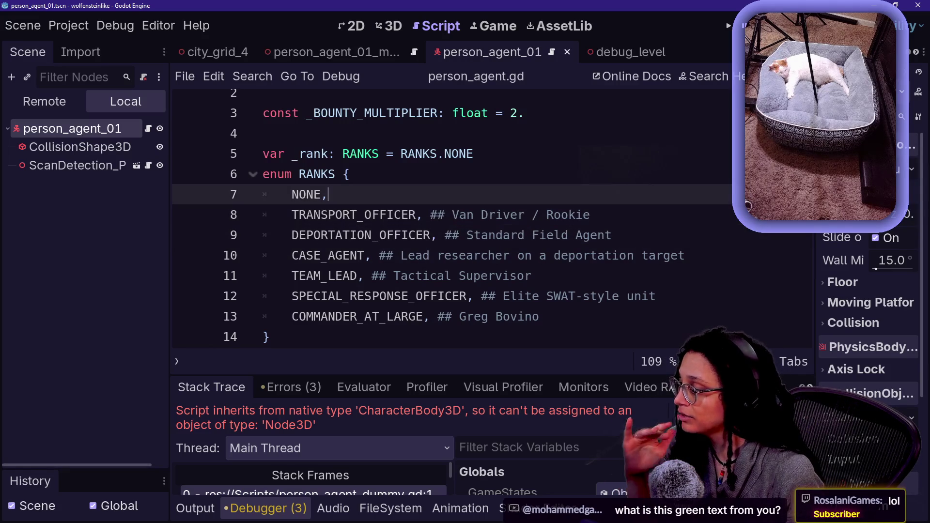
pyautogui.click(625, 52)
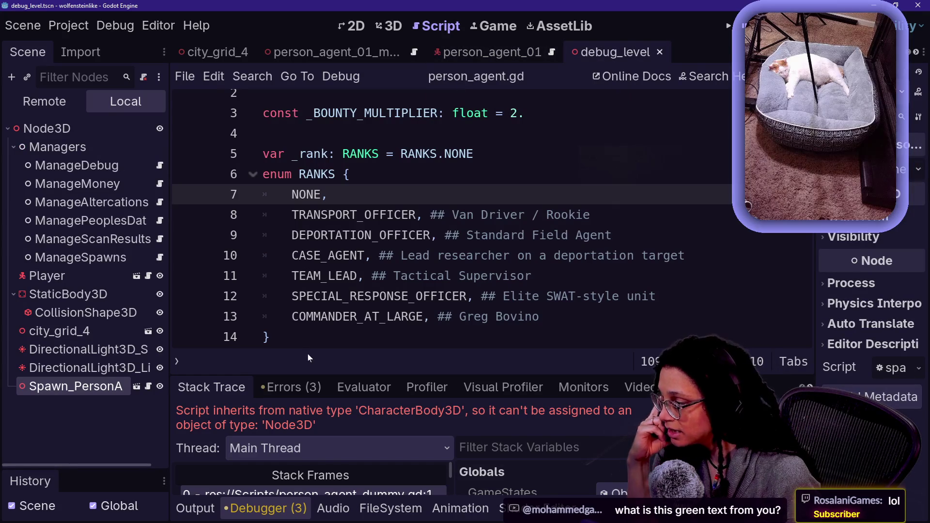
# Check the output log, then return to the debugger errors and enlarge that panel.
pyautogui.click(197, 509)
pyautogui.click(237, 510)
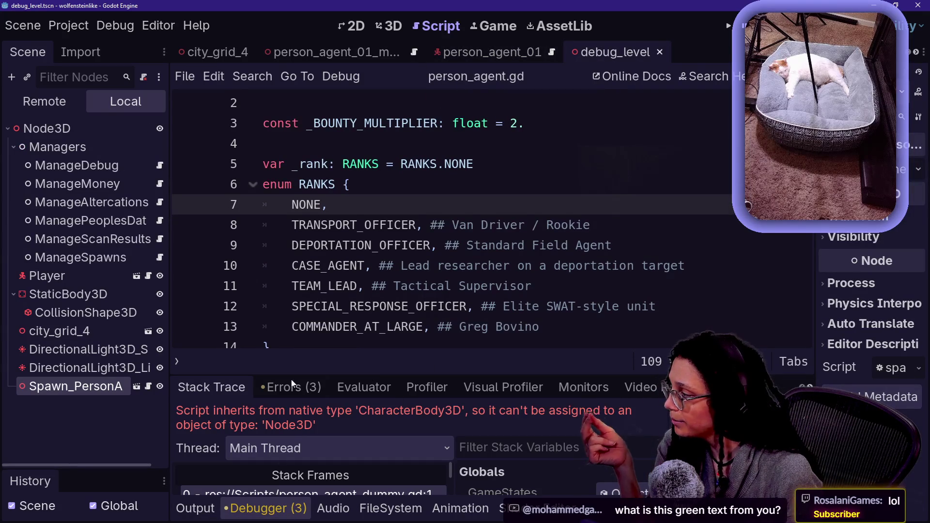
pyautogui.scroll(-3, 398, 347)
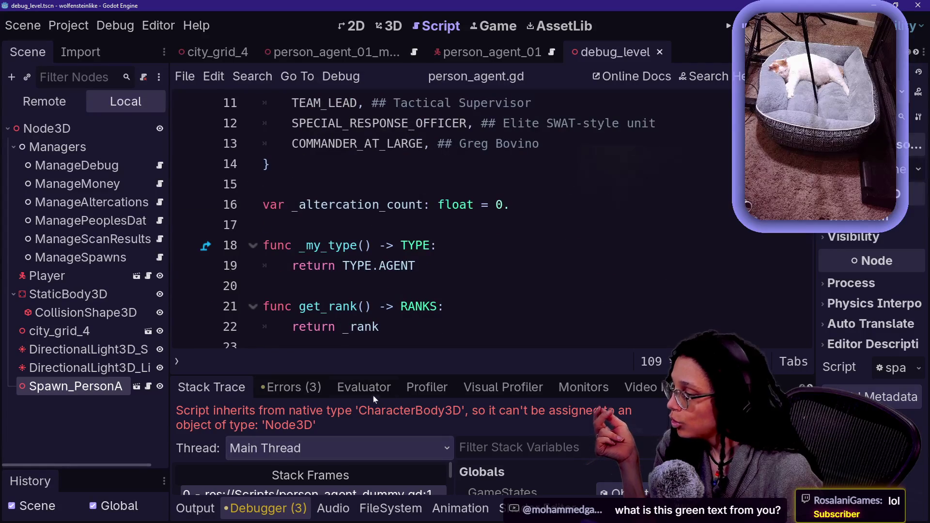
pyautogui.moveTo(371, 375)
pyautogui.mouseDown()
pyautogui.moveTo(371, 243)
pyautogui.moveTo(356, 374)
pyautogui.mouseUp()
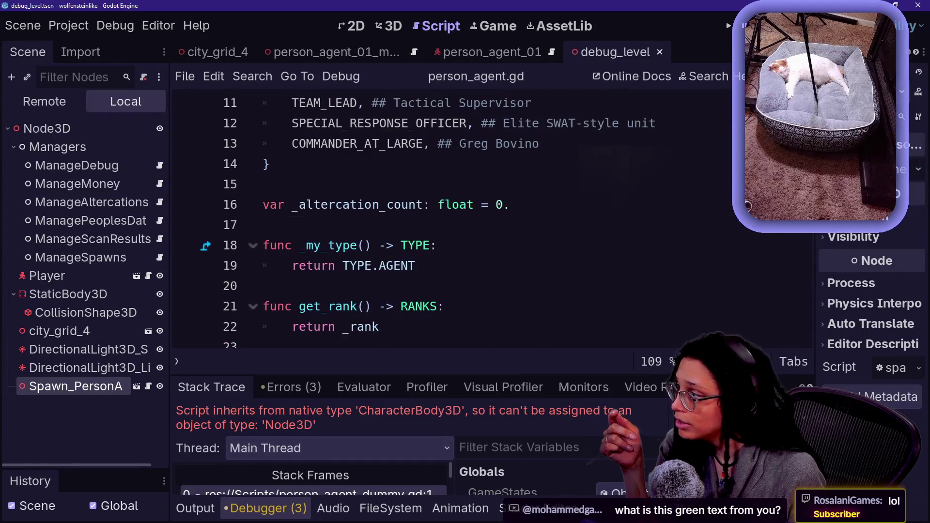
# Open Spawn_PersonA's script and inspect the preloaded scene in the _AGENT_SCENES list.
pyautogui.click(148, 387)
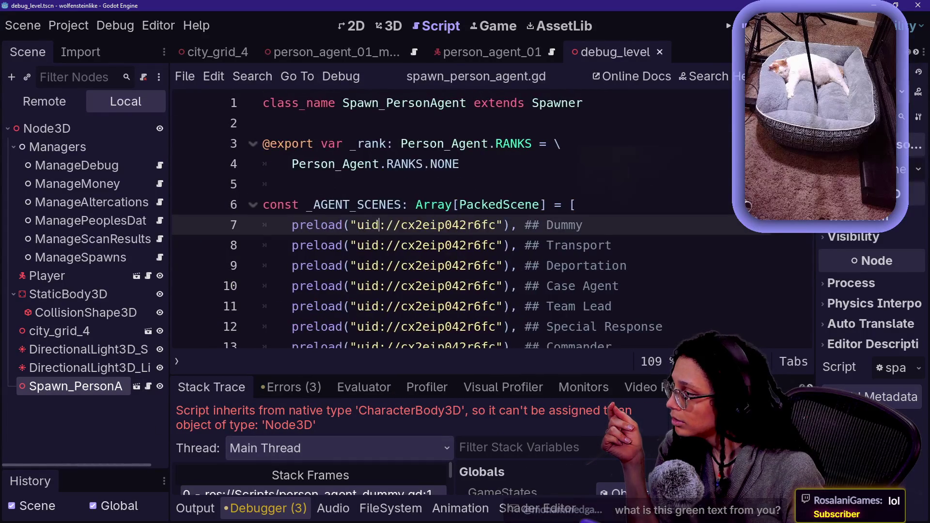
pyautogui.scroll(1, 432, 284)
pyautogui.moveTo(431, 283)
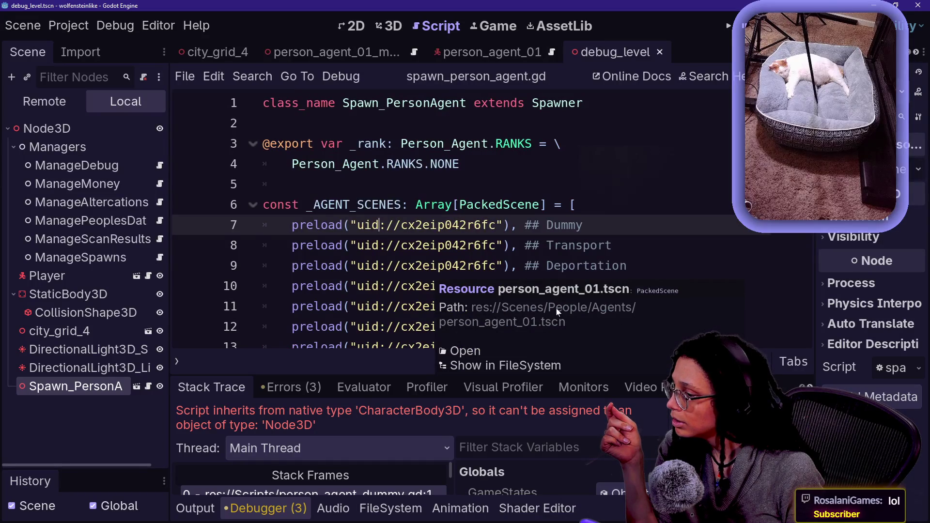
pyautogui.click(358, 286)
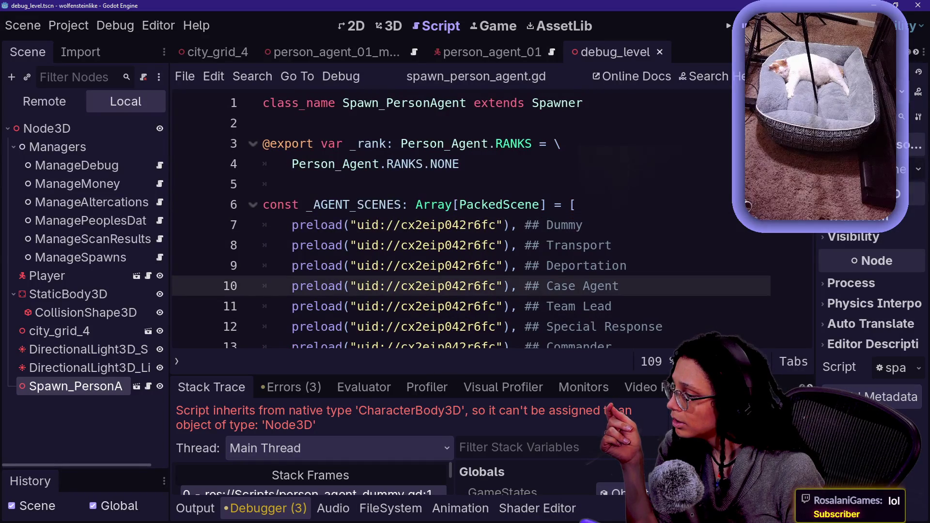
# Switch to the person_agent_01 scene and select its CollisionShape3D node.
pyautogui.keyDown('ctrl'); pyautogui.click(410, 228); pyautogui.keyUp('ctrl')
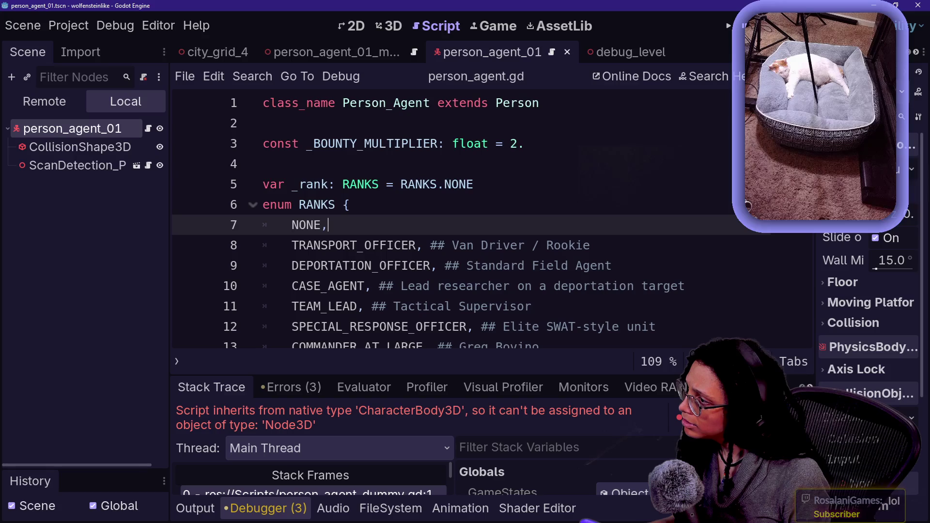
pyautogui.click(53, 146)
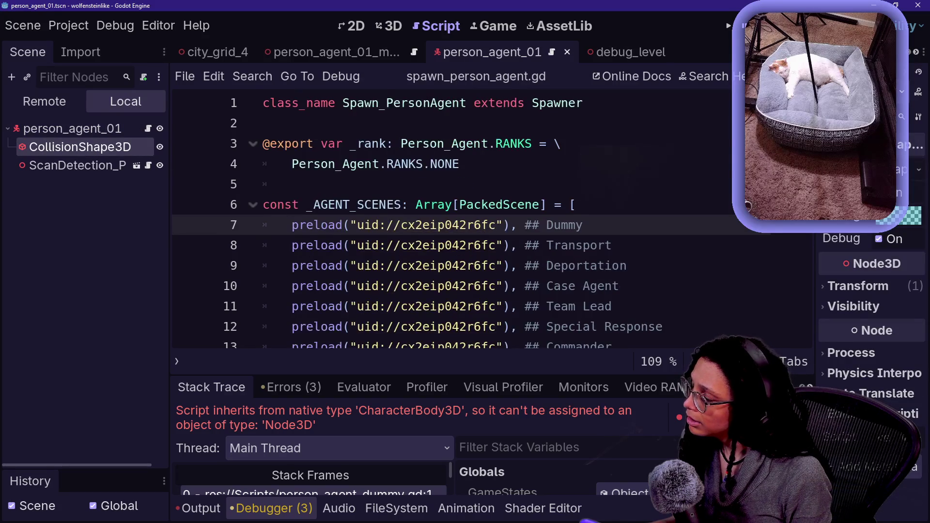
pyautogui.scroll(-8, 408, 225)
pyautogui.scroll(-1, 409, 225)
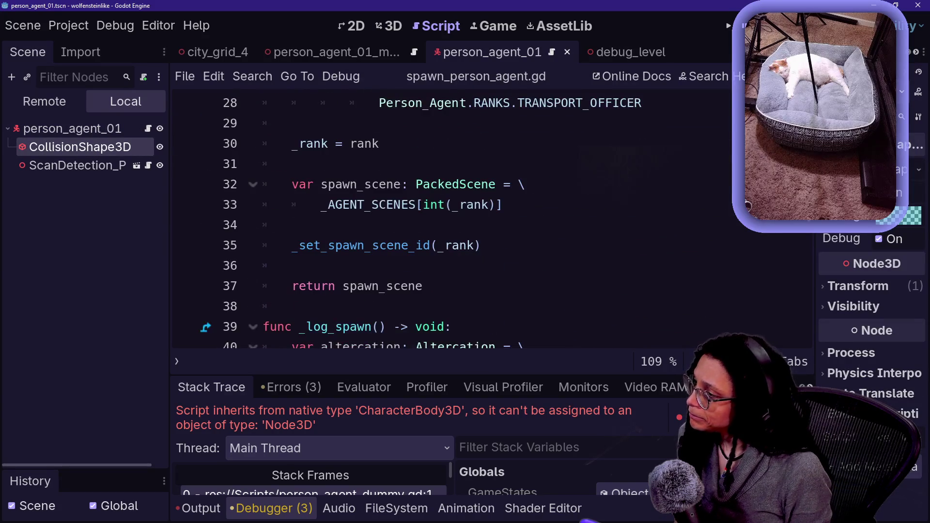
# Search all project files for 'instantiate' and open the Spawner.gd match at line 31.
pyautogui.hotkey('ctrl', 'f')
pyautogui.write('instantia')
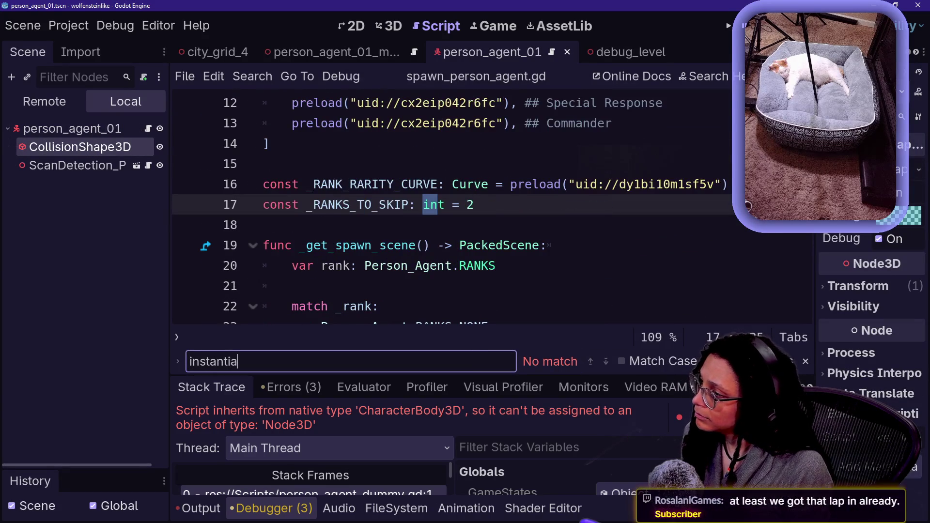
pyautogui.hotkey('ctrl', 'shift', 'f')
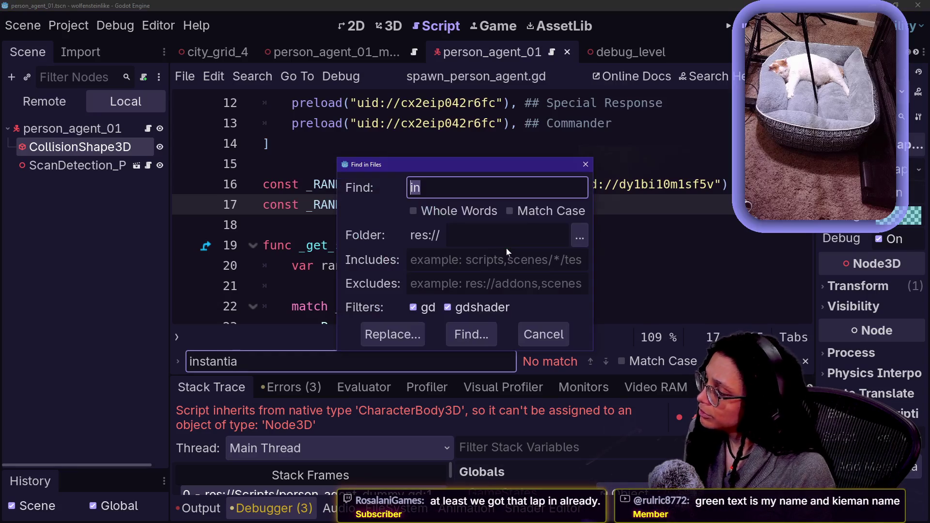
pyautogui.press('Return')
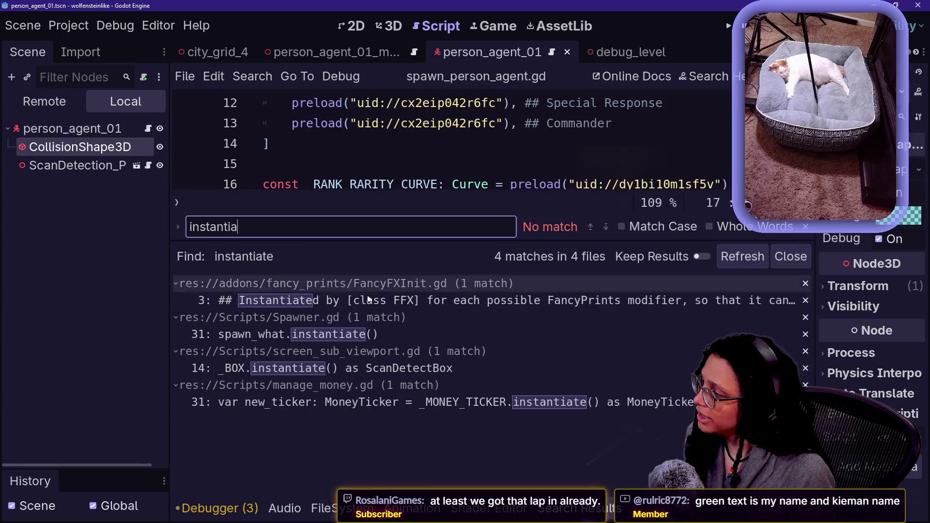
pyautogui.click(384, 336)
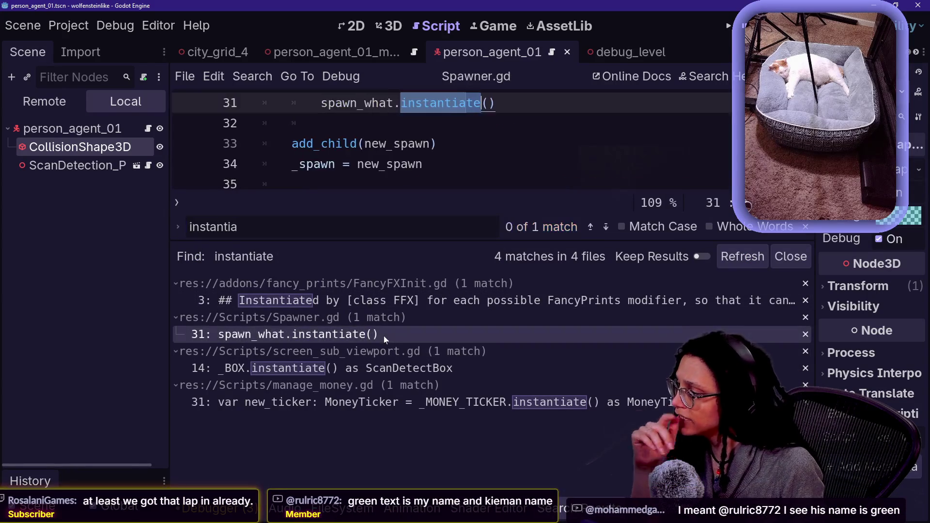
# Hide the bottom panel and read through the instantiate call in _do_spawn.
pyautogui.hotkey('alt', 'o')
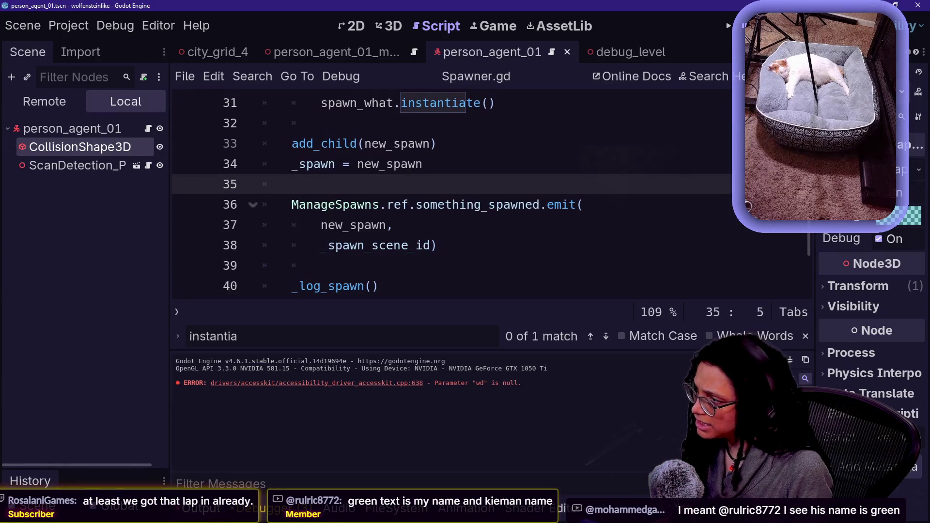
pyautogui.click(441, 102)
pyautogui.scroll(-2, 451, 194)
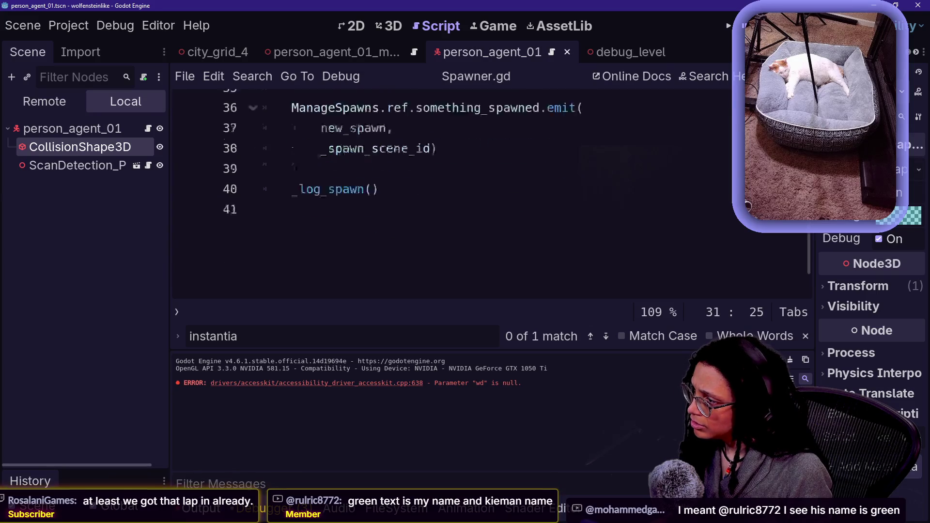
pyautogui.hotkey('alt', 'o')
pyautogui.scroll(5, 451, 267)
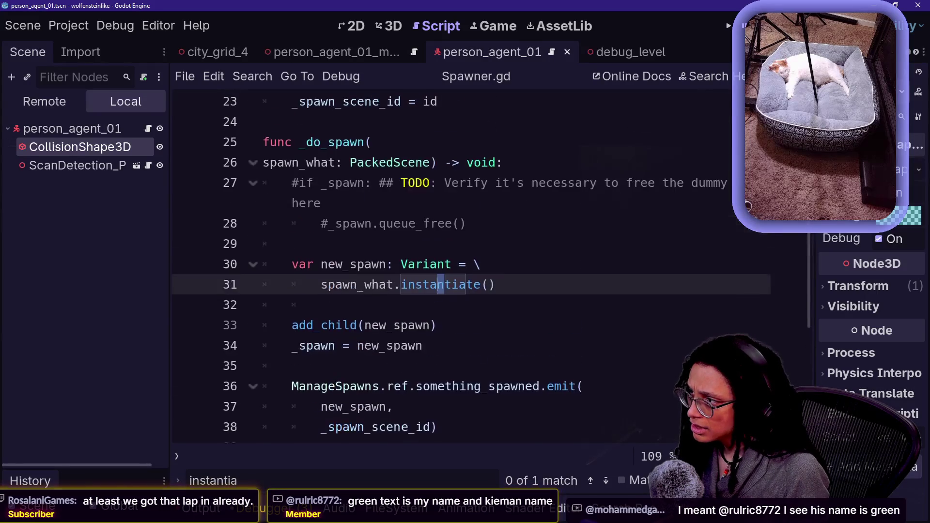
pyautogui.click(321, 306)
pyautogui.scroll(2, 450, 267)
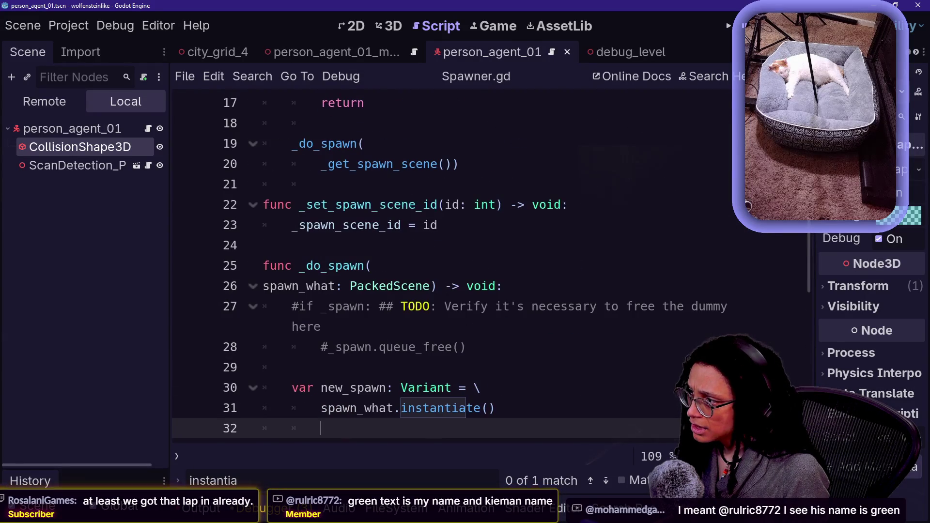
pyautogui.scroll(5, 451, 267)
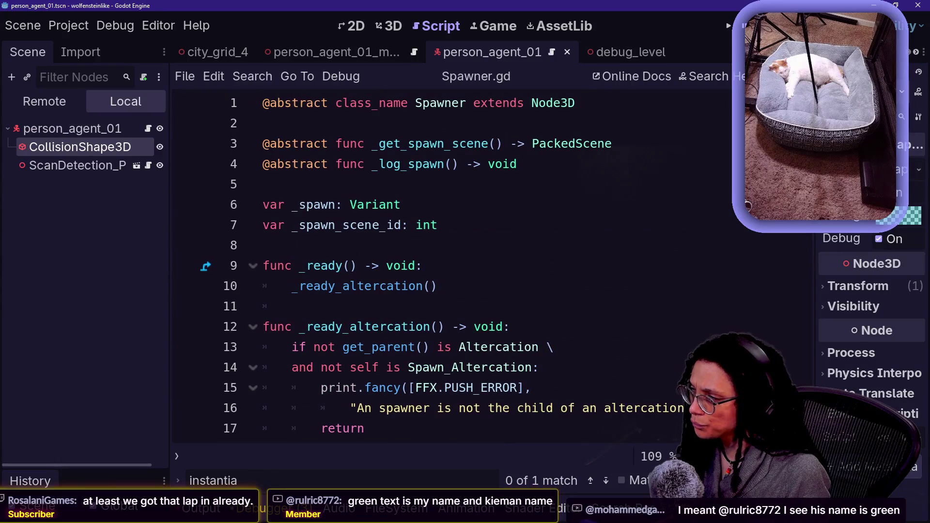
pyautogui.scroll(-3, 451, 266)
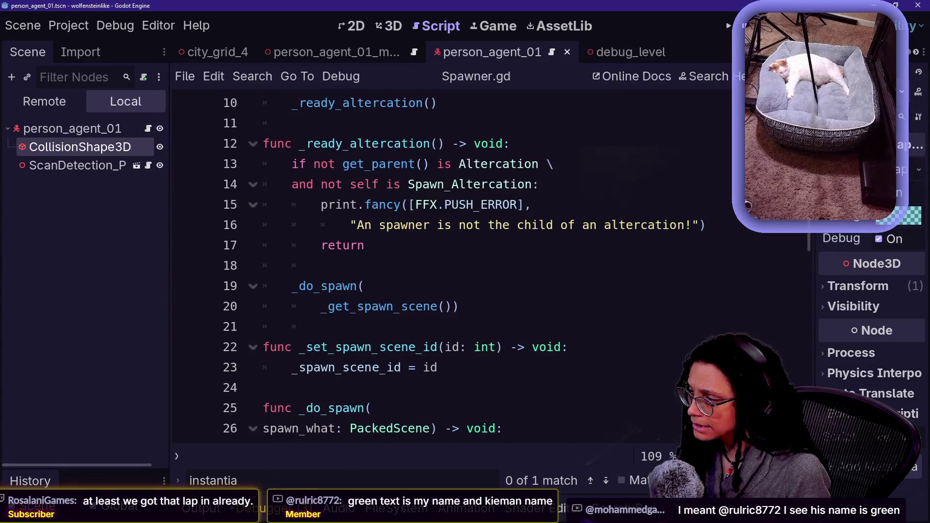
pyautogui.scroll(-3, 451, 267)
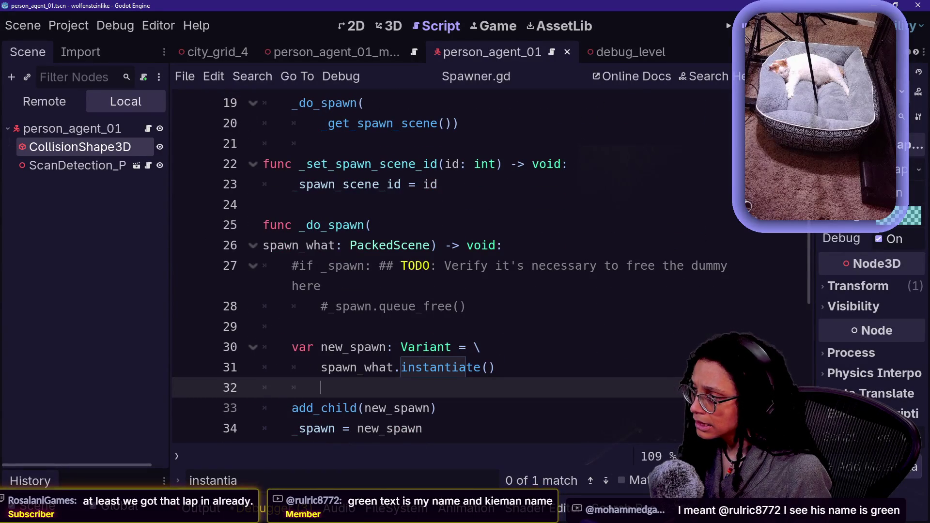
# Select lines 28 to 37 of the spawn code in Spawner.gd.
pyautogui.click(415, 367)
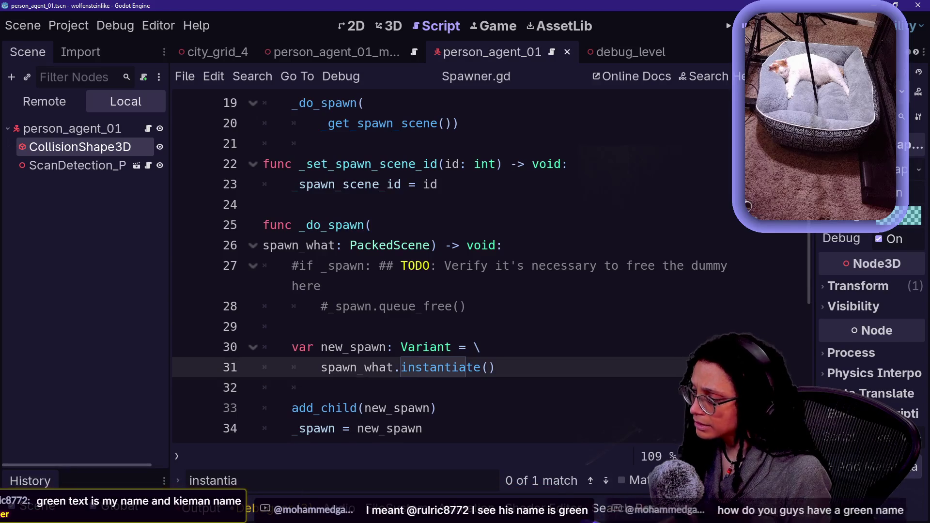
pyautogui.scroll(-2, 415, 367)
pyautogui.moveTo(332, 184); pyautogui.dragTo(392, 367)
pyautogui.click(393, 367)
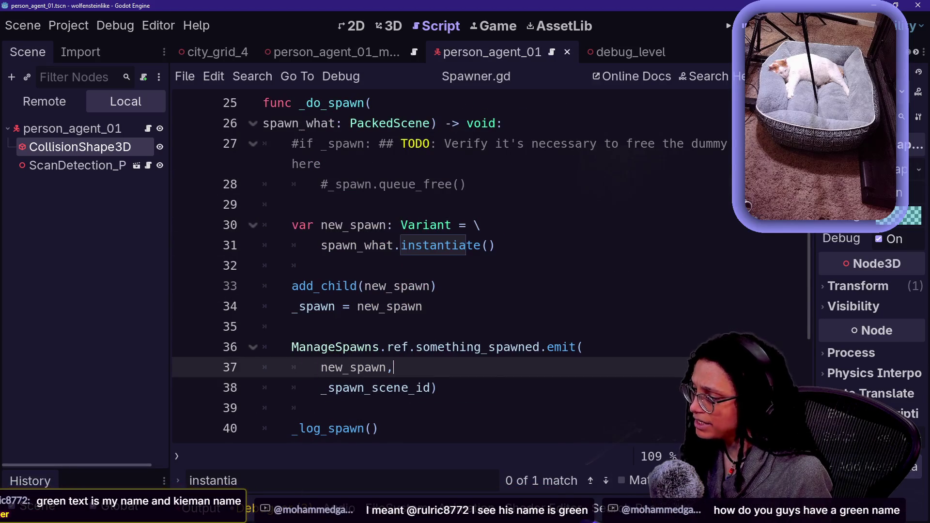
# Search all project files for node3d, finding 9 matches in 8 files.
pyautogui.hotkey('ctrl', 'shift', 'f')
pyautogui.write('node3d')
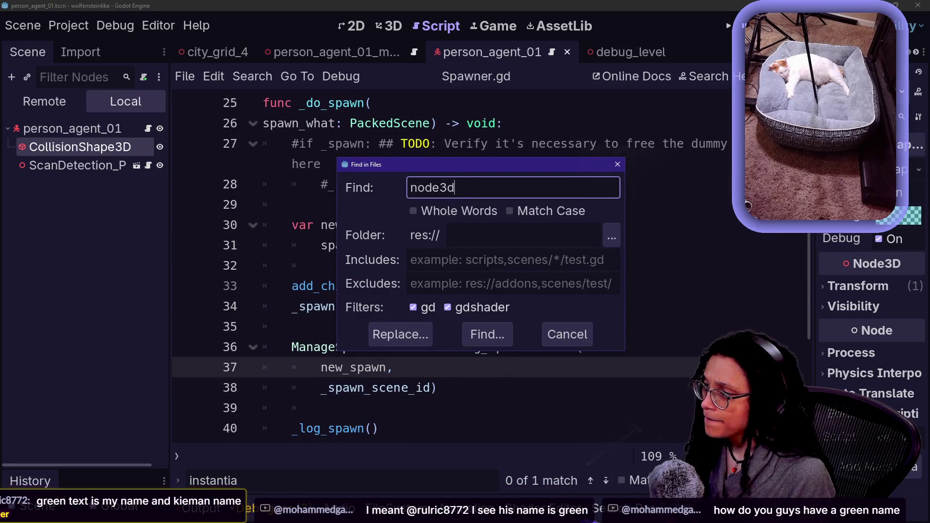
pyautogui.press('Return')
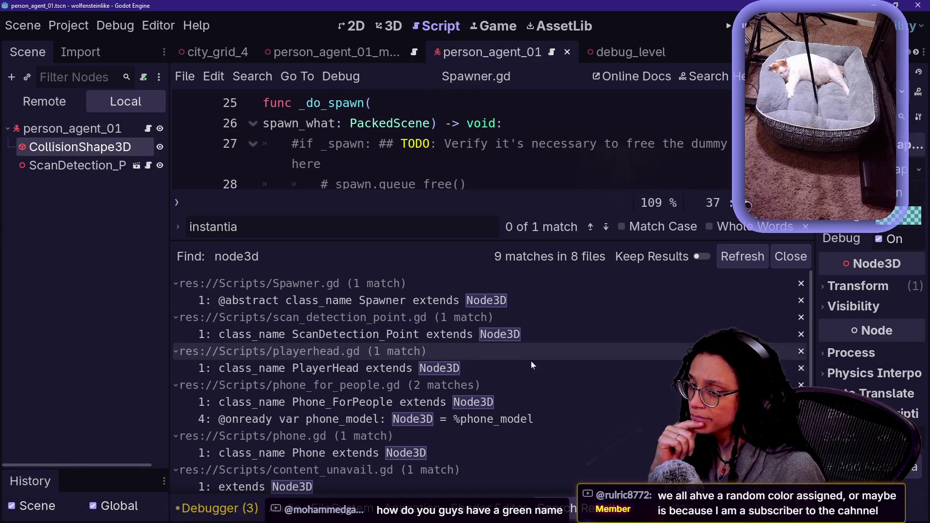
pyautogui.scroll(-3, 501, 365)
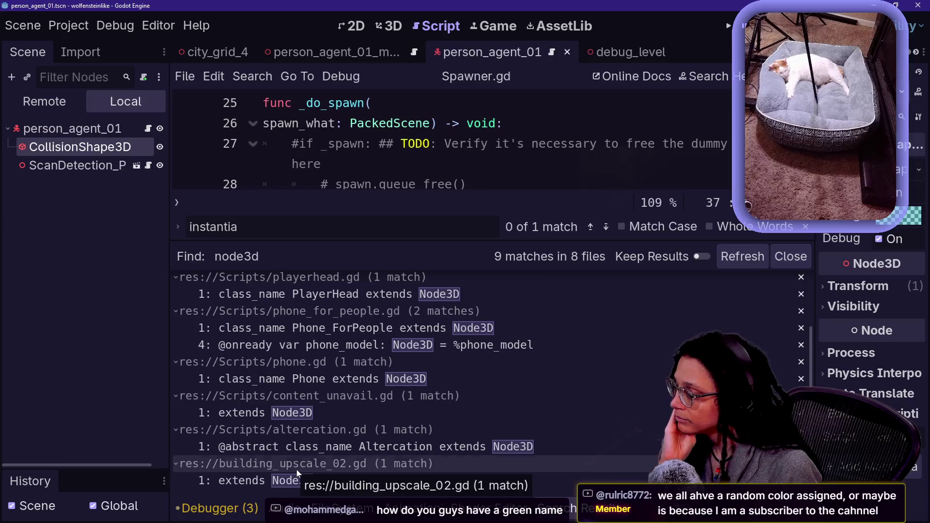
pyautogui.scroll(2, 424, 464)
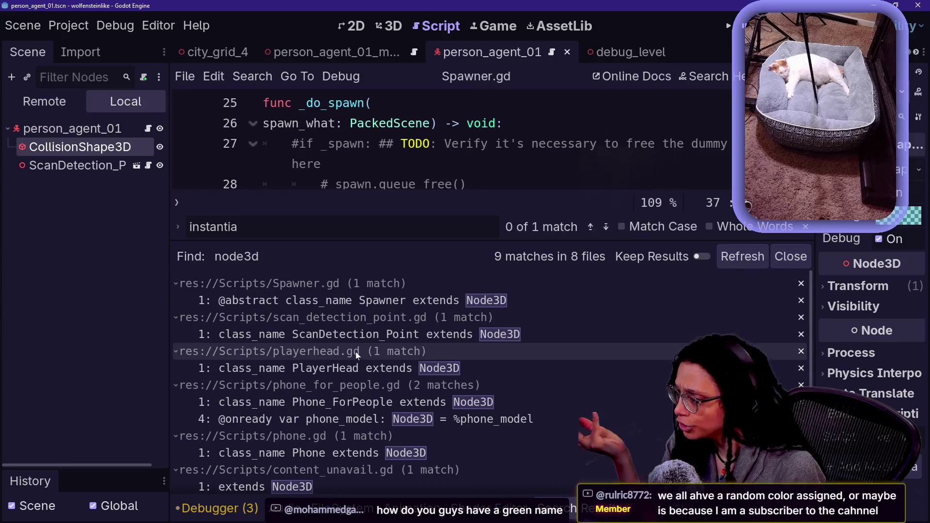
# Jump to the Spawner.gd node3d match and bring up the quick file search.
pyautogui.click(376, 302)
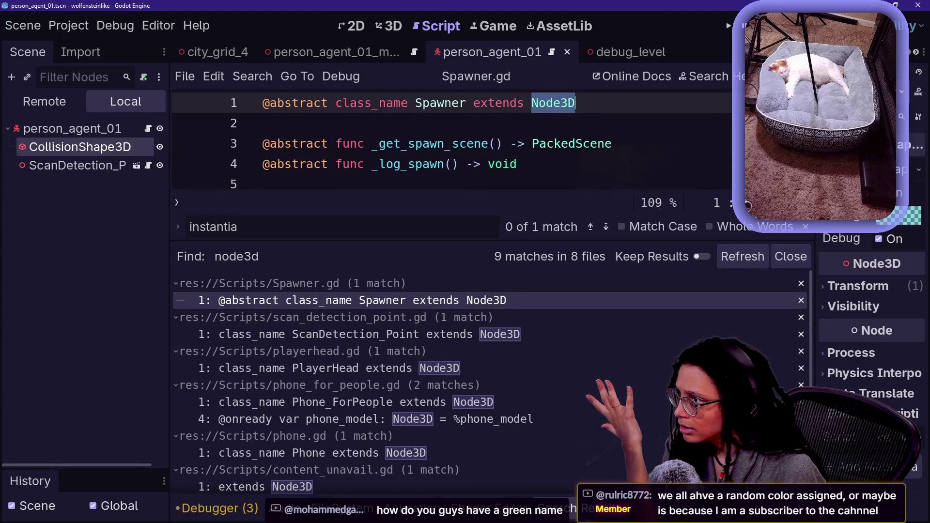
pyautogui.click(438, 102)
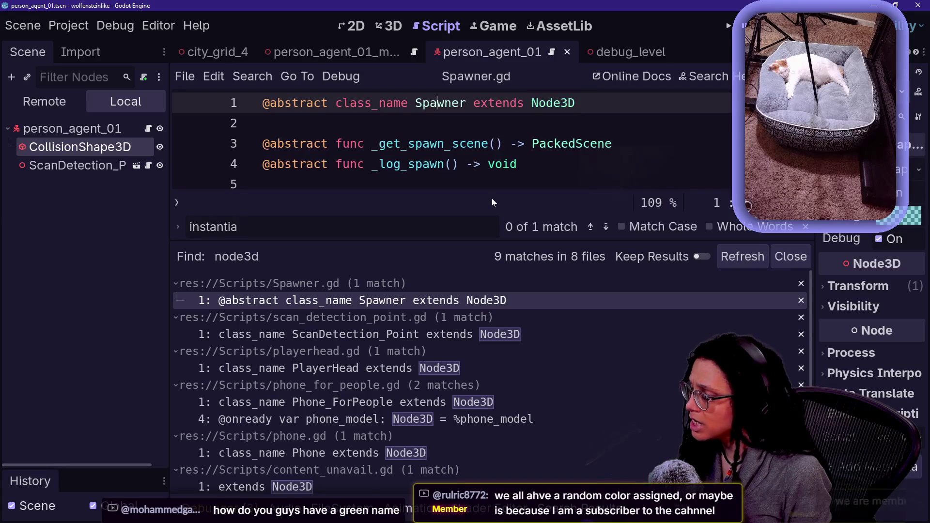
pyautogui.hotkey('shift', 'alt', 'o')
# Quick-open spawn_person_regular.gd from the 'spawn' matches.
pyautogui.write('spawn')
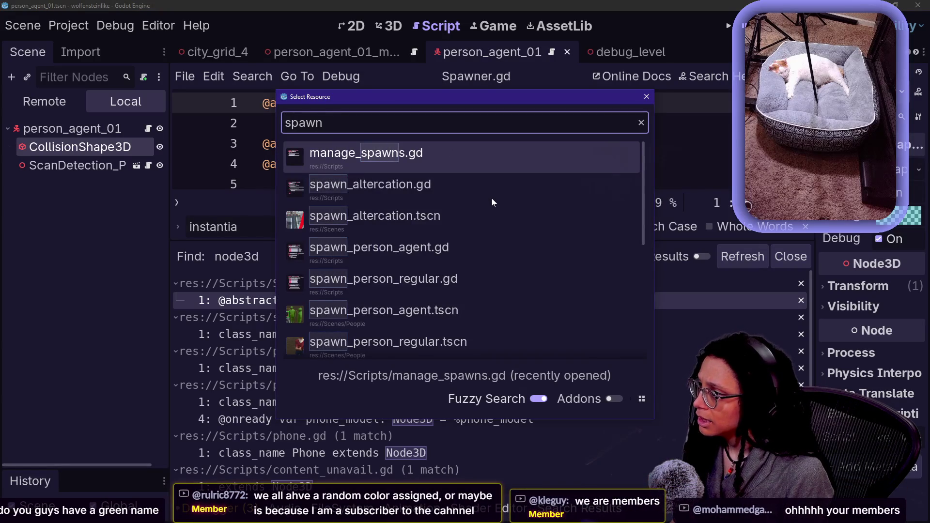
pyautogui.press('Down')
pyautogui.press('Down')
pyautogui.press('Down')
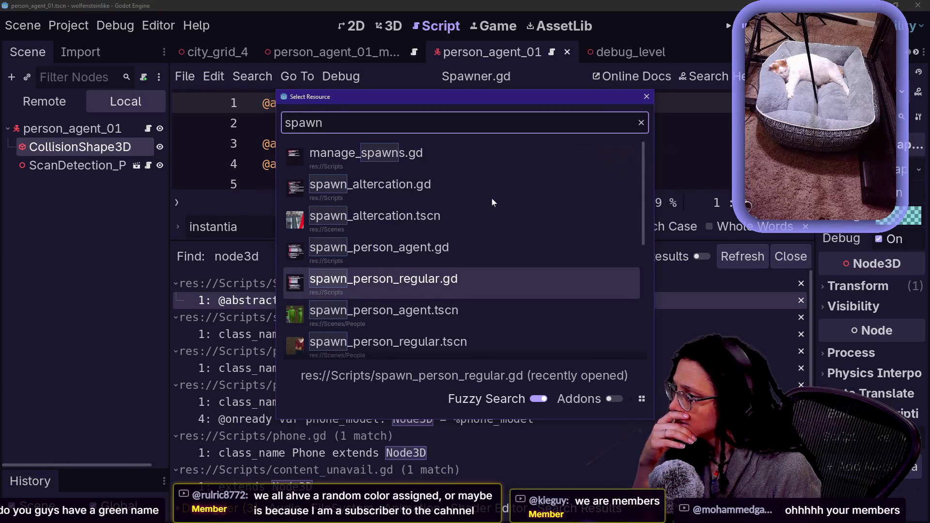
pyautogui.press('Return')
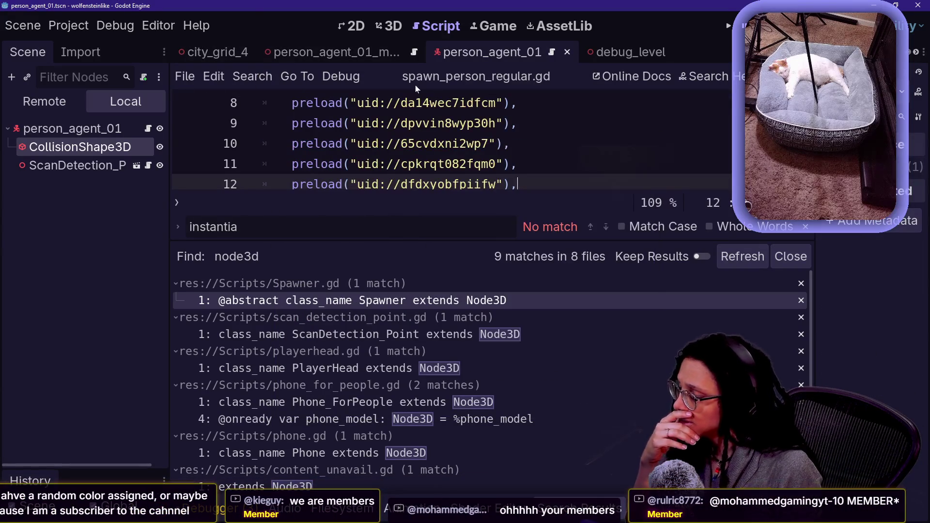
# Quick-open spawn_person_agent.tscn and open its person_agent_00 child as its own scene.
pyautogui.hotkey('shift', 'alt', 'o')
pyautogui.write('spawn')
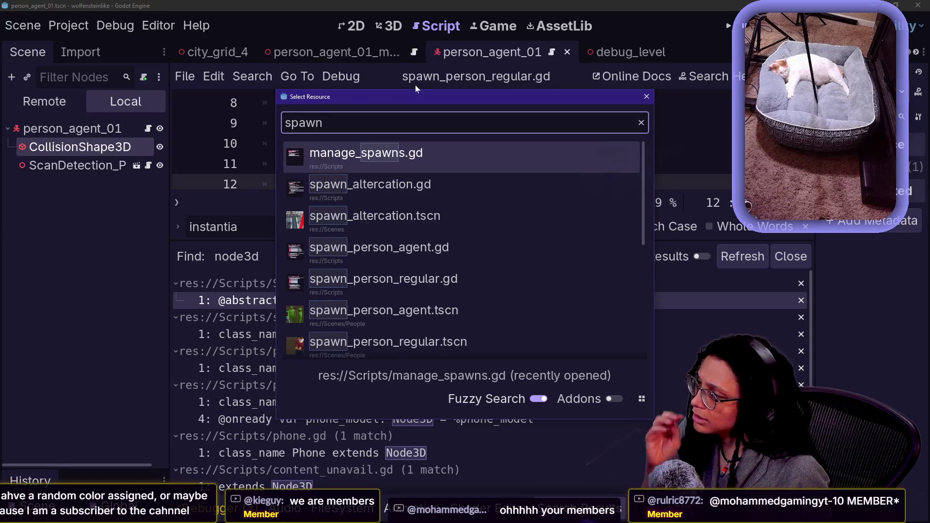
pyautogui.press('Down')
pyautogui.press('Down')
pyautogui.press('Down')
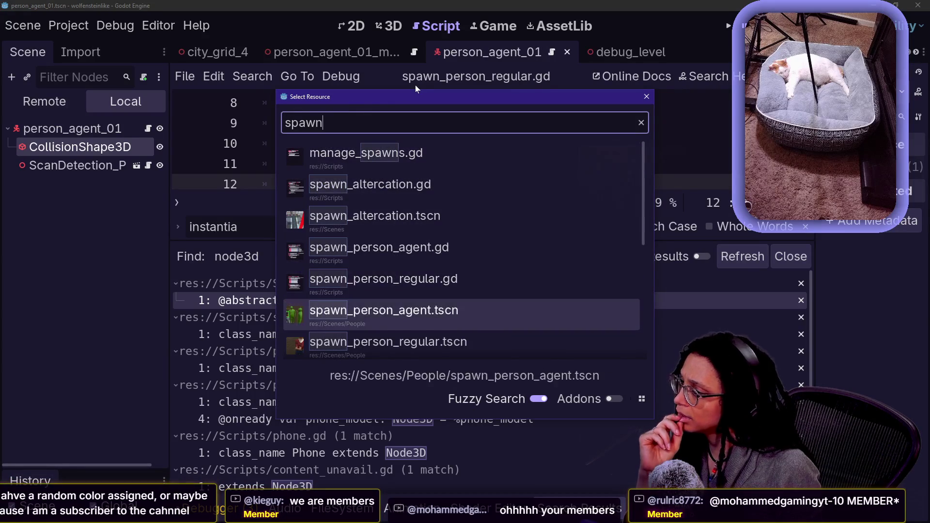
pyautogui.press('Return')
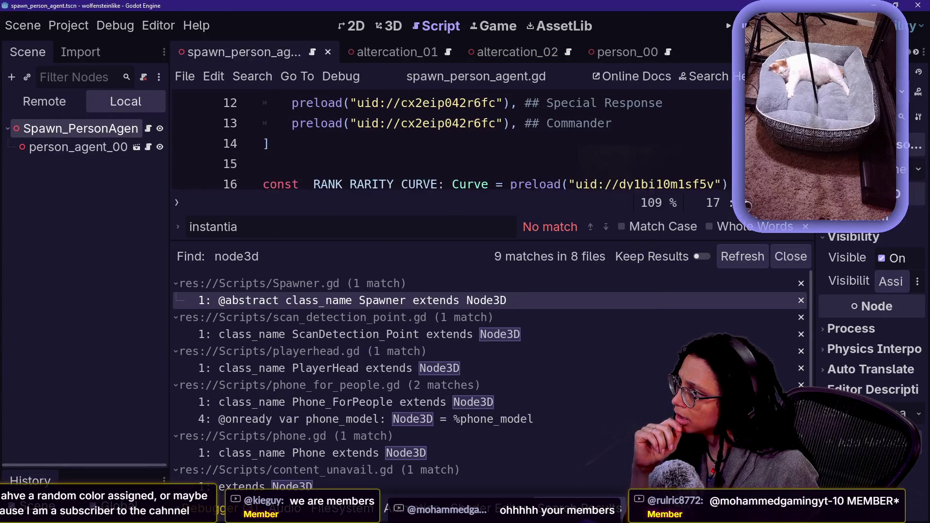
pyautogui.scroll(4, 451, 144)
pyautogui.click(78, 147)
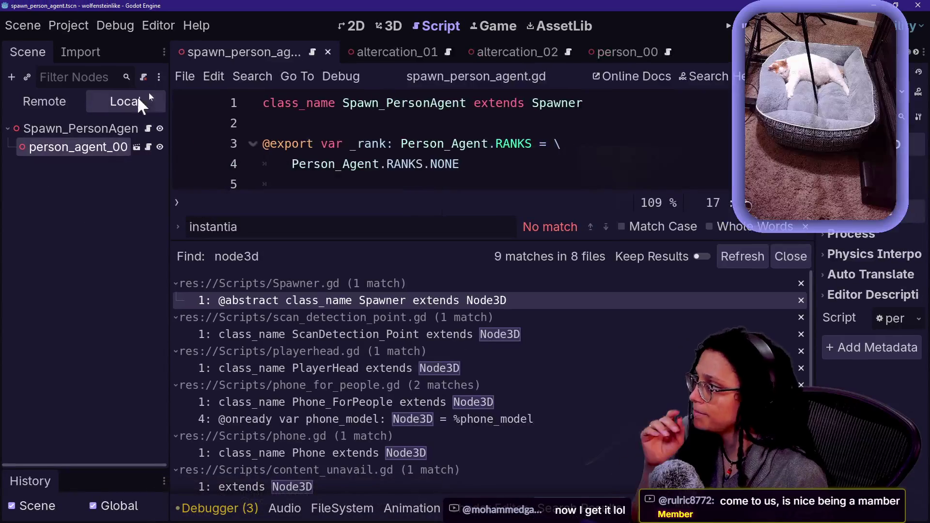
pyautogui.click(136, 148)
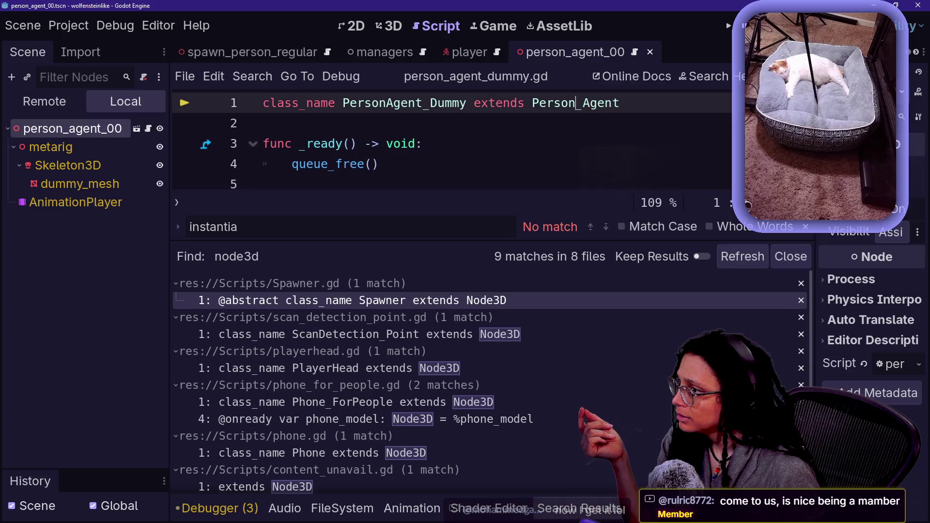
# Follow the script inheritance from person_agent.gd up to the abstract Person class in person.gd.
pyautogui.keyDown('ctrl'); pyautogui.click(576, 104); pyautogui.keyUp('ctrl')
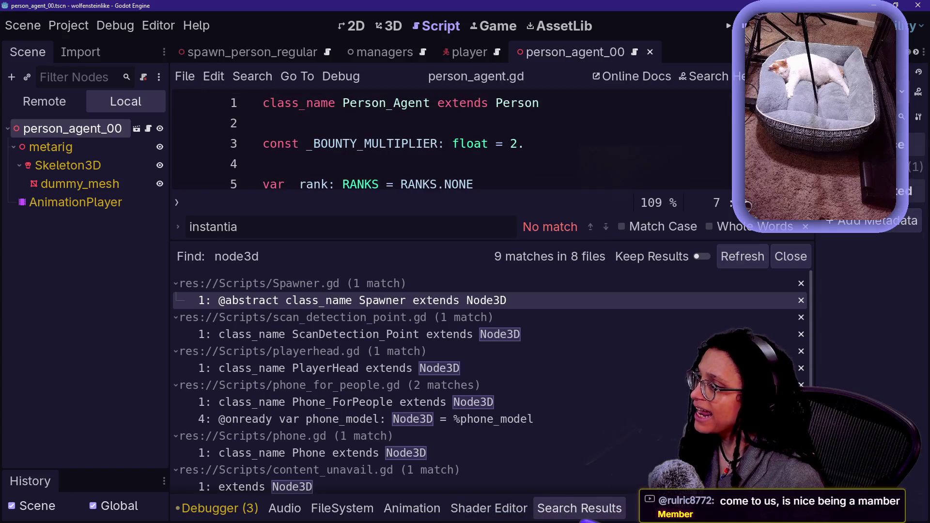
pyautogui.keyDown('ctrl'); pyautogui.click(517, 103); pyautogui.keyUp('ctrl')
pyautogui.scroll(5, 436, 146)
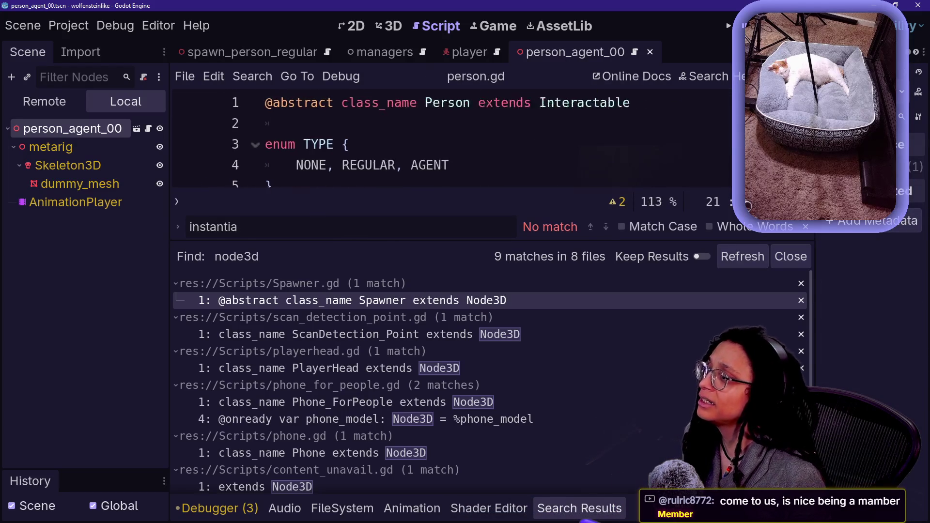
pyautogui.keyDown('ctrl'); pyautogui.scroll(2, 451, 146); pyautogui.keyUp('ctrl')
pyautogui.keyDown('ctrl'); pyautogui.scroll(-2, 436, 145); pyautogui.keyUp('ctrl')
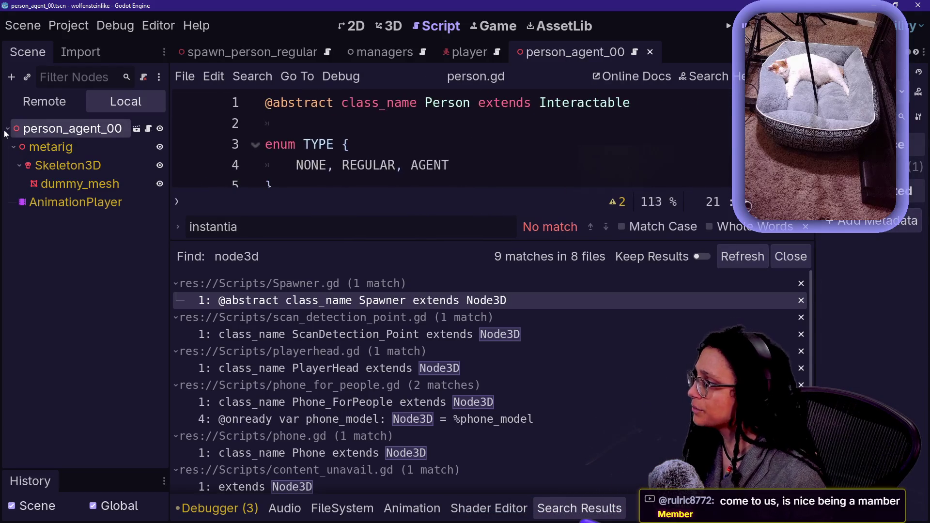
# Review the person_agent_00 root's actions and cancel opening its imported .blend scene.
pyautogui.rightClick(47, 136)
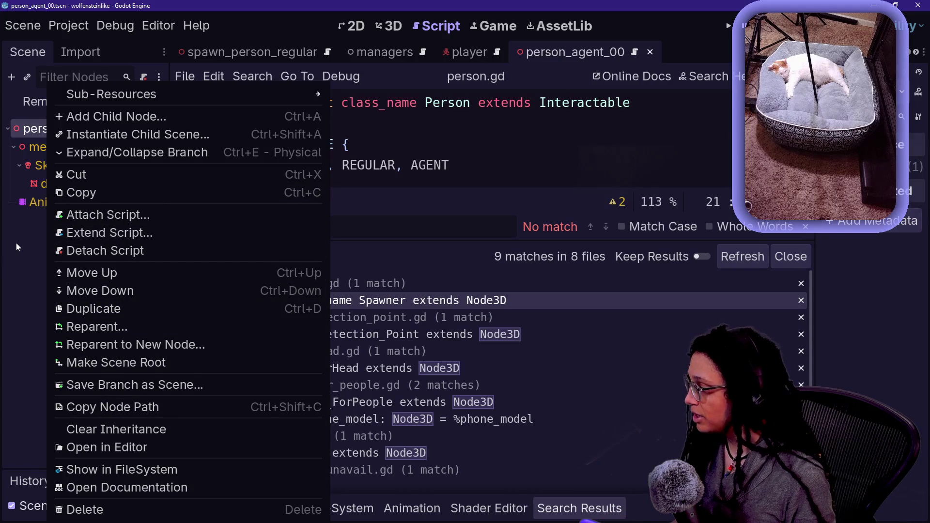
pyautogui.click(26, 251)
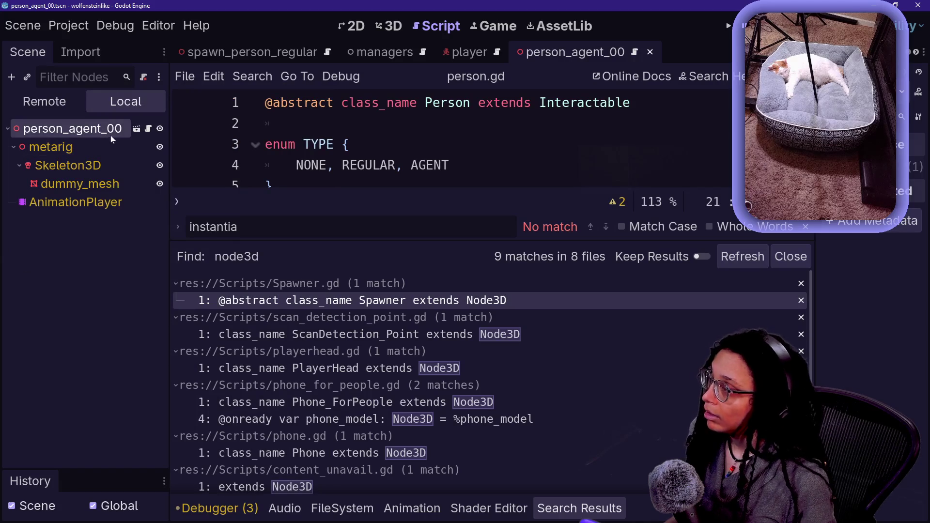
pyautogui.click(136, 129)
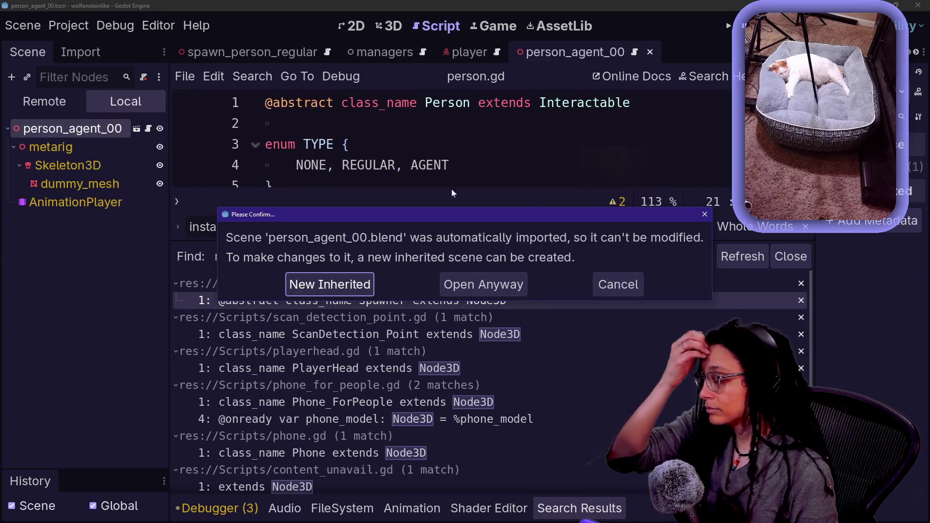
pyautogui.click(618, 284)
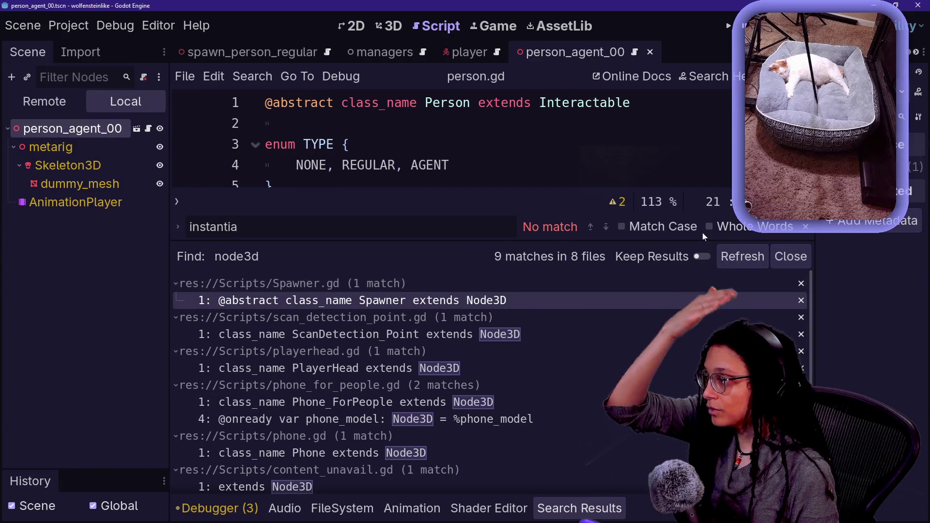
pyautogui.scroll(5, 450, 57)
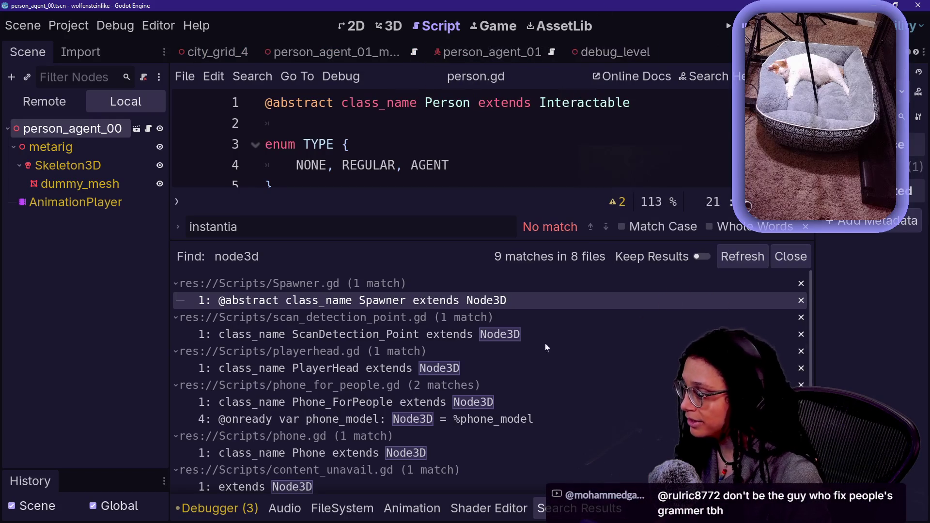
# Bring the FileSystem panel back and confirm the root node name person_agent_00.
pyautogui.click(342, 509)
pyautogui.click(285, 509)
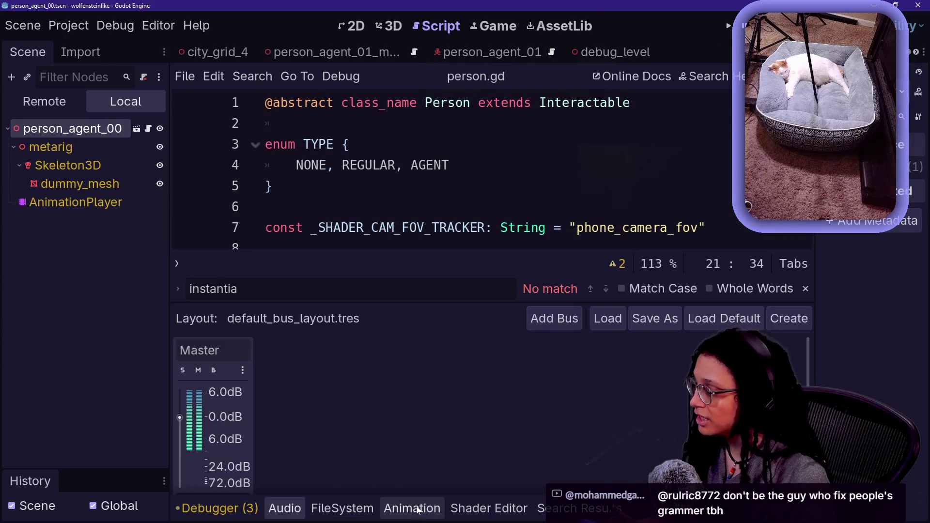
pyautogui.click(342, 508)
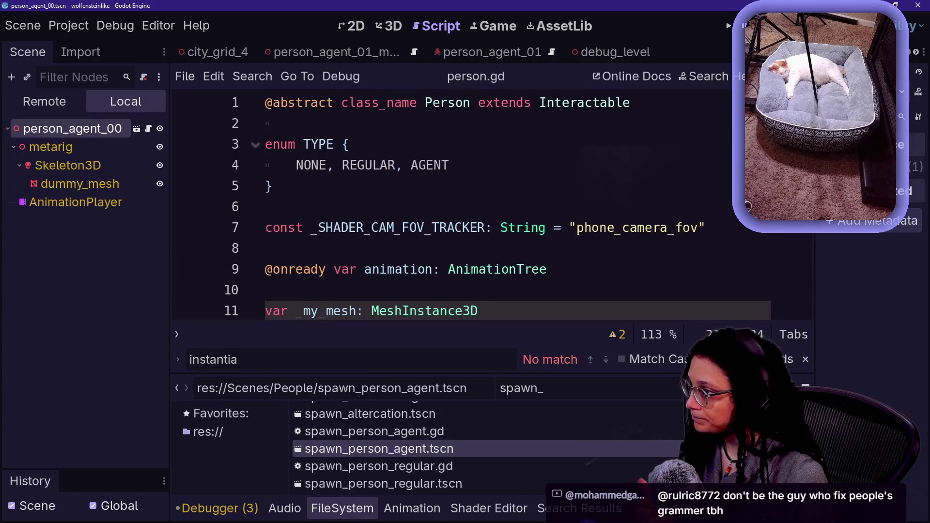
pyautogui.doubleClick(73, 128)
pyautogui.press('End')
pyautogui.press('Return')
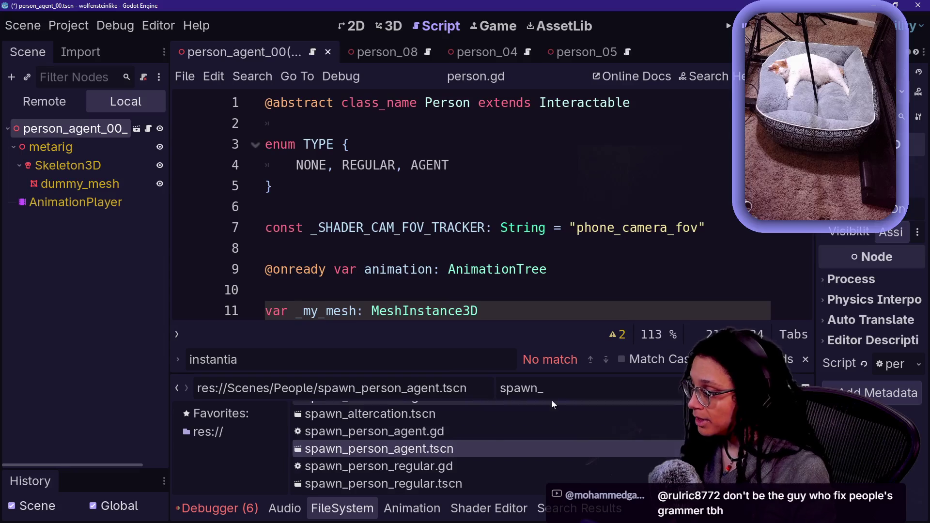
# Filter files for person_agent_0, rename person_agent_00.tscn to person_agent_00_mesh.tscn, and close the scene.
pyautogui.write('pen')
pyautogui.press('BackSpace')
pyautogui.press('BackSpace')
pyautogui.press('BackSpace')
pyautogui.write('person_agent_0')
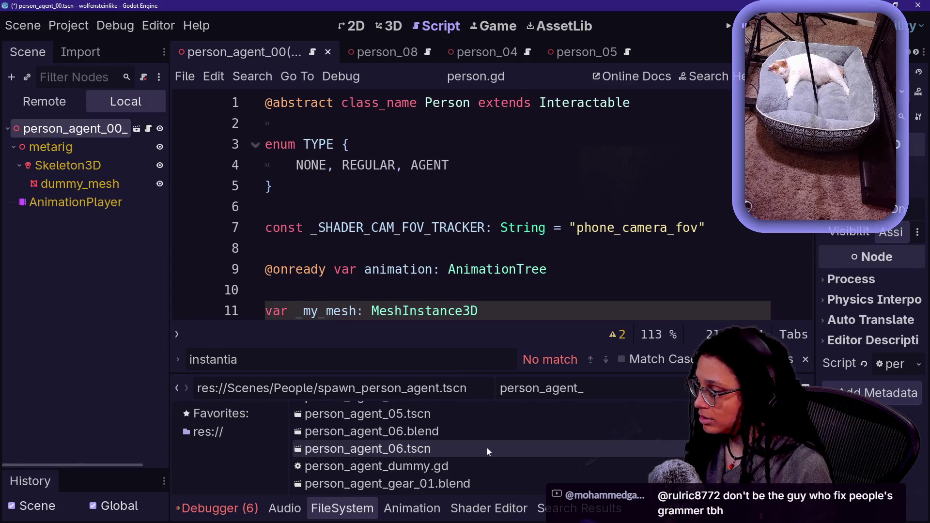
pyautogui.scroll(4, 388, 484)
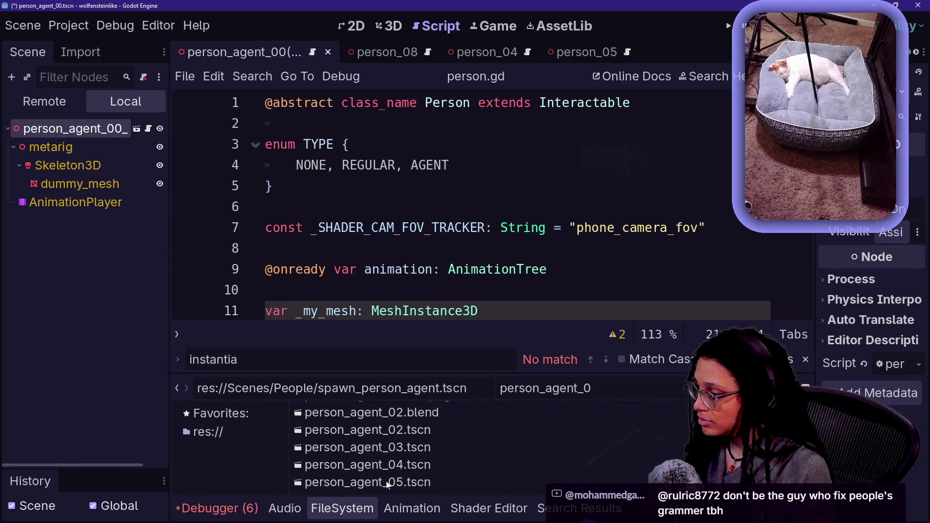
pyautogui.scroll(3, 387, 480)
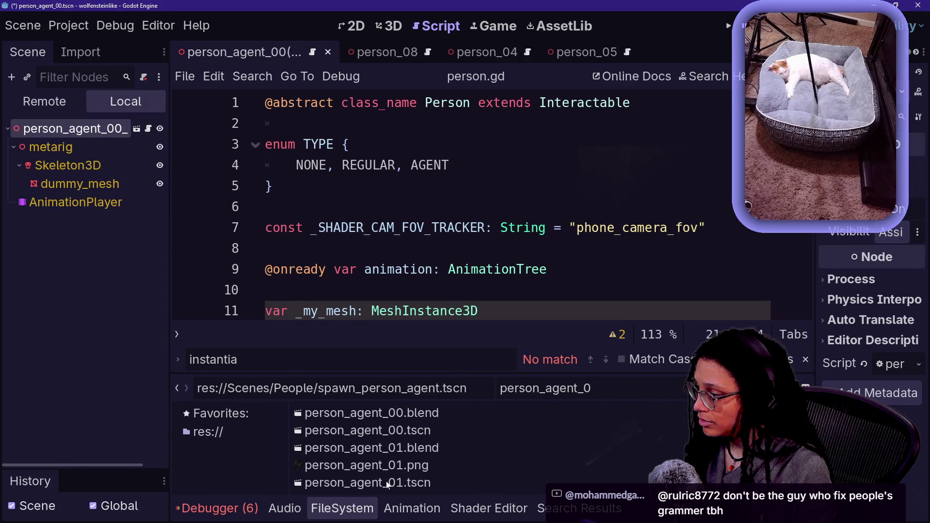
pyautogui.rightClick(435, 431)
pyautogui.click(511, 376)
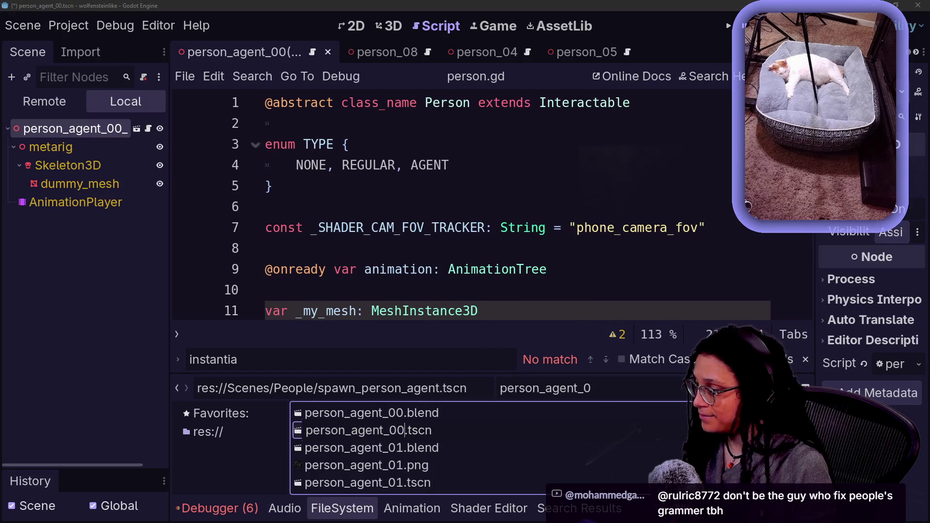
pyautogui.write('_mesh')
pyautogui.press('Return')
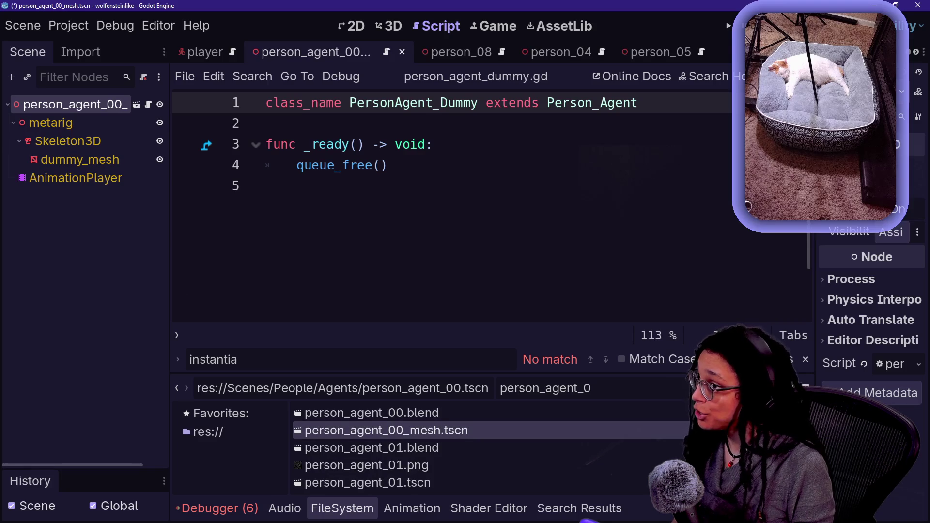
pyautogui.hotkey('ctrl', 'shift', 'w')
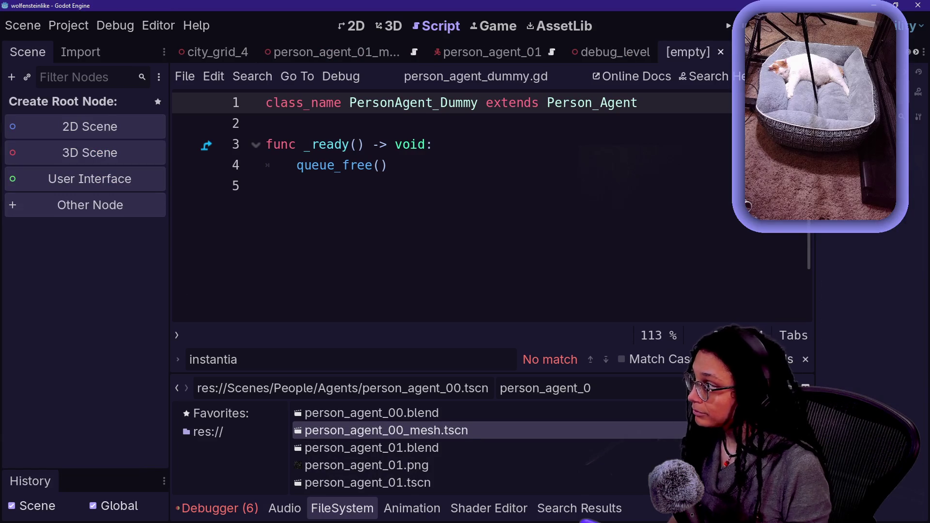
# Create a 3D scene with root person_agent_00 and instance person_agent_00_mesh.tscn as its child.
pyautogui.click(85, 154)
pyautogui.doubleClick(95, 110)
pyautogui.write('person_agent_00')
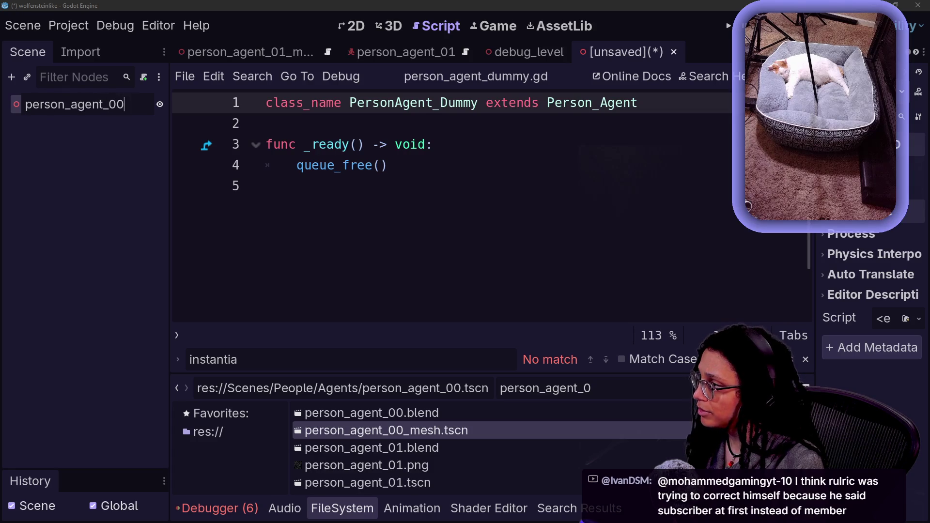
pyautogui.press('Return')
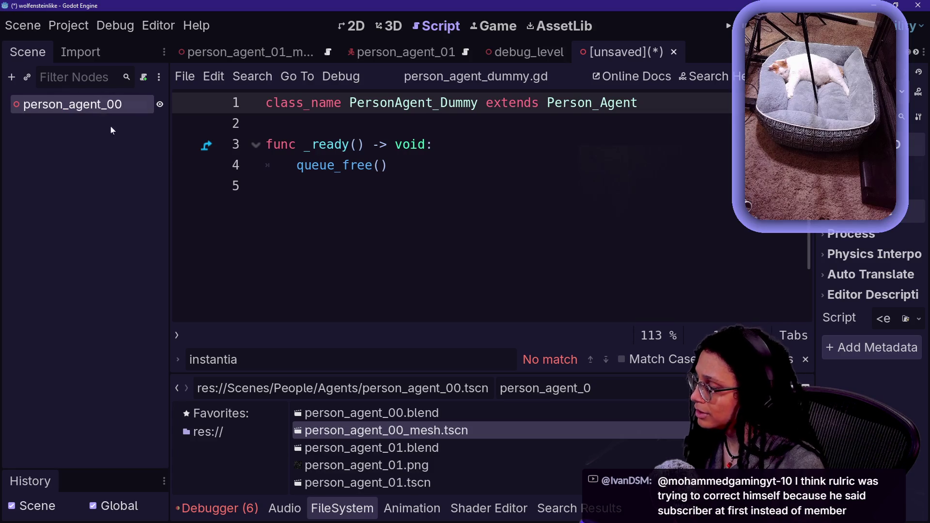
pyautogui.moveTo(407, 431)
pyautogui.mouseDown()
pyautogui.moveTo(83, 156)
pyautogui.moveTo(84, 115)
pyautogui.mouseUp()
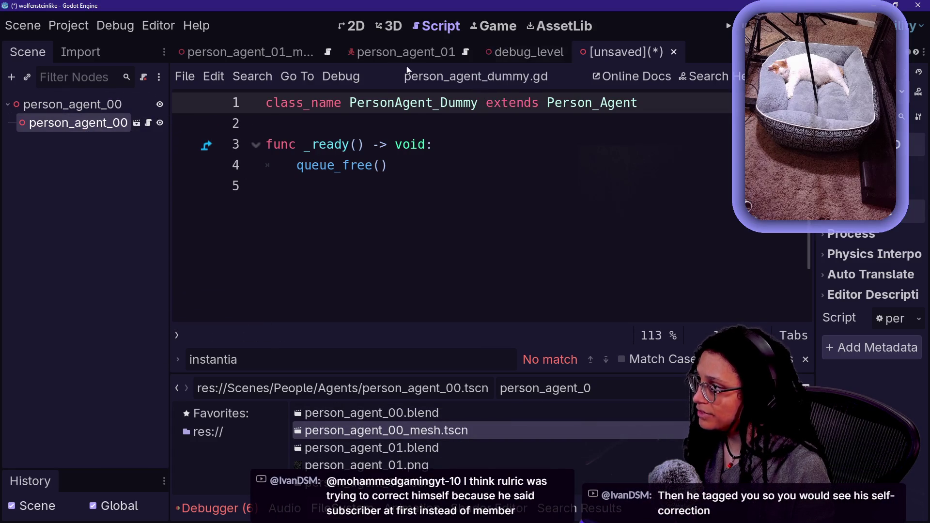
# Switch to person_agent_01, look through its child nodes, and select the root.
pyautogui.moveTo(406, 56); pyautogui.dragTo(588, 64)
pyautogui.click(64, 145)
pyautogui.click(68, 124)
pyautogui.click(68, 105)
pyautogui.click(68, 135)
pyautogui.click(35, 106)
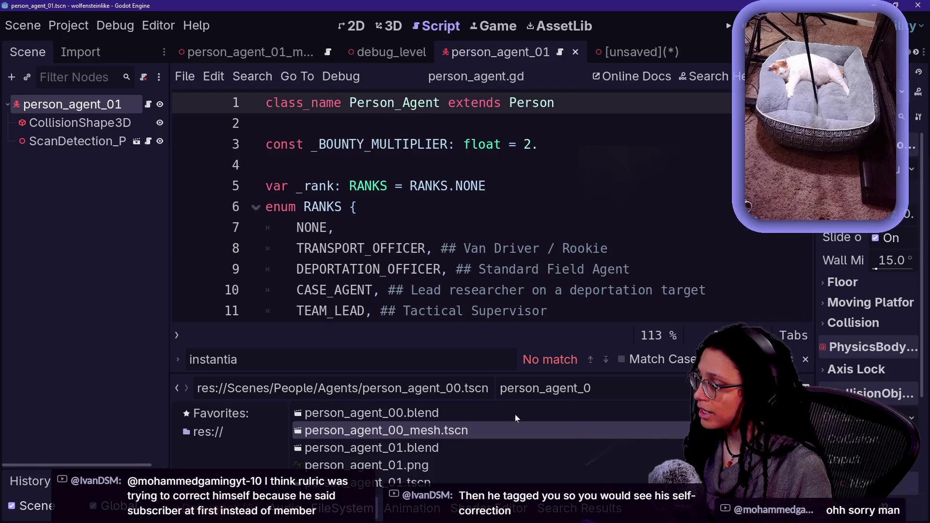
# Drag a file from FileSystem into the scene tree and check the node actions for the mesh child.
pyautogui.scroll(-2, 435, 467)
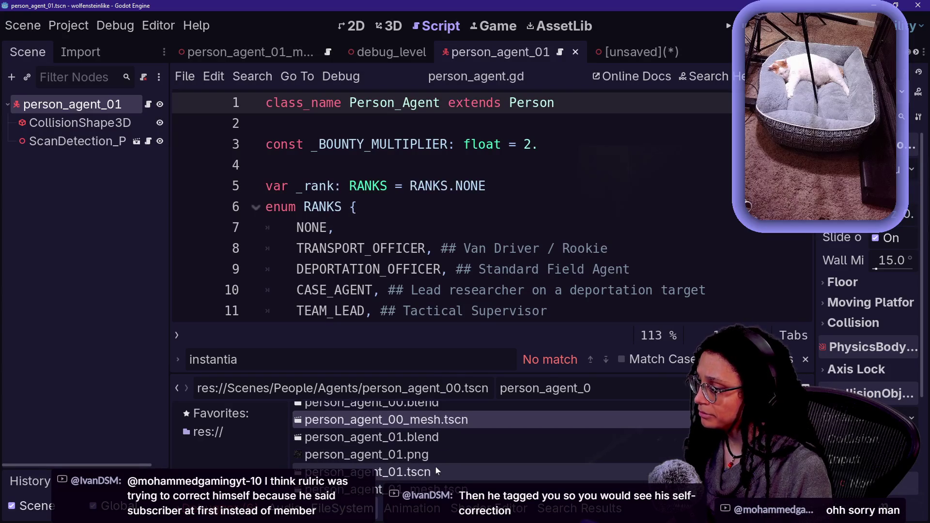
pyautogui.moveTo(435, 477)
pyautogui.mouseDown()
pyautogui.moveTo(258, 304)
pyautogui.moveTo(172, 99)
pyautogui.moveTo(104, 107)
pyautogui.mouseUp()
pyautogui.rightClick(130, 125)
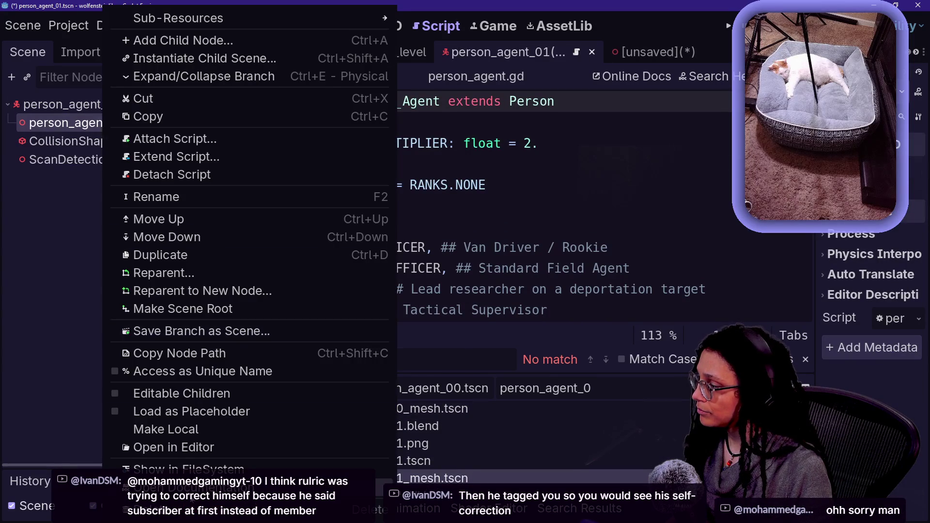
pyautogui.press('Escape')
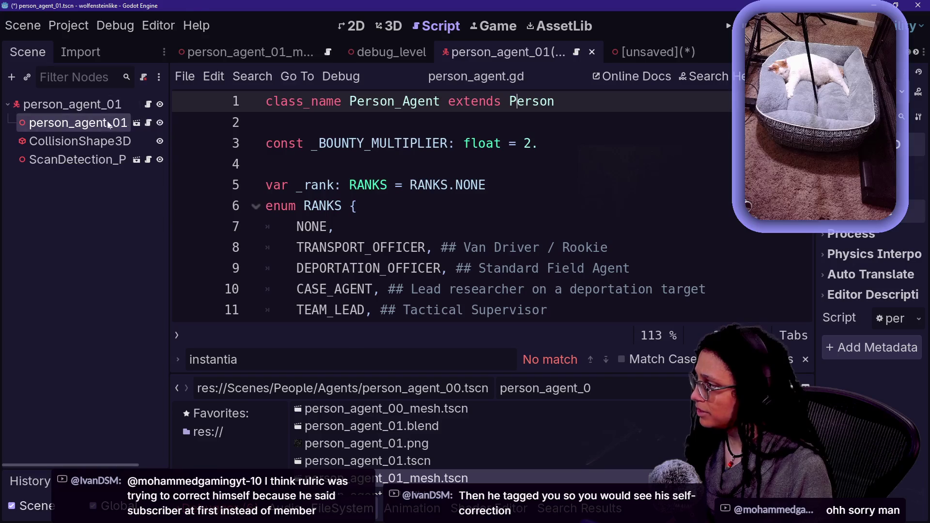
pyautogui.rightClick(110, 124)
pyautogui.click(73, 239)
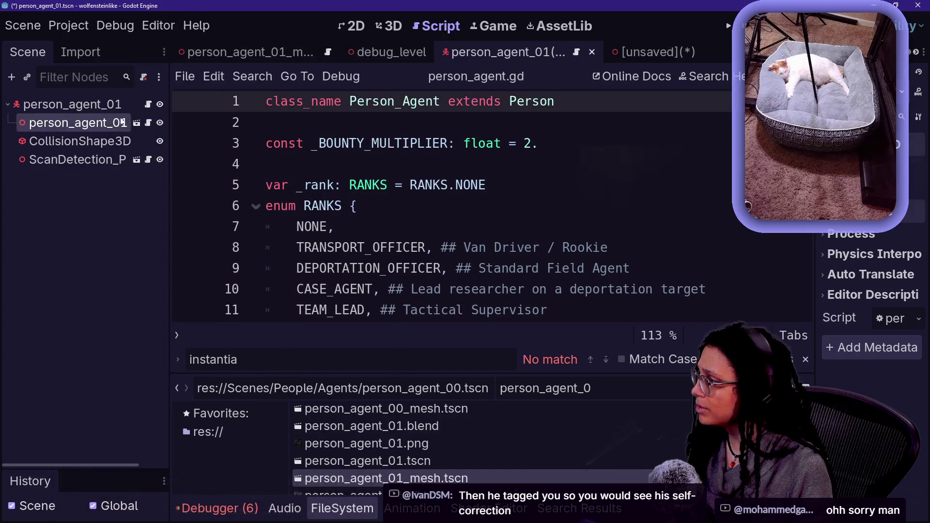
# Open the person_agent_01 mesh scene and detach the script from its root.
pyautogui.click(136, 123)
pyautogui.rightClick(125, 107)
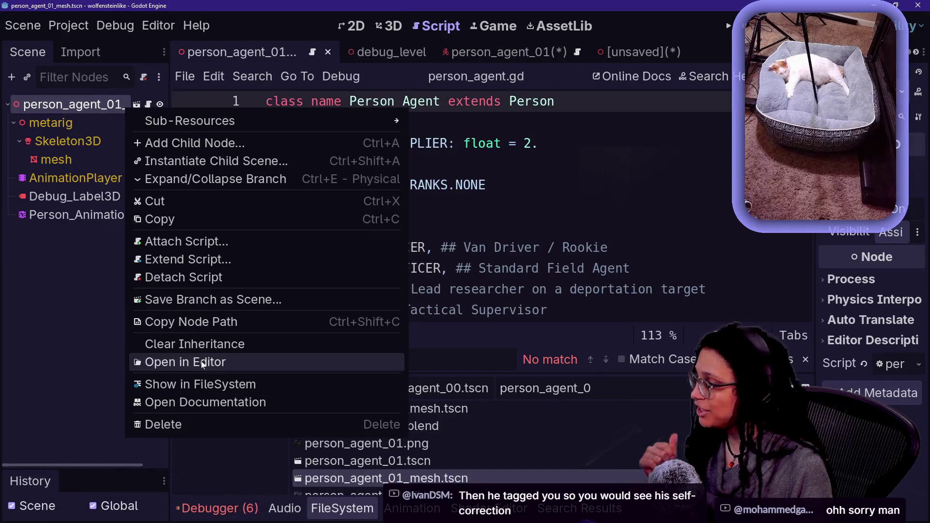
pyautogui.click(188, 278)
pyautogui.click(141, 302)
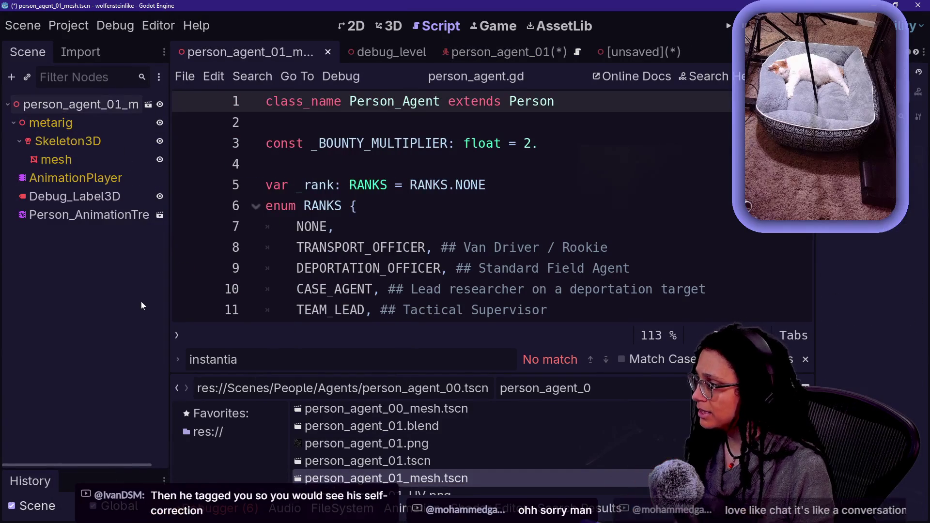
# Detach the root script from person_agent_00_mesh and save that scene.
pyautogui.click(622, 53)
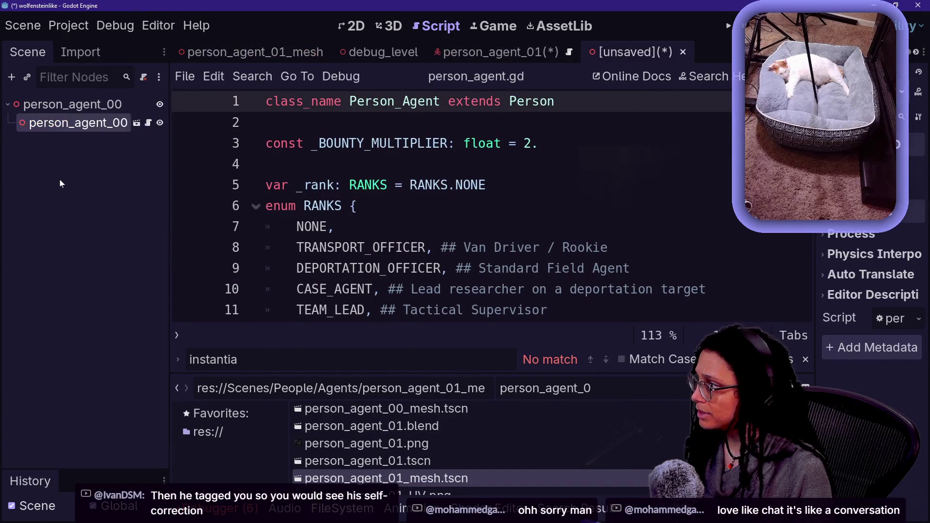
pyautogui.click(136, 123)
pyautogui.rightClick(94, 104)
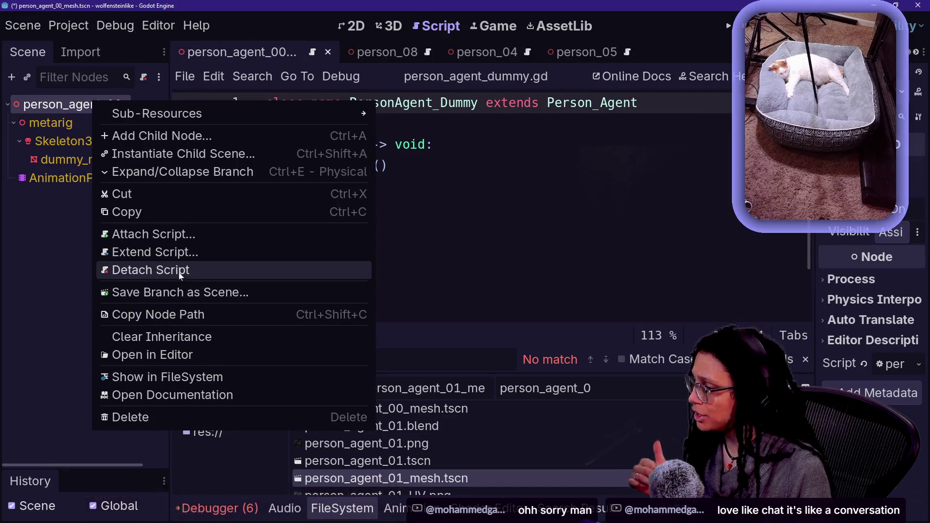
pyautogui.click(150, 270)
pyautogui.hotkey('ctrl', 's')
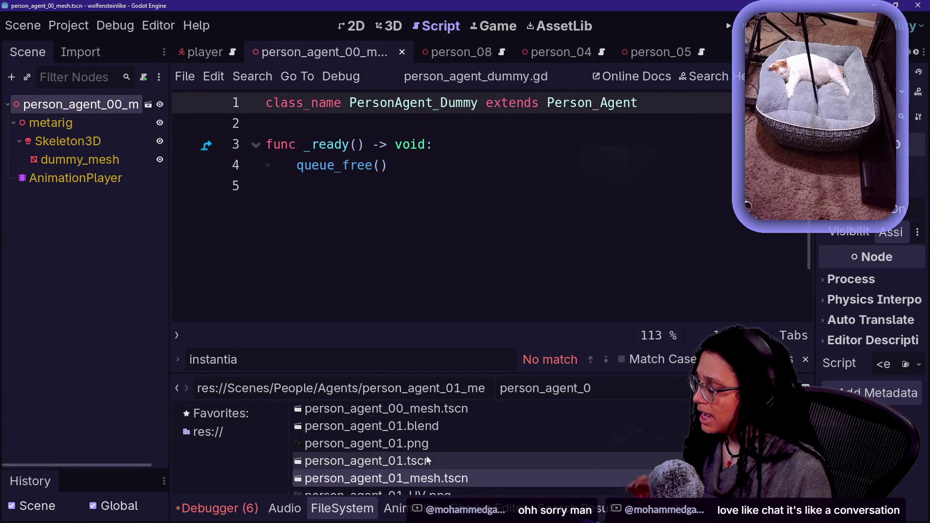
# Open person_agent_01.tscn to review its mesh instance, CollisionShape3D and ScanDetection nodes.
pyautogui.doubleClick(453, 457)
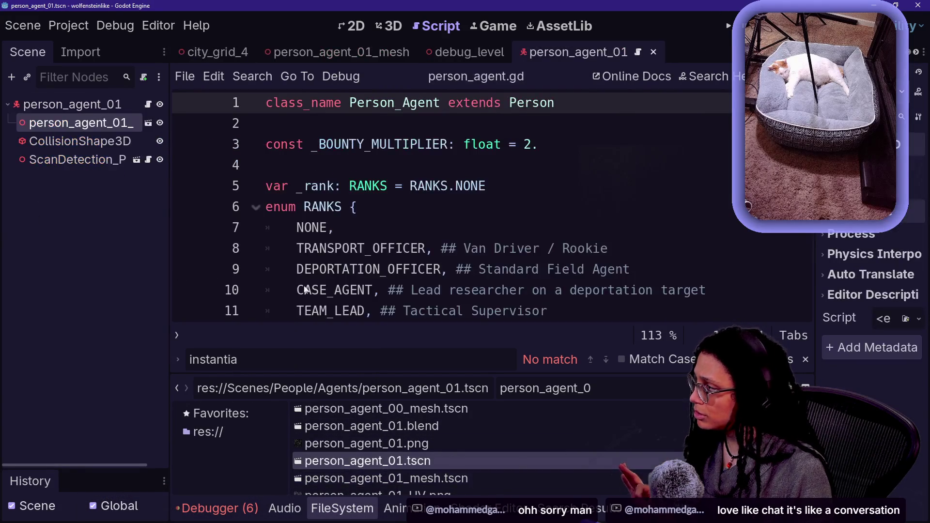
pyautogui.scroll(-1, 444, 472)
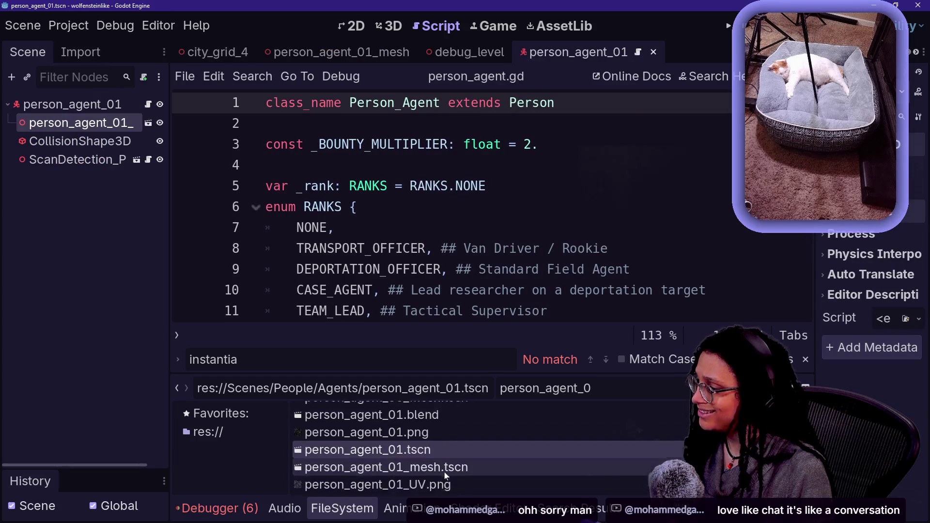
pyautogui.scroll(2, 444, 472)
pyautogui.scroll(-4, 439, 442)
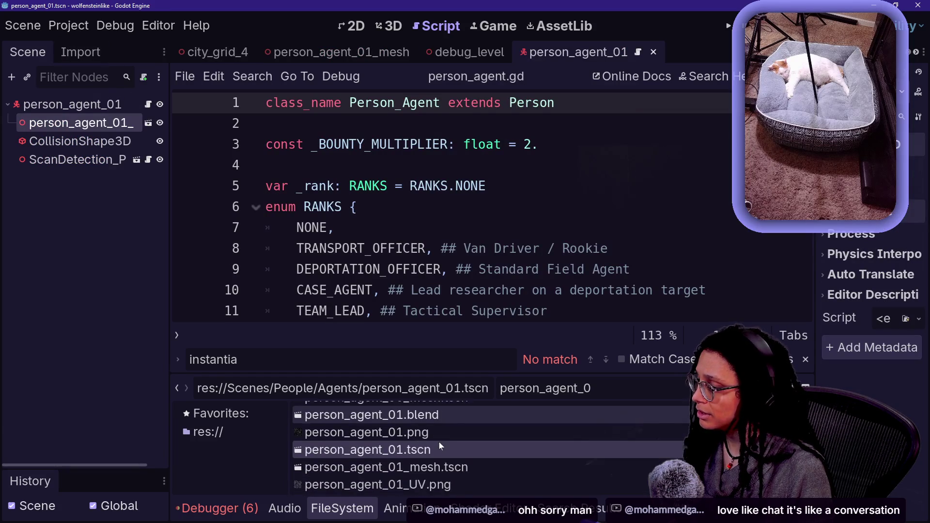
pyautogui.scroll(4, 439, 442)
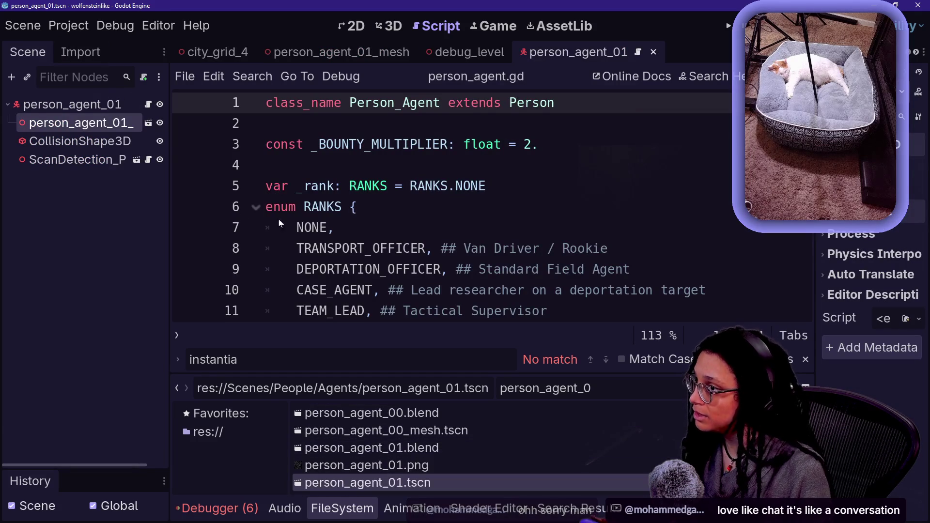
# Return to the unsaved person_agent_00 scene and check its root node's actions.
pyautogui.click(673, 52)
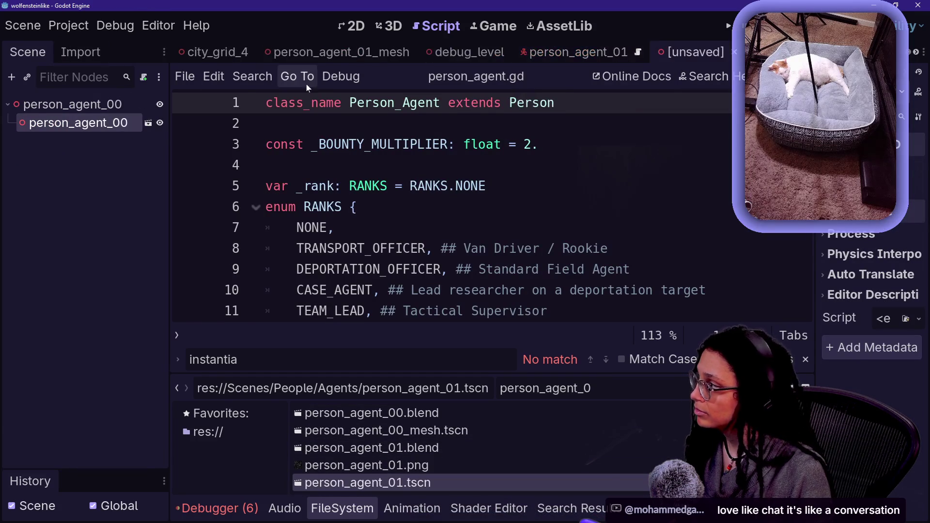
pyautogui.rightClick(114, 105)
pyautogui.click(545, 369)
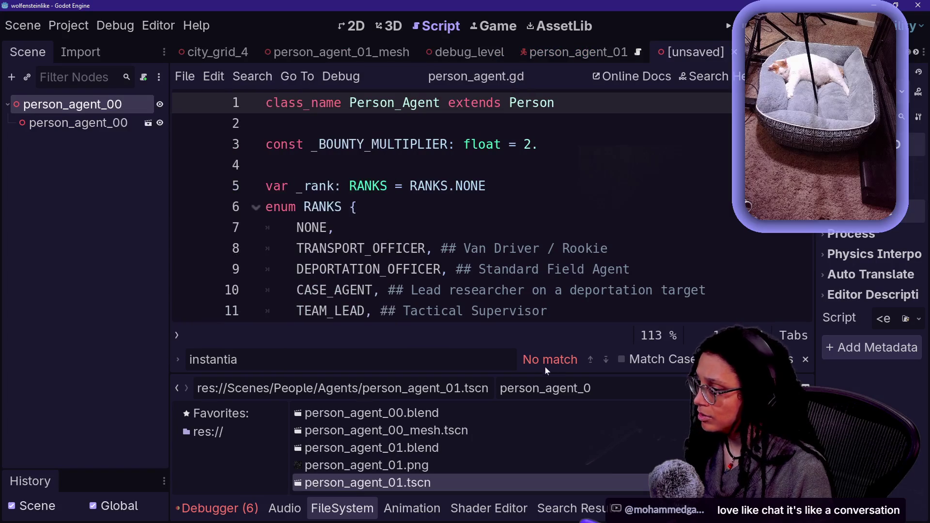
# Attach person_agent.gd to the person_agent_00 root and begin saving as person_agent_00.tscn.
pyautogui.write('0')
pyautogui.press('BackSpace')
pyautogui.press('BackSpace')
pyautogui.press('BackSpace')
pyautogui.write('.')
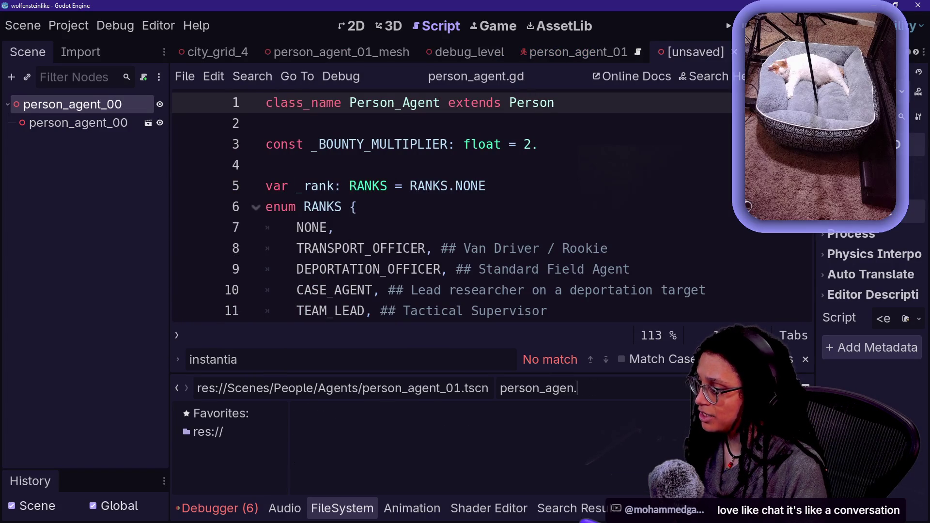
pyautogui.press('BackSpace')
pyautogui.write('t.gd')
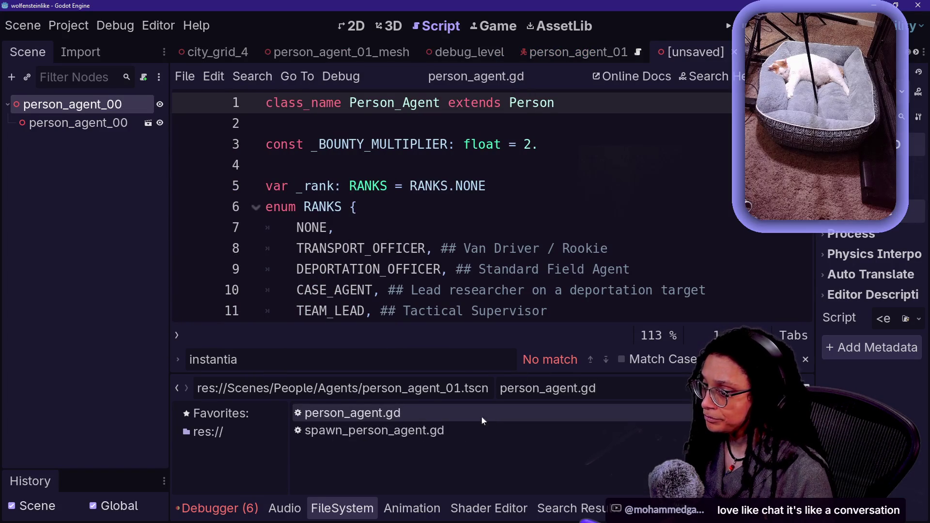
pyautogui.click(410, 413)
pyautogui.moveTo(429, 414)
pyautogui.mouseDown()
pyautogui.moveTo(25, 191)
pyautogui.moveTo(72, 107)
pyautogui.mouseUp()
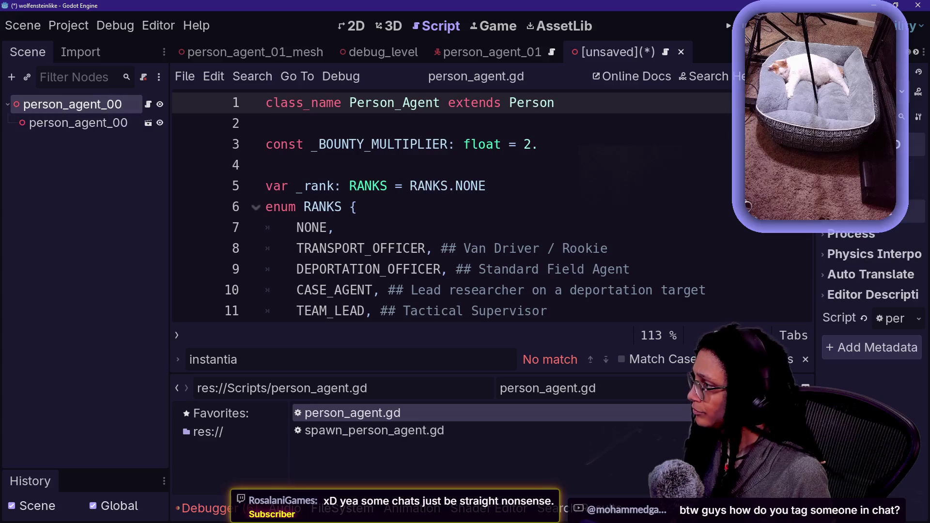
pyautogui.hotkey('ctrl', 's')
pyautogui.click(539, 243)
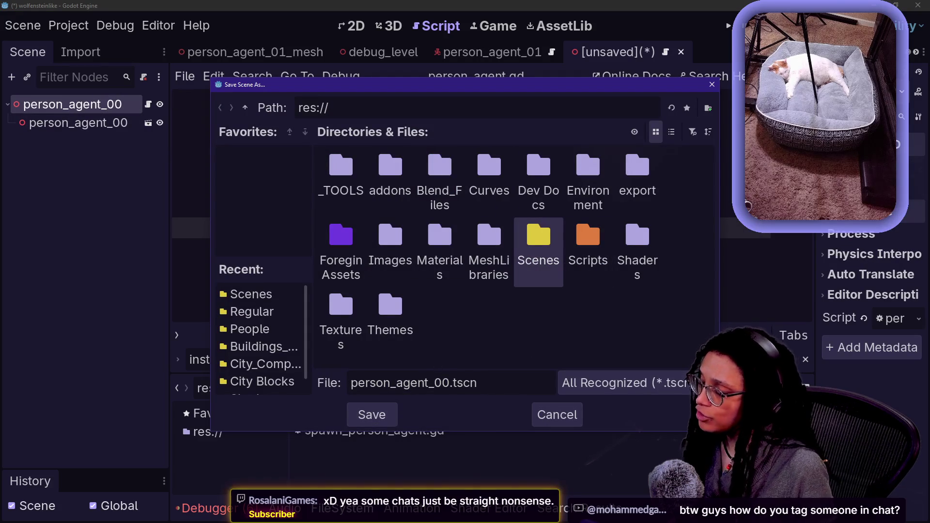
# Go into Scenes, People, then Agents and save the scene as person_agent_00.tscn.
pyautogui.doubleClick(538, 262)
pyautogui.moveTo(384, 383); pyautogui.dragTo(478, 383)
pyautogui.click(478, 383)
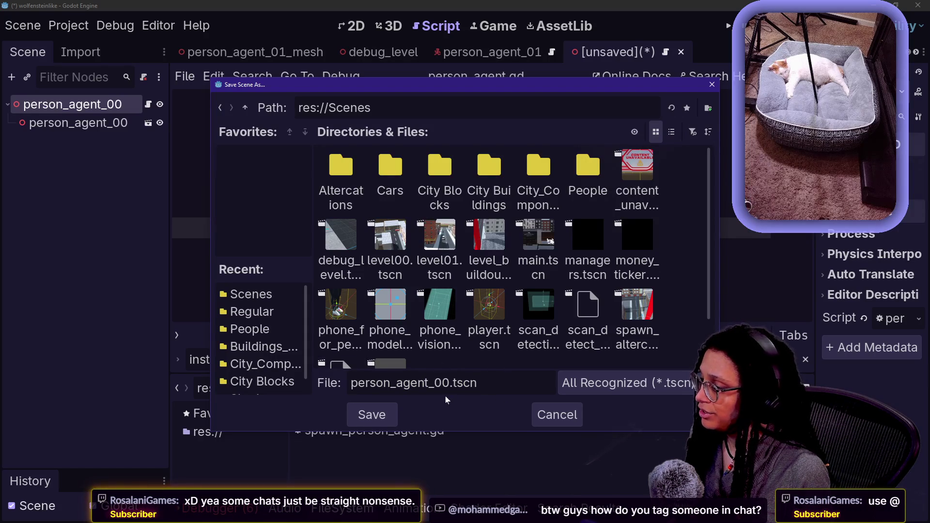
pyautogui.doubleClick(588, 167)
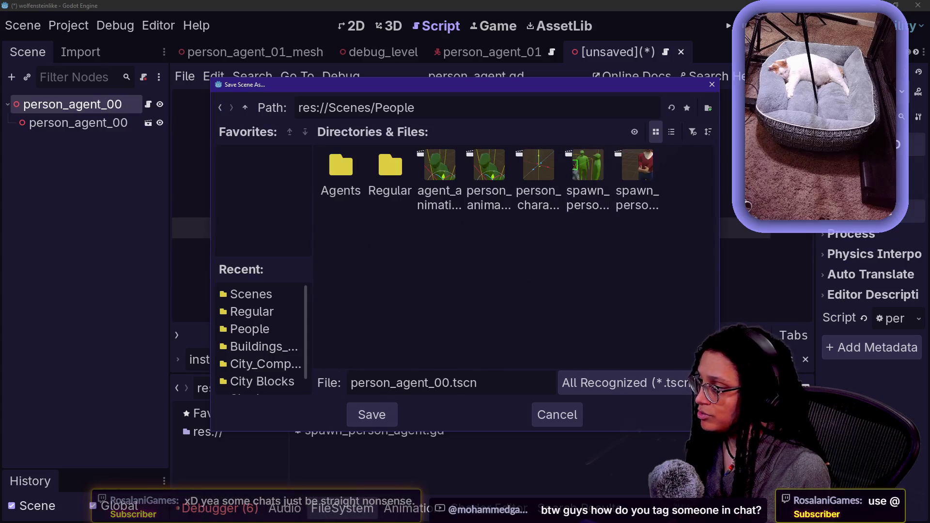
pyautogui.doubleClick(354, 161)
pyautogui.click(371, 415)
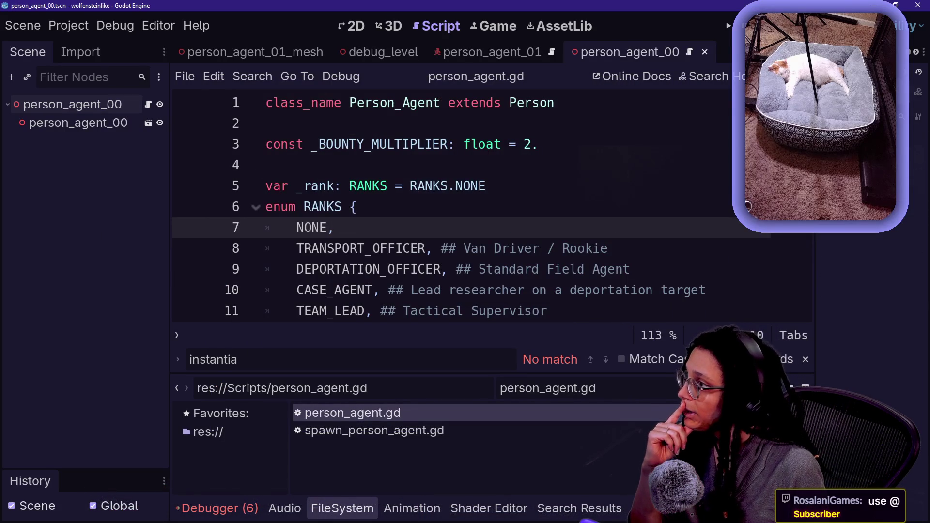
# Attach person_agent_dummy.gd to the person_agent_00 root node.
pyautogui.click(513, 53)
pyautogui.click(630, 52)
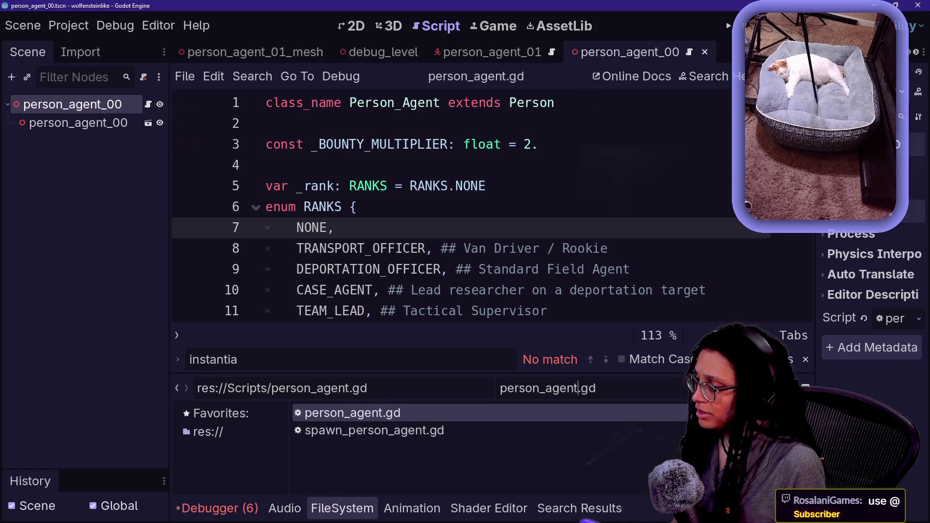
pyautogui.write('_dummy')
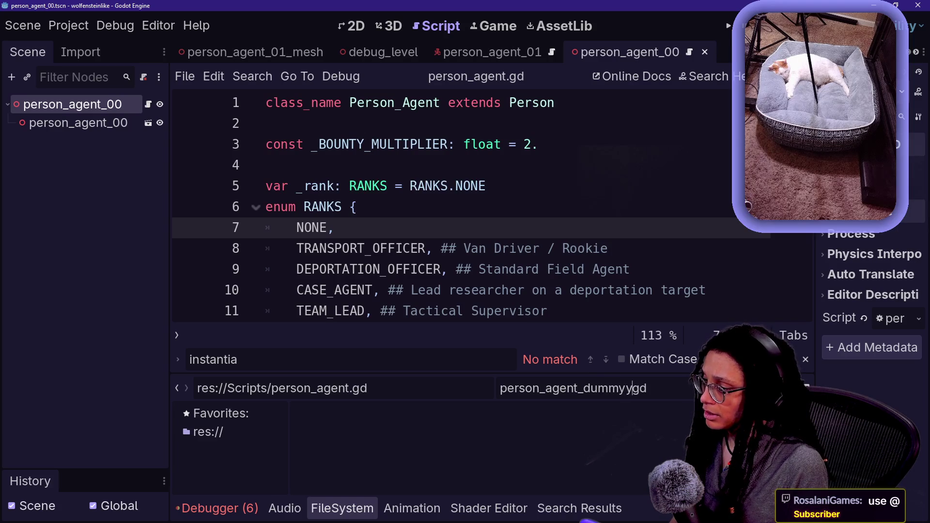
pyautogui.press('BackSpace')
pyautogui.write('.')
pyautogui.moveTo(650, 413)
pyautogui.mouseDown()
pyautogui.moveTo(84, 83)
pyautogui.moveTo(77, 104)
pyautogui.mouseUp()
pyautogui.click(148, 104)
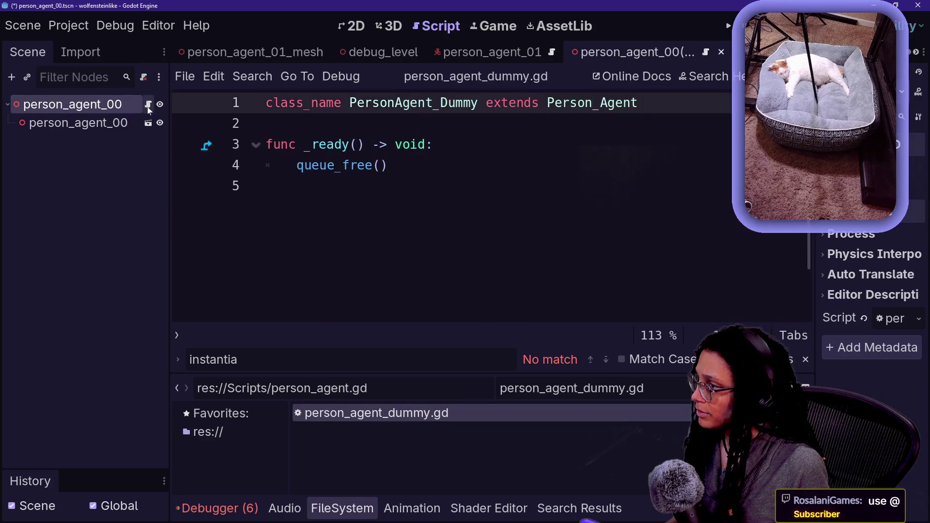
# Save the person_agent_00 scene and bring up the quick resource search.
pyautogui.click(340, 186)
pyautogui.hotkey('ctrl', 's')
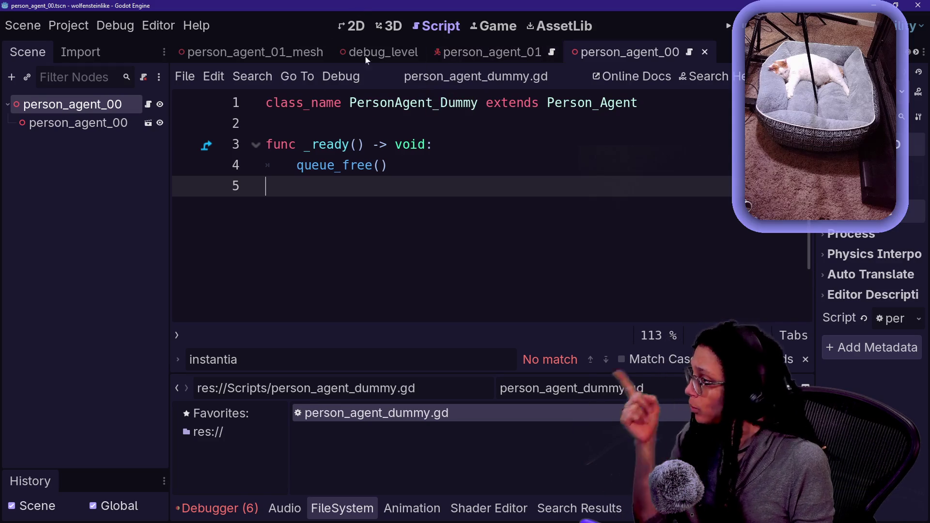
pyautogui.click(373, 145)
pyautogui.hotkey('shift', 'alt', 'o')
# Open the spawn_person_agent scene and delete its old person_agent_00 node.
pyautogui.write('spawner')
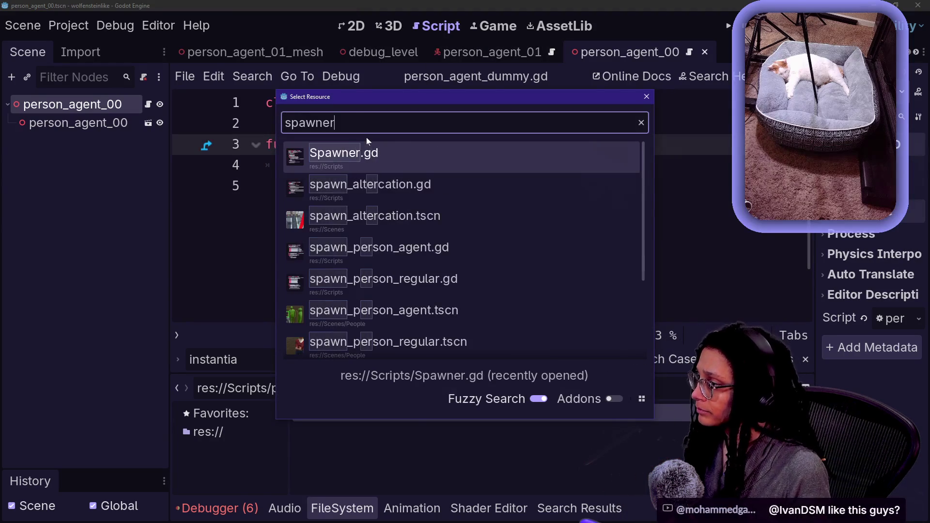
pyautogui.press('Down')
pyautogui.press('Down')
pyautogui.press('Down')
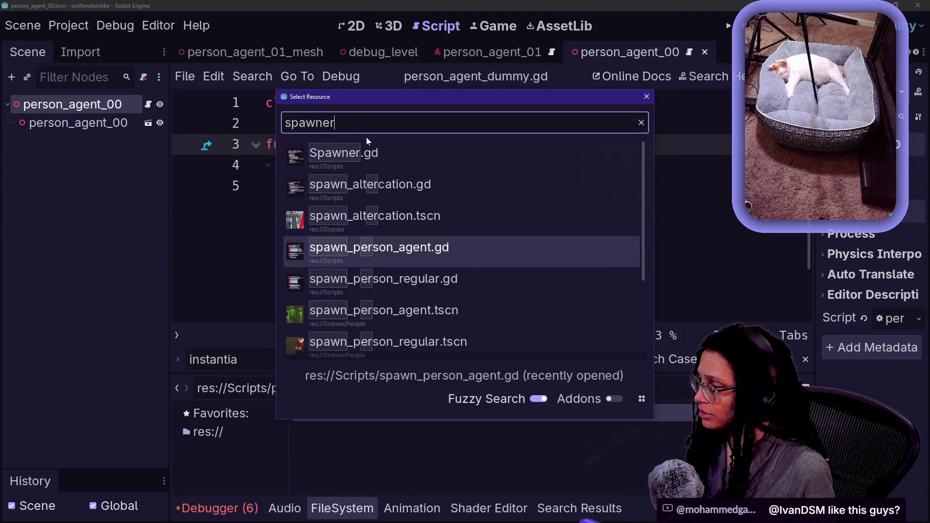
pyautogui.press('Down')
pyautogui.press('Down')
pyautogui.press('Return')
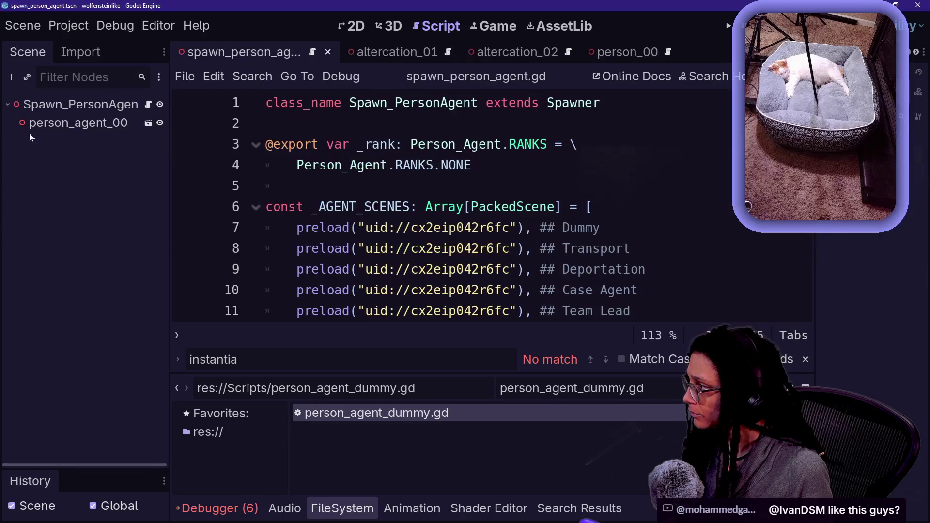
pyautogui.press('Delete')
pyautogui.press('Return')
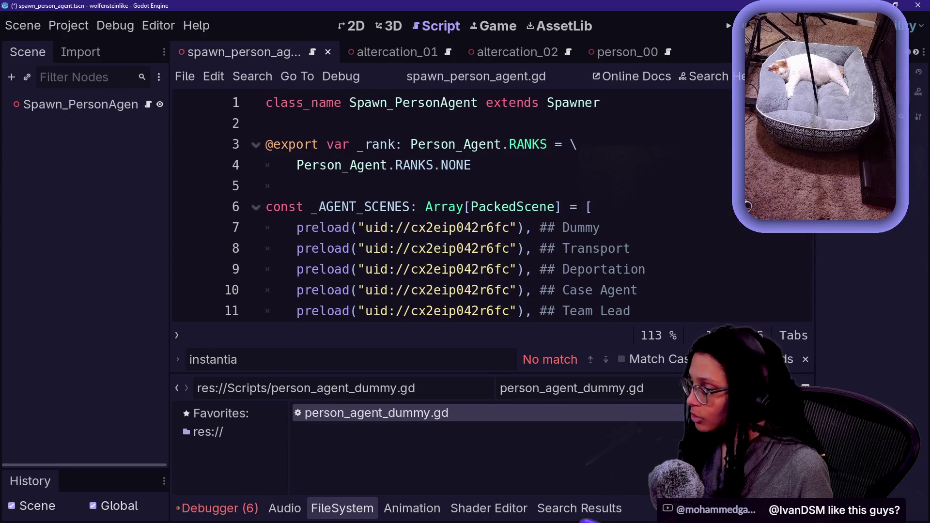
# Instance person_agent_00.tscn under Spawn_PersonAgent and save the spawner scene.
pyautogui.hotkey('ctrl', 'a')
pyautogui.write('person_')
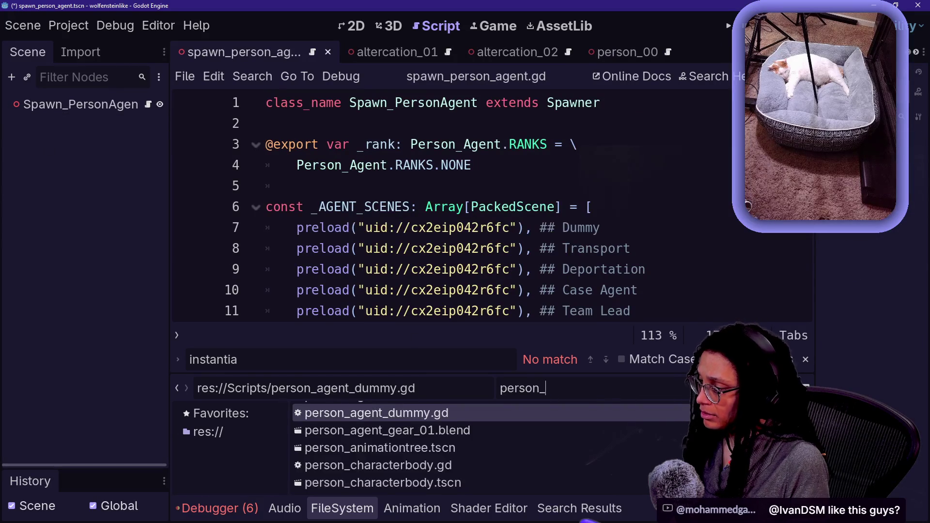
pyautogui.write('agent_00')
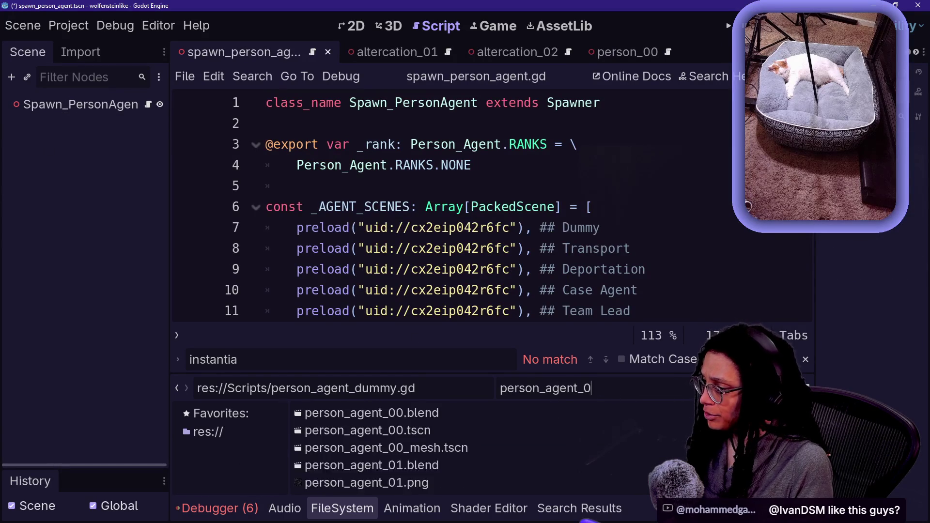
pyautogui.moveTo(474, 437)
pyautogui.mouseDown()
pyautogui.moveTo(79, 145)
pyautogui.moveTo(82, 105)
pyautogui.mouseUp()
pyautogui.hotkey('ctrl', 's')
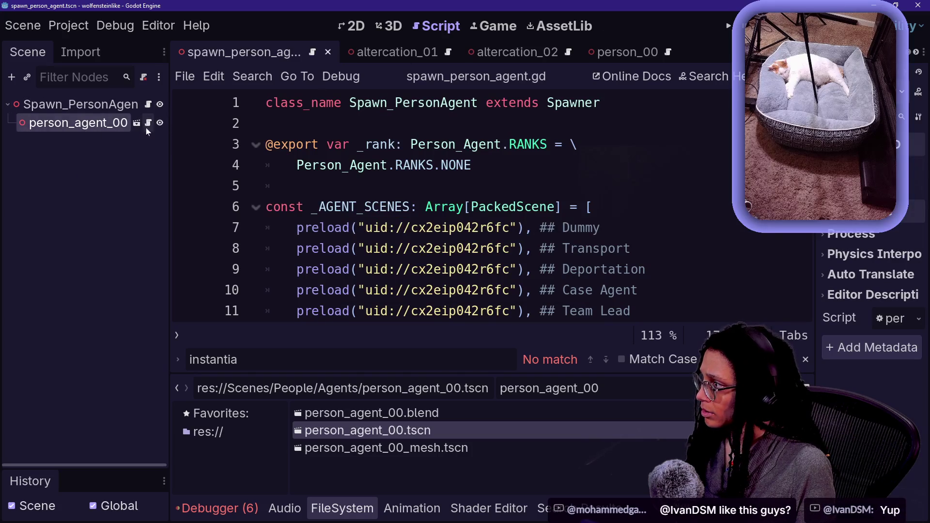
# Change the person_agent_00 root node's type to CharacterBody3D and save.
pyautogui.click(138, 124)
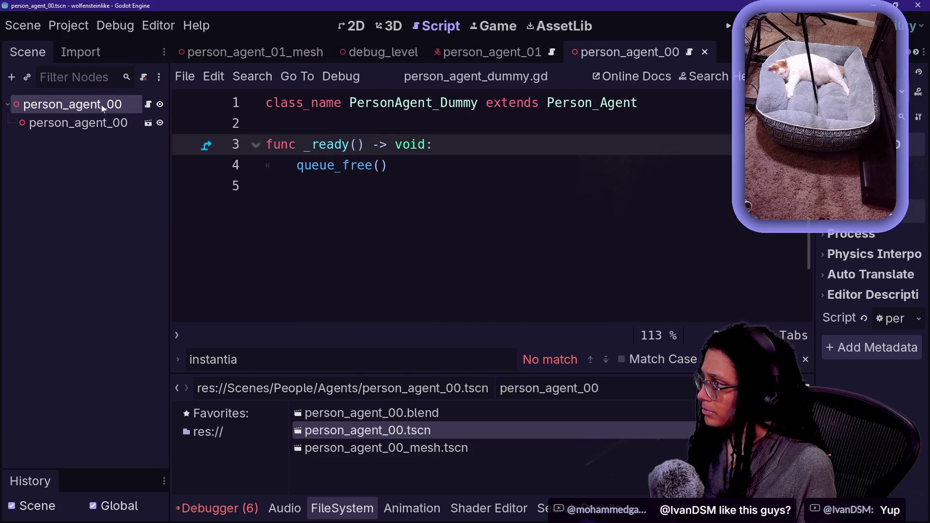
pyautogui.rightClick(103, 107)
pyautogui.click(208, 312)
pyautogui.write('charac')
pyautogui.press('Return')
pyautogui.hotkey('ctrl', 's')
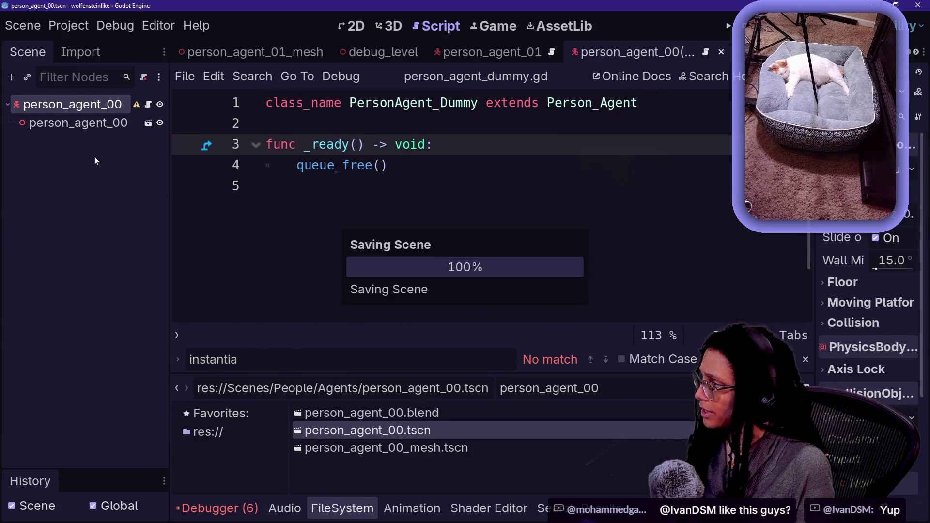
# Inspect the mesh child's scene (Skeleton3D and root), then return to person_agent_00.
pyautogui.click(129, 122)
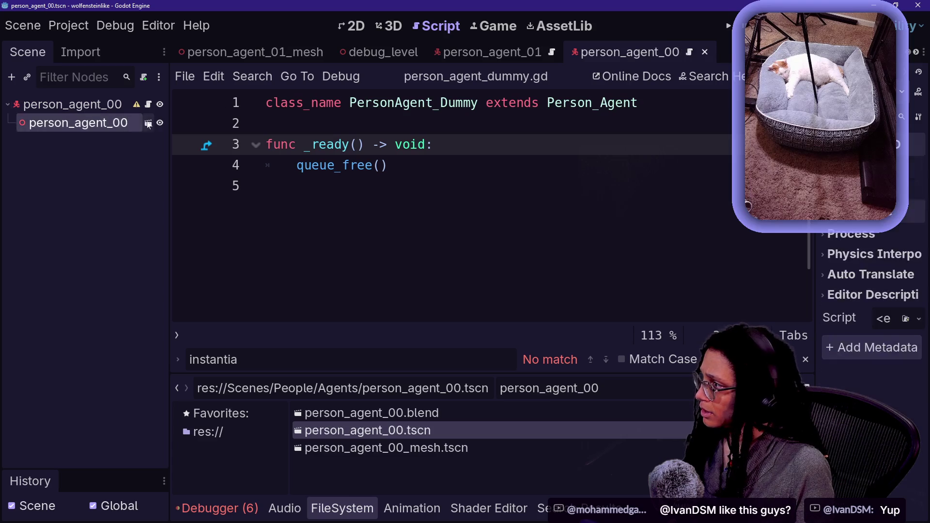
pyautogui.click(148, 122)
pyautogui.click(86, 142)
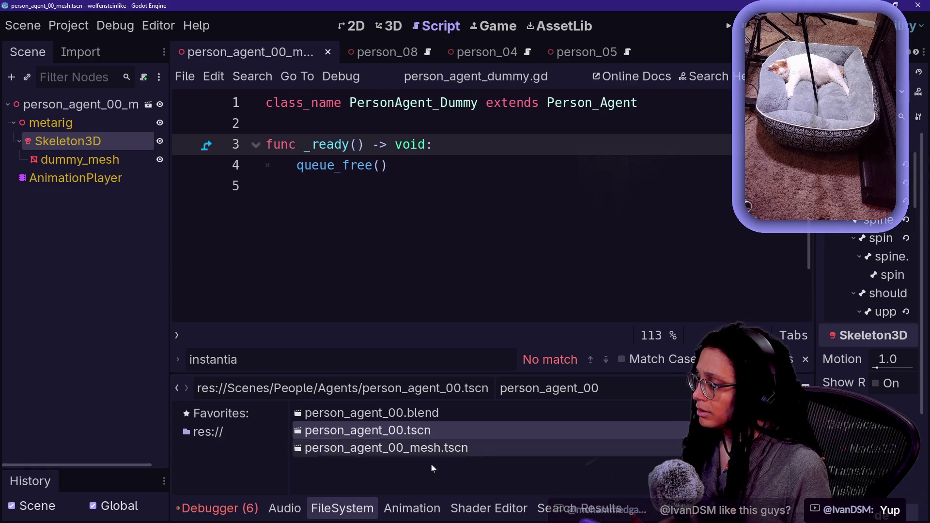
pyautogui.click(80, 104)
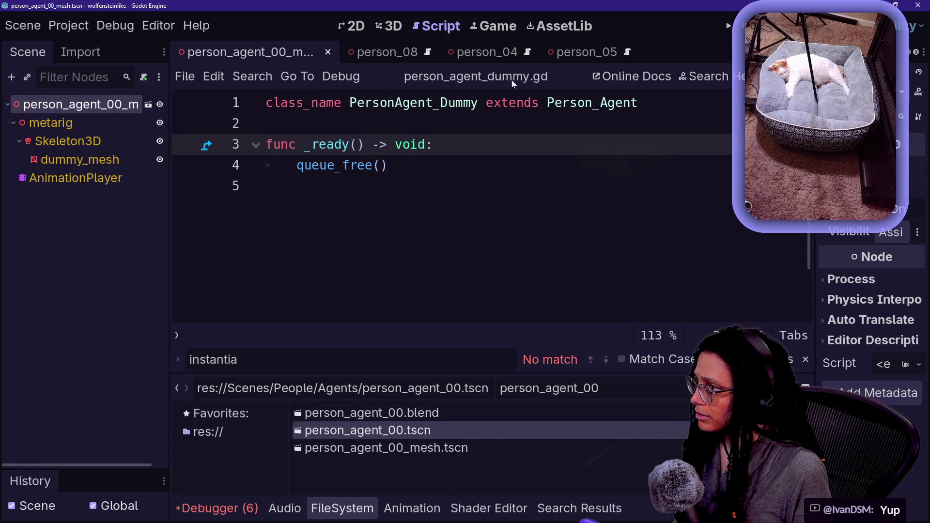
pyautogui.doubleClick(339, 430)
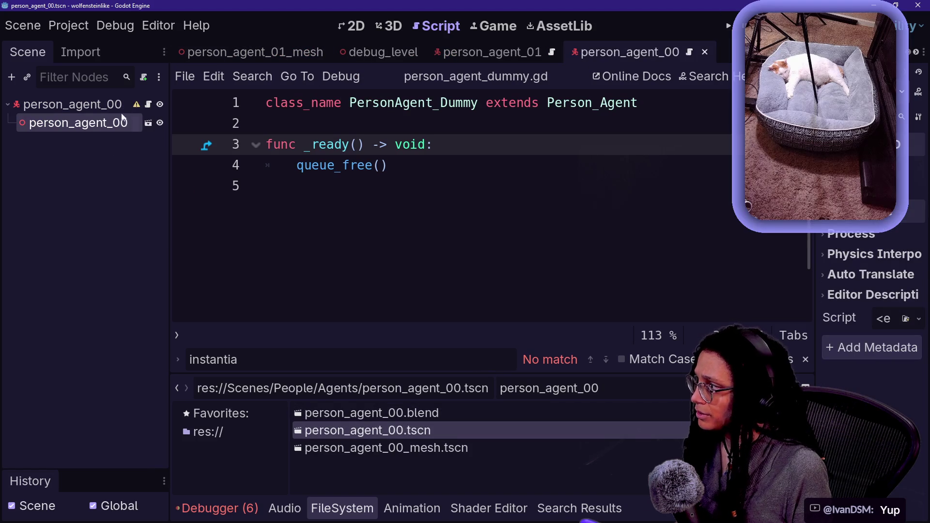
# Run the person_agent_00 scene to test it.
pyautogui.click(135, 156)
pyautogui.click(97, 78)
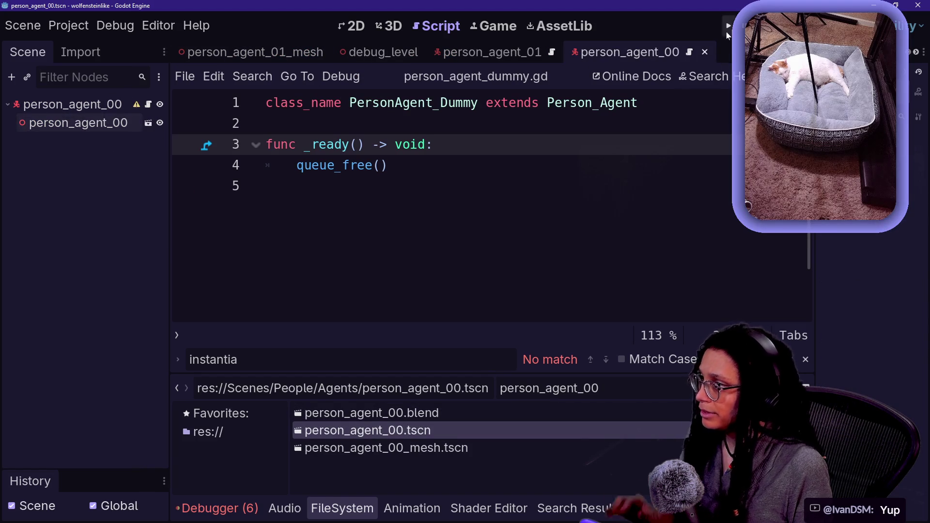
pyautogui.click(727, 30)
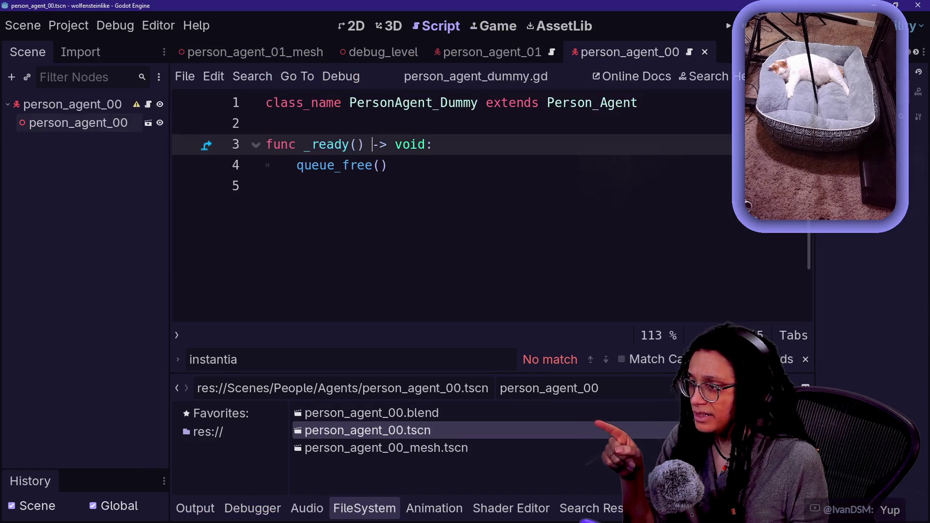
pyautogui.press('F6')
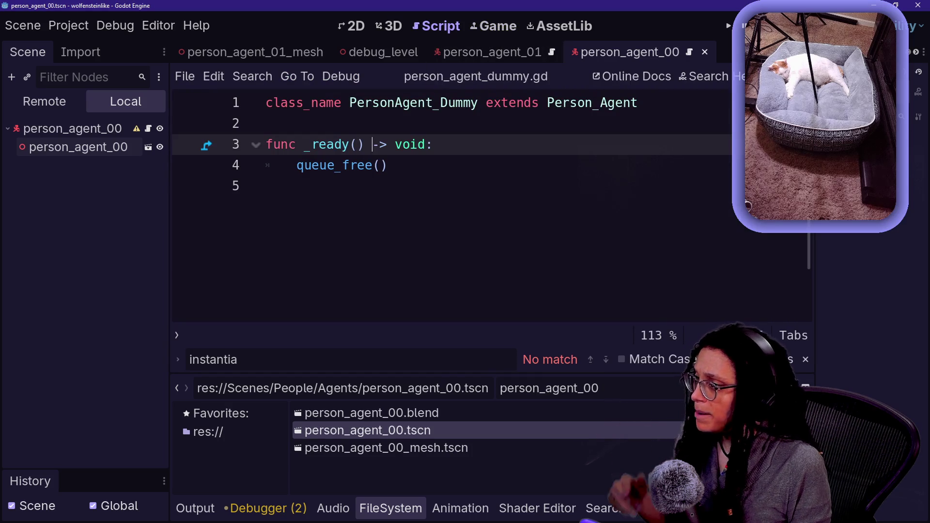
# Open person.gd via Person_Agent and Person, undoing an accidental code deletion.
pyautogui.keyDown('ctrl'); pyautogui.click(593, 103); pyautogui.keyUp('ctrl')
pyautogui.keyDown('ctrl'); pyautogui.click(532, 102); pyautogui.keyUp('ctrl')
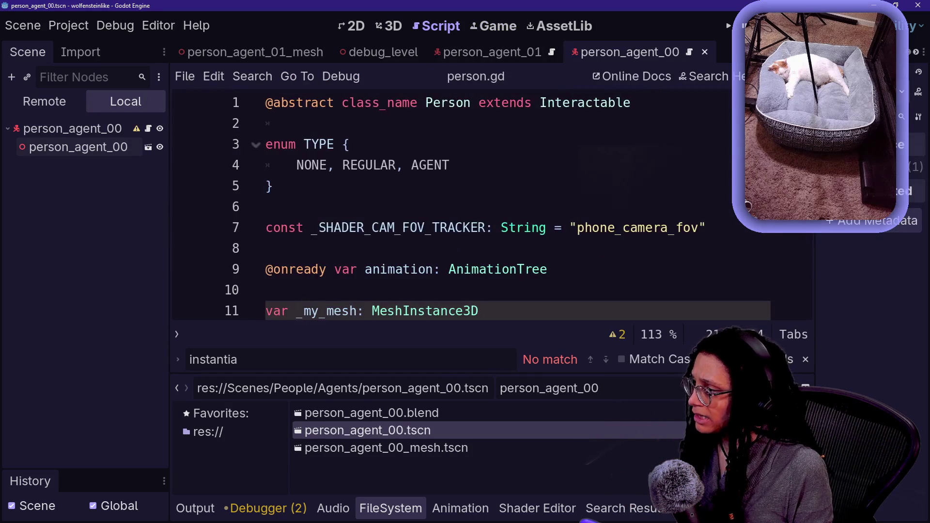
pyautogui.scroll(-7, 451, 208)
pyautogui.press('BackSpace')
pyautogui.press('BackSpace')
pyautogui.press('BackSpace')
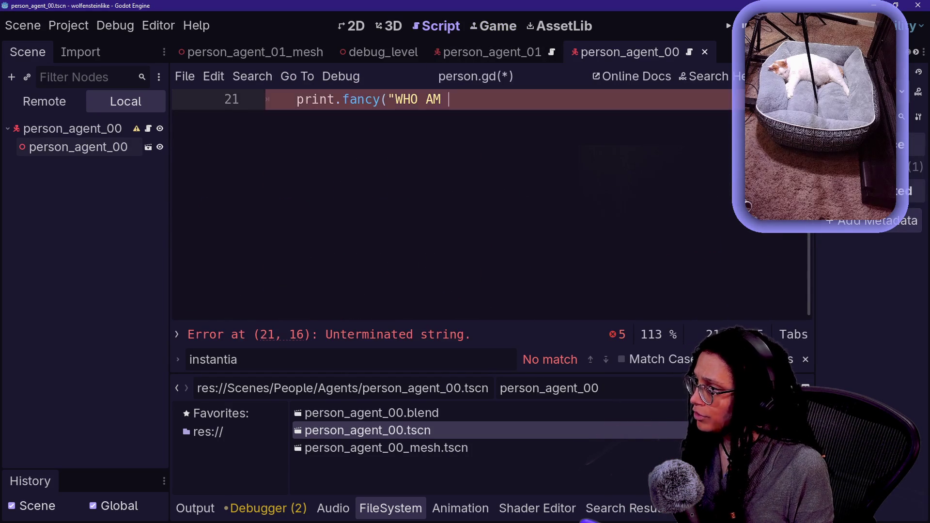
pyautogui.hotkey('ctrl', 'shift', 'End')
pyautogui.press('BackSpace')
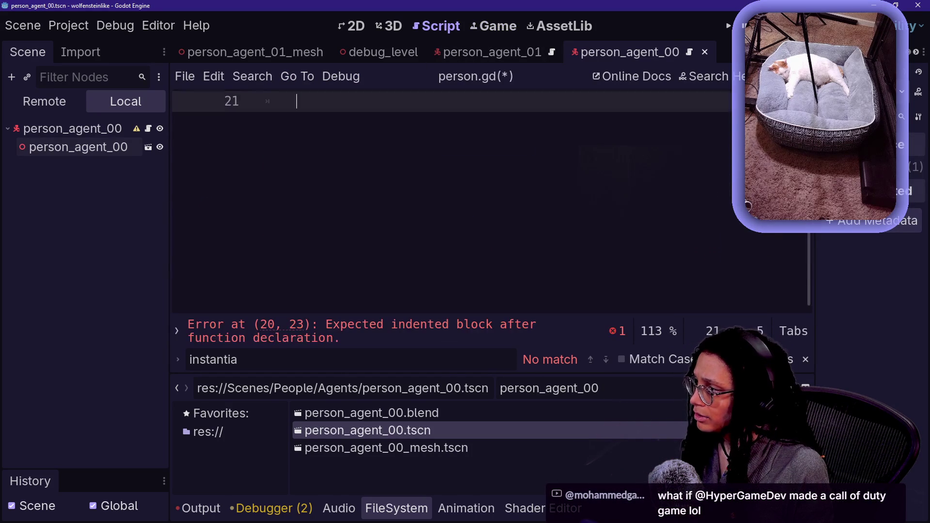
pyautogui.hotkey('ctrl', 'z')
# Check the abstract _my_type declaration on line 14 and run the project.
pyautogui.scroll(15, 451, 203)
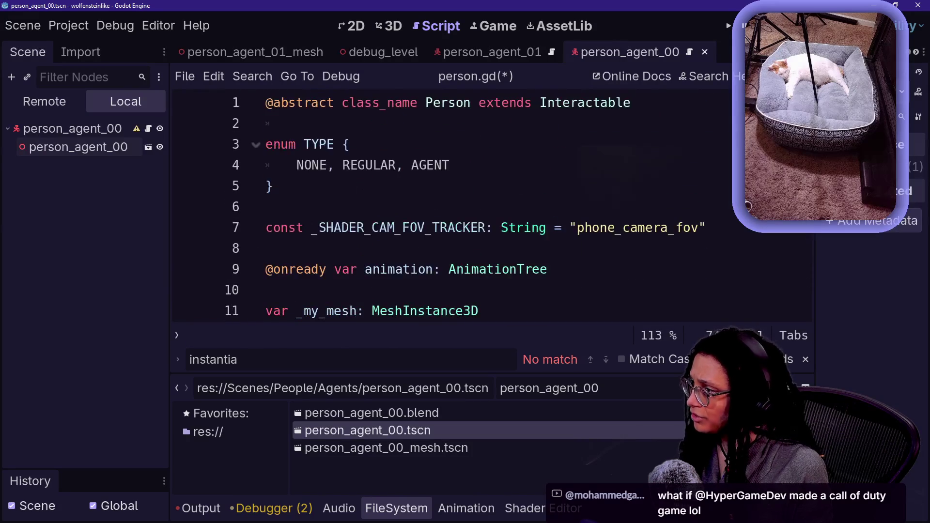
pyautogui.scroll(-3, 450, 204)
pyautogui.click(517, 186)
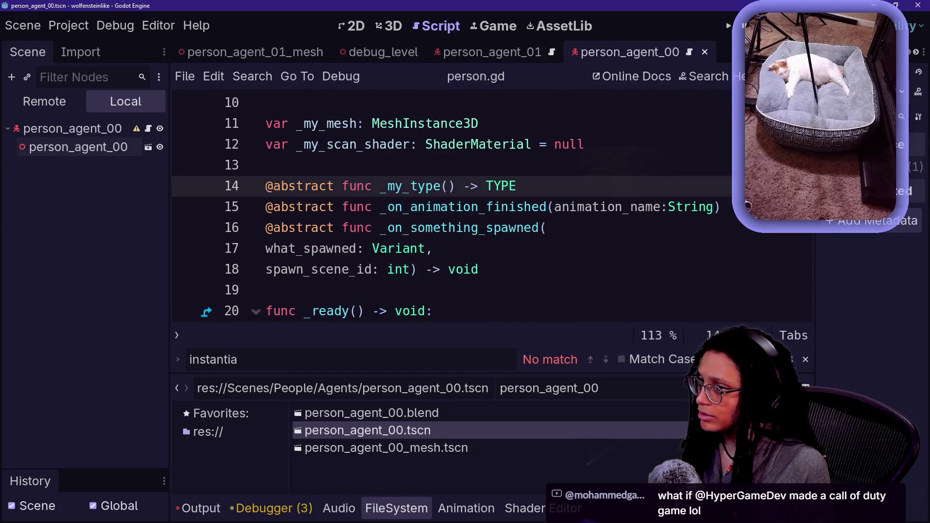
pyautogui.press('F5')
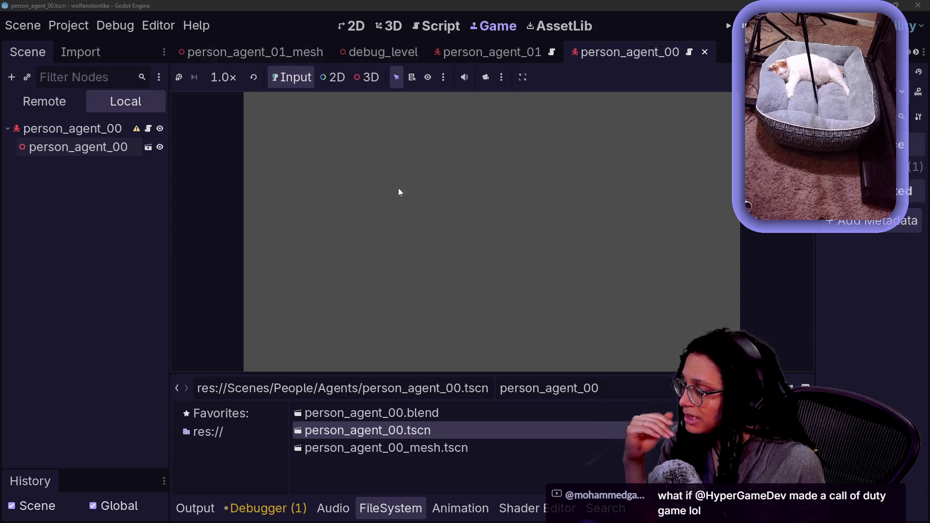
# Review the debugger errors and output, viewing the unused-parameter warning.
pyautogui.click(264, 508)
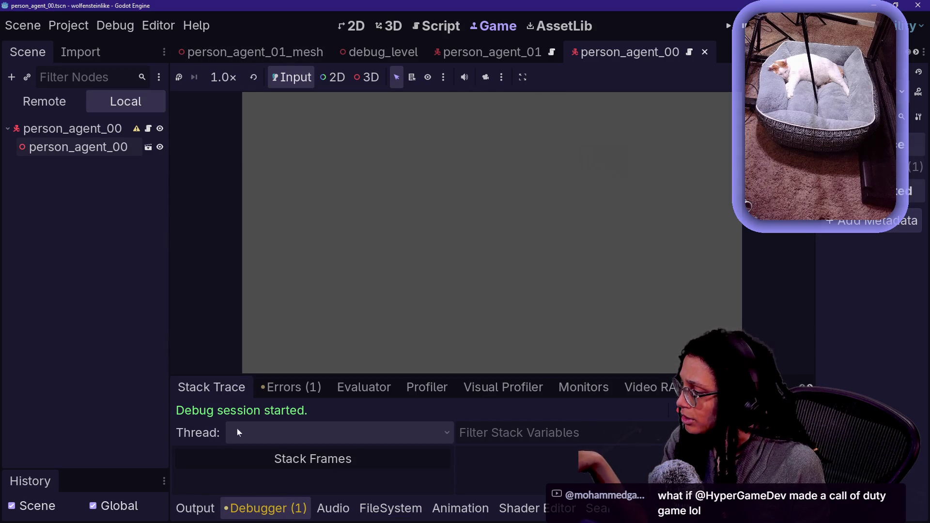
pyautogui.click(192, 514)
pyautogui.click(265, 508)
pyautogui.click(296, 388)
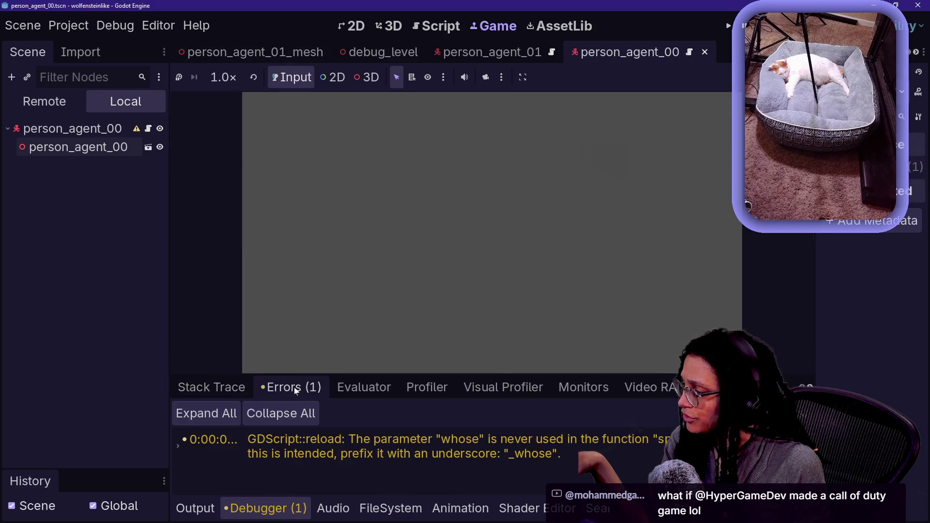
# Switch to the debug_level scene and check its Remote, then Local scene trees.
pyautogui.click(377, 57)
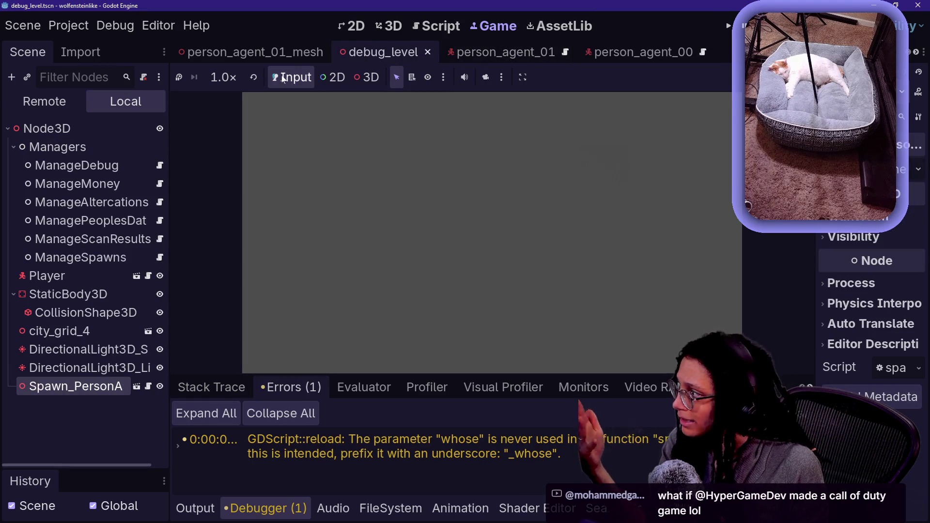
pyautogui.click(15, 97)
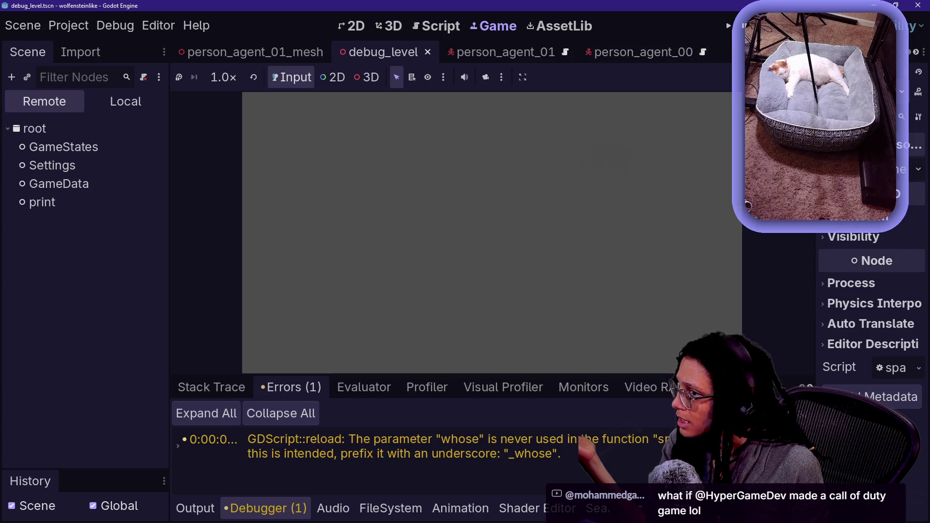
pyautogui.click(440, 27)
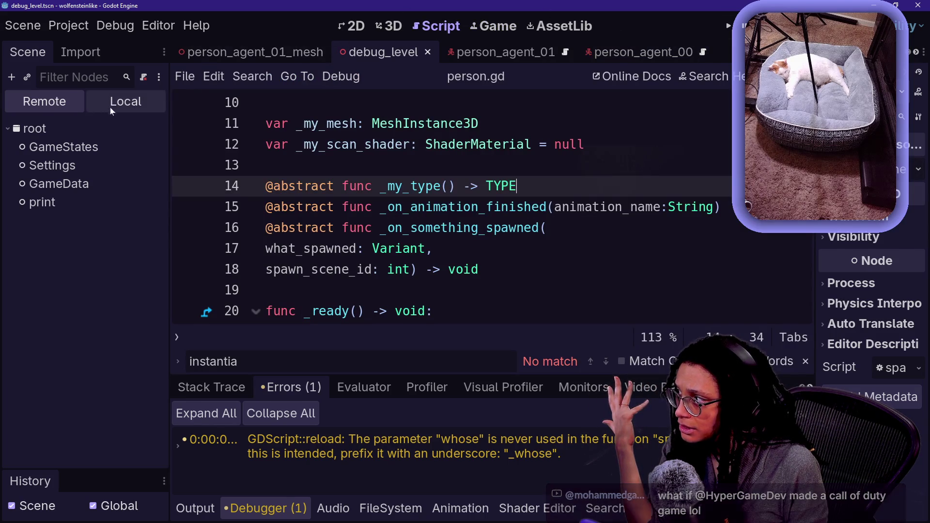
pyautogui.click(96, 100)
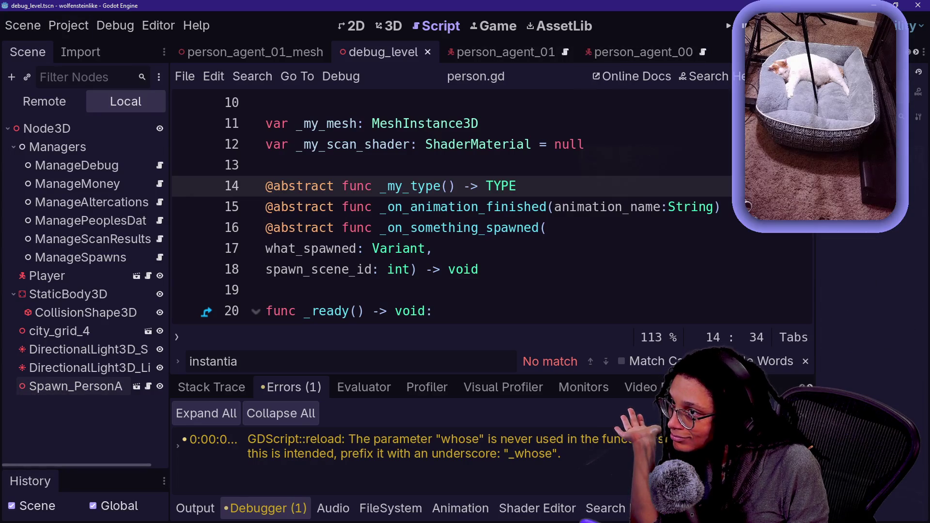
# Run the game from the debug_level scene.
pyautogui.scroll(-3, 570, 57)
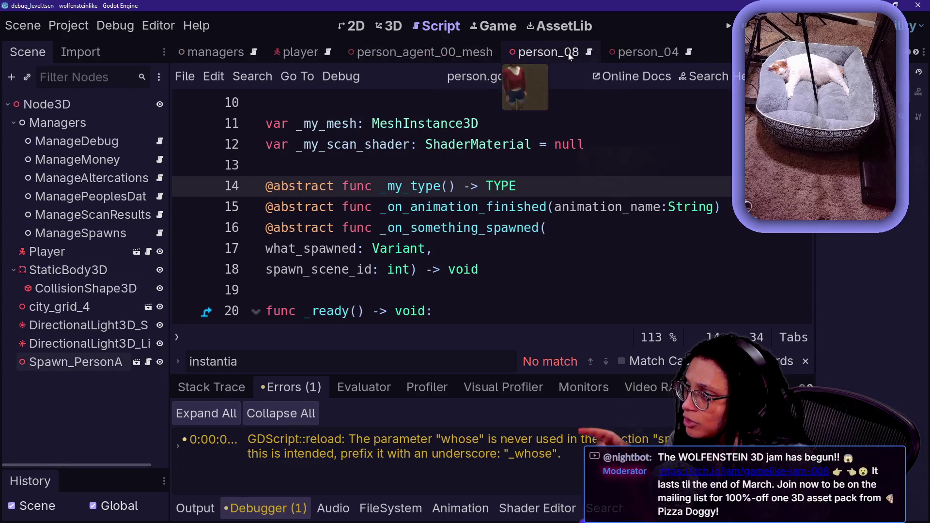
pyautogui.scroll(5, 651, 48)
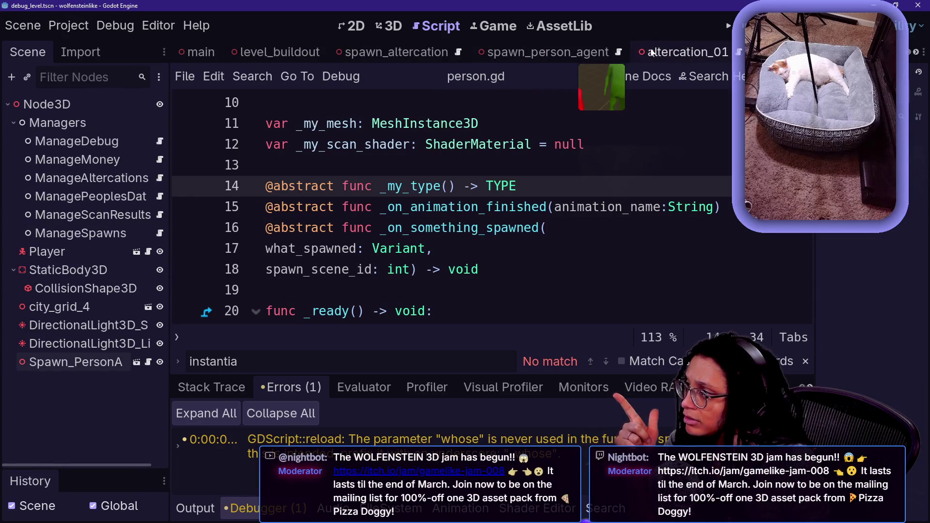
pyautogui.scroll(-10, 583, 53)
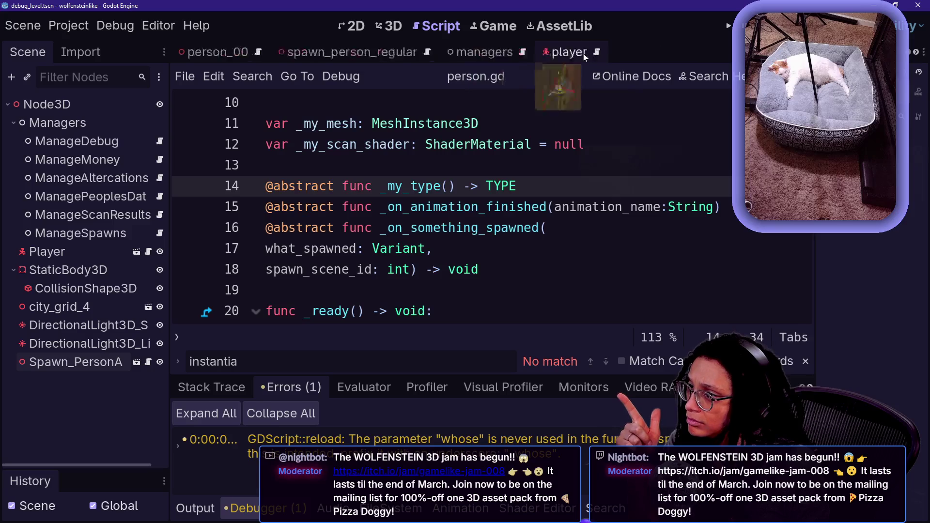
pyautogui.scroll(-15, 417, 52)
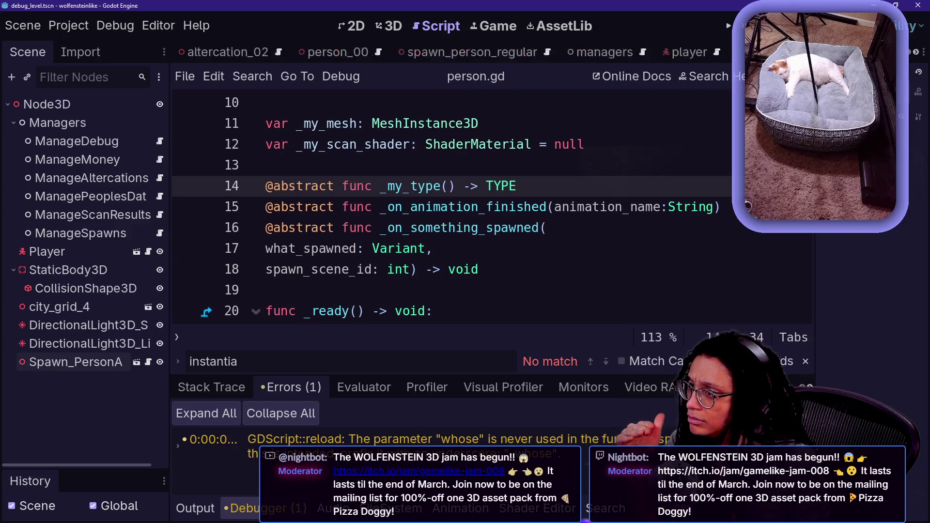
pyautogui.scroll(-2, 460, 52)
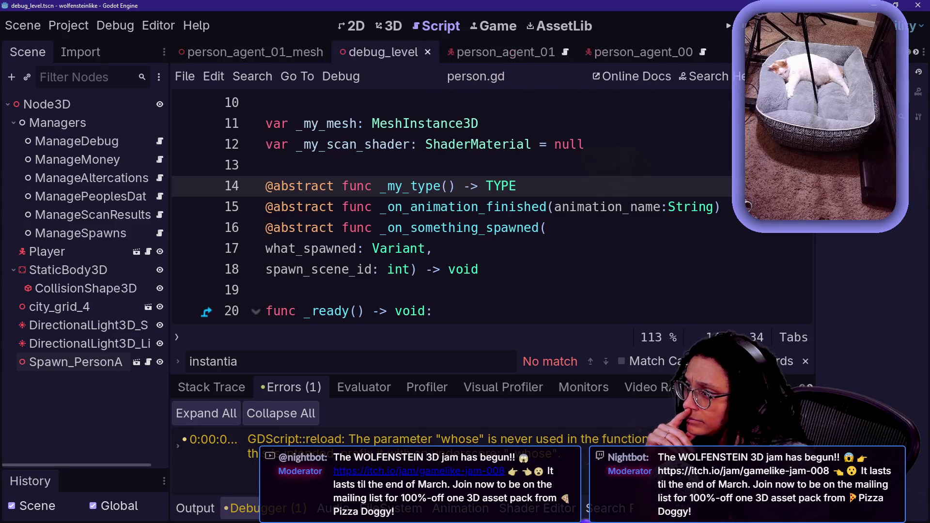
pyautogui.press('F6')
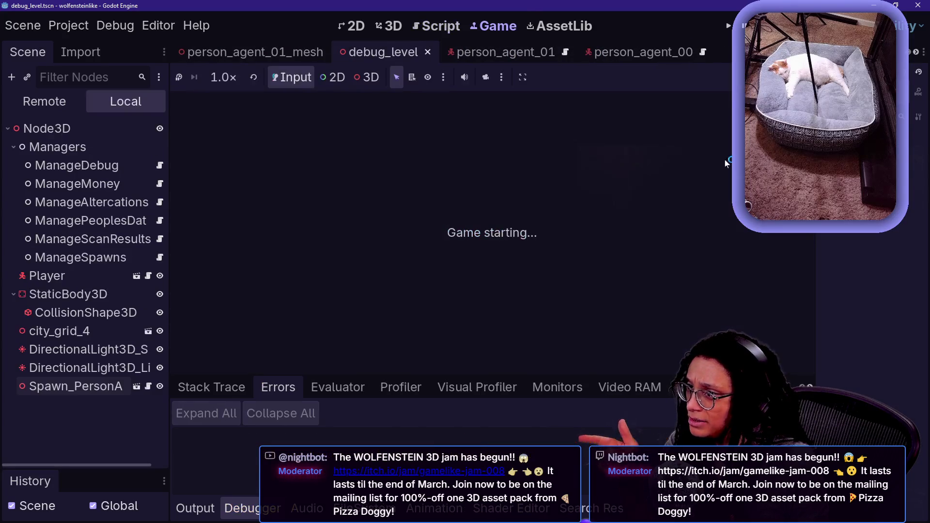
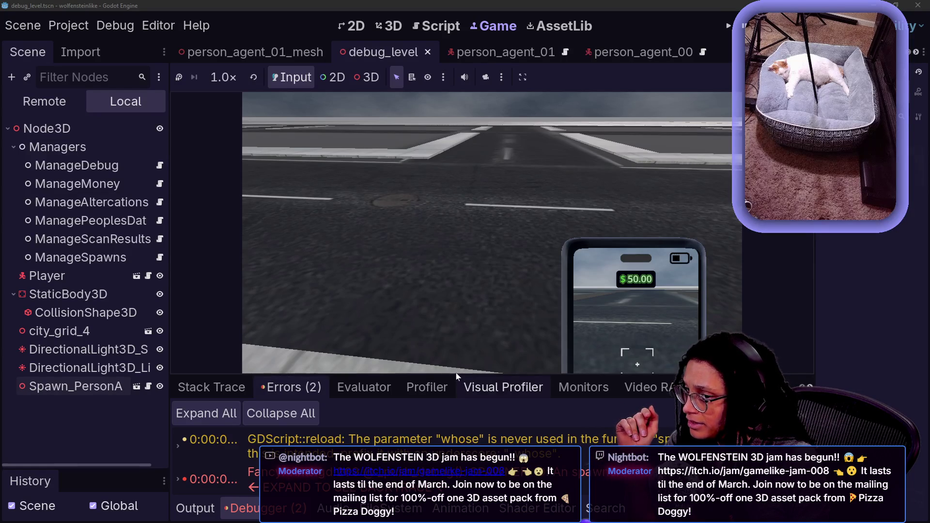
# Expand the SPAWNER error's backtrace, then show the debug_level 3D view and FileSystem dock.
pyautogui.moveTo(456, 376)
pyautogui.mouseDown()
pyautogui.moveTo(413, 76)
pyautogui.moveTo(436, 154)
pyautogui.mouseUp()
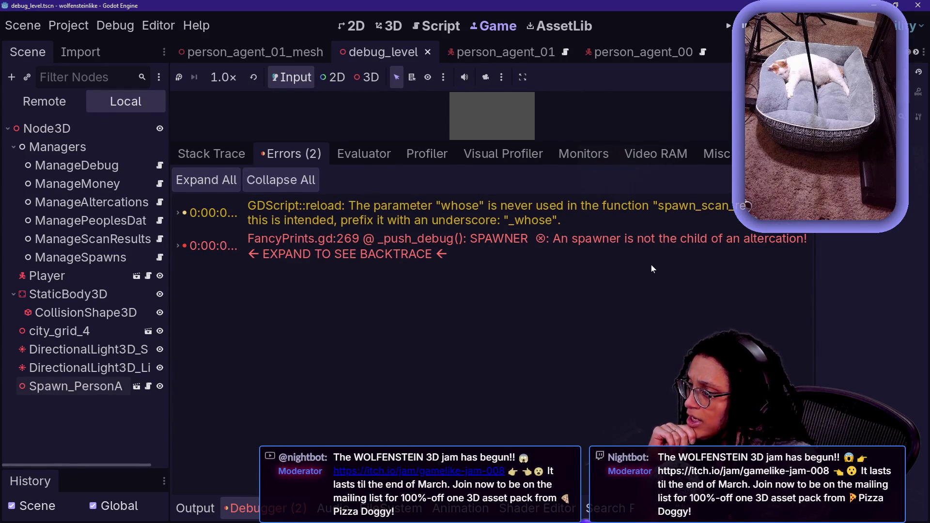
pyautogui.doubleClick(526, 245)
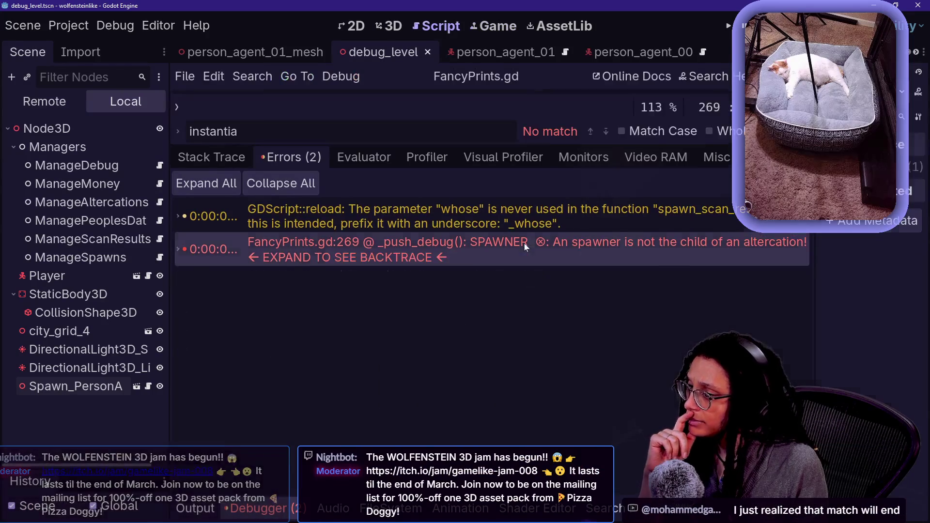
pyautogui.doubleClick(524, 243)
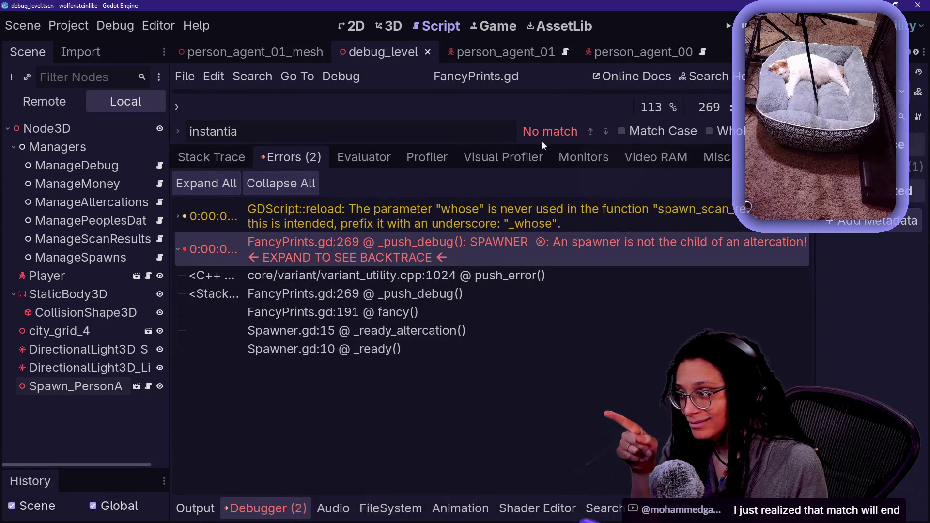
pyautogui.hotkey('shift', 'F12')
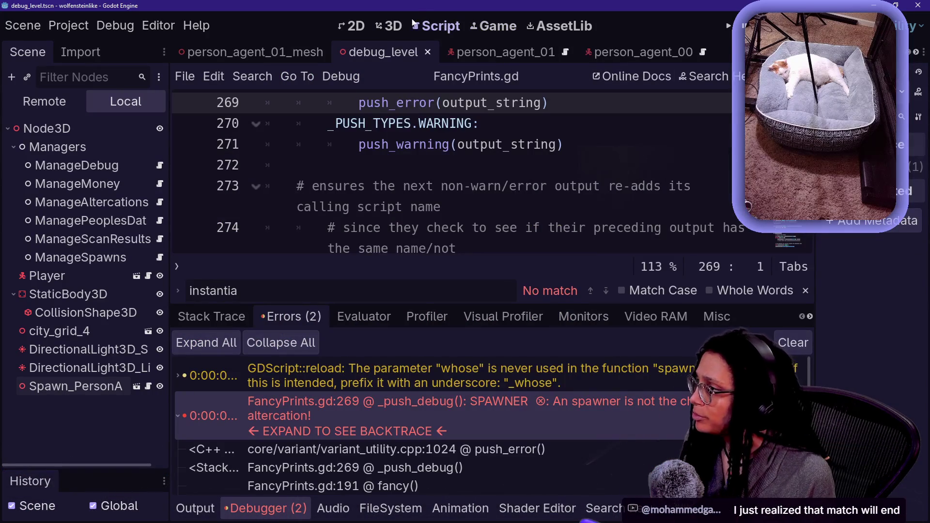
pyautogui.click(394, 26)
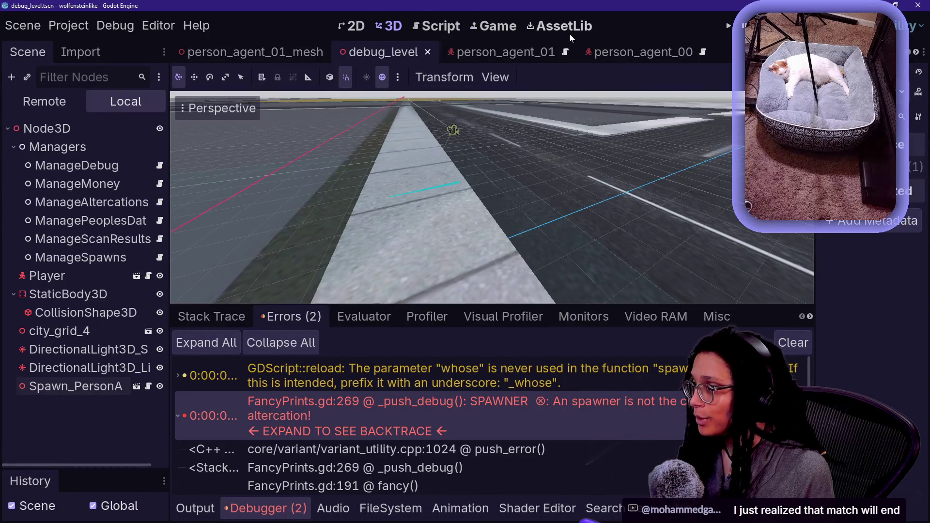
pyautogui.click(407, 508)
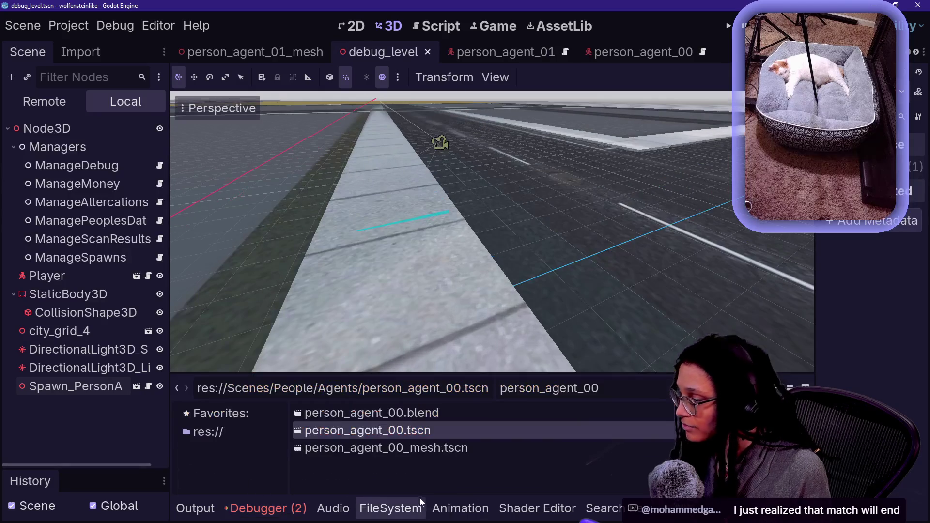
# Filter the FileSystem by 'altercation' and select altercation_02.tscn.
pyautogui.click(275, 509)
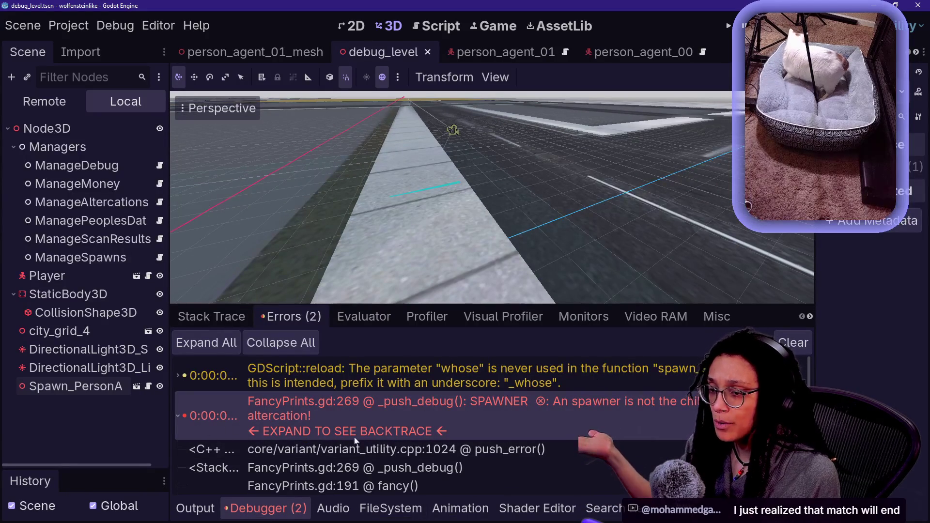
pyautogui.click(388, 508)
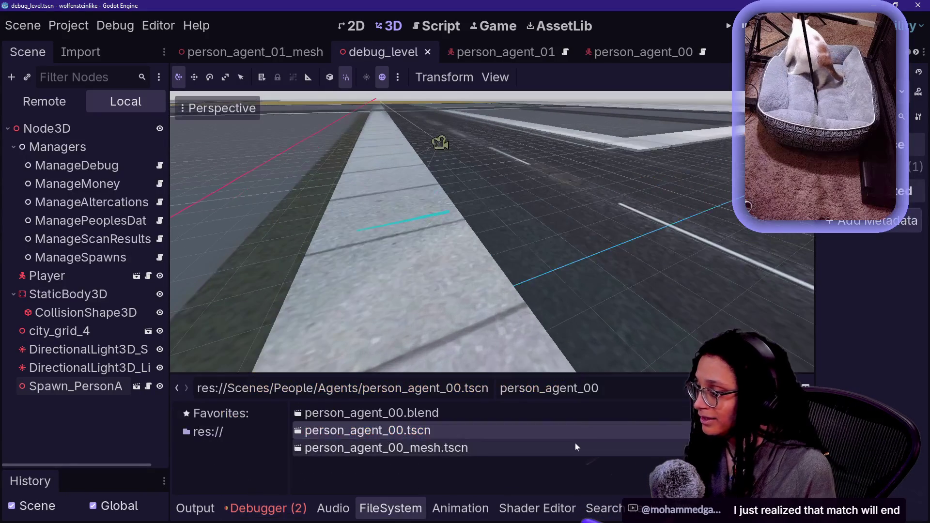
pyautogui.write('altr')
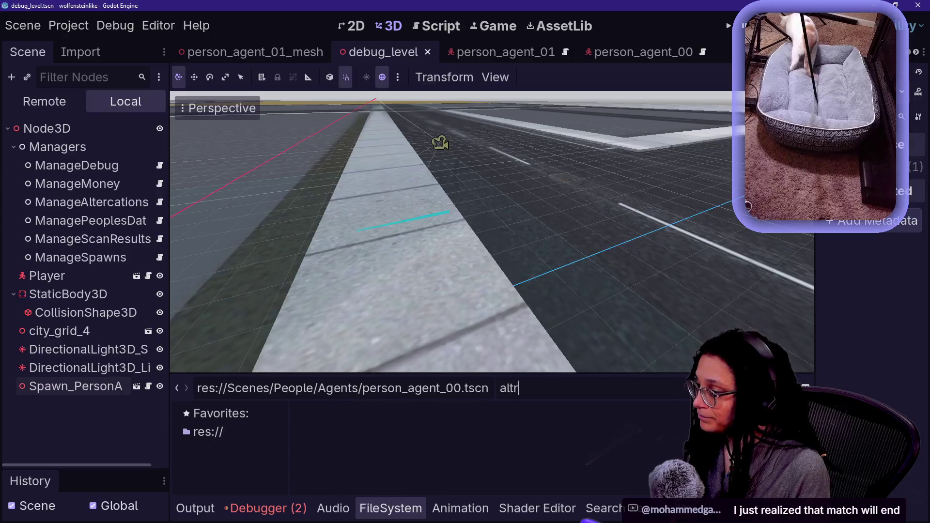
pyautogui.press('BackSpace')
pyautogui.write('ercation')
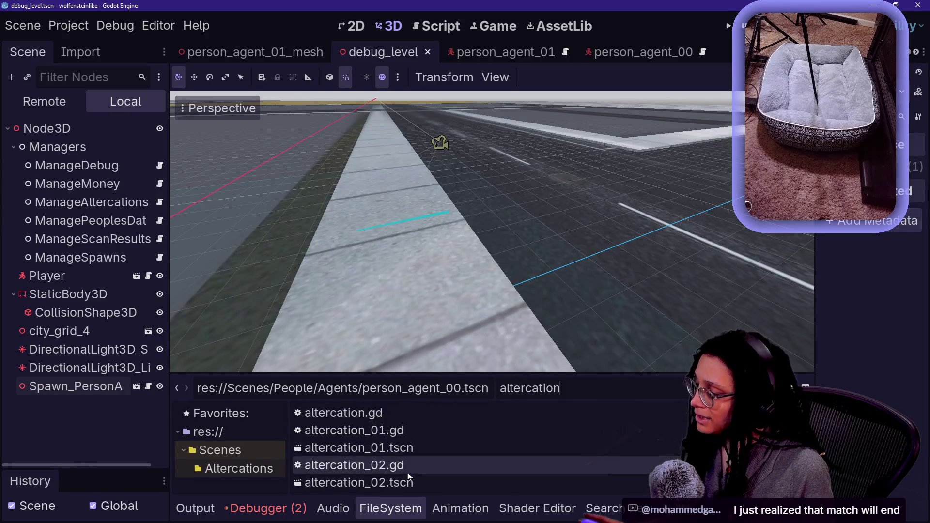
pyautogui.scroll(-2, 408, 472)
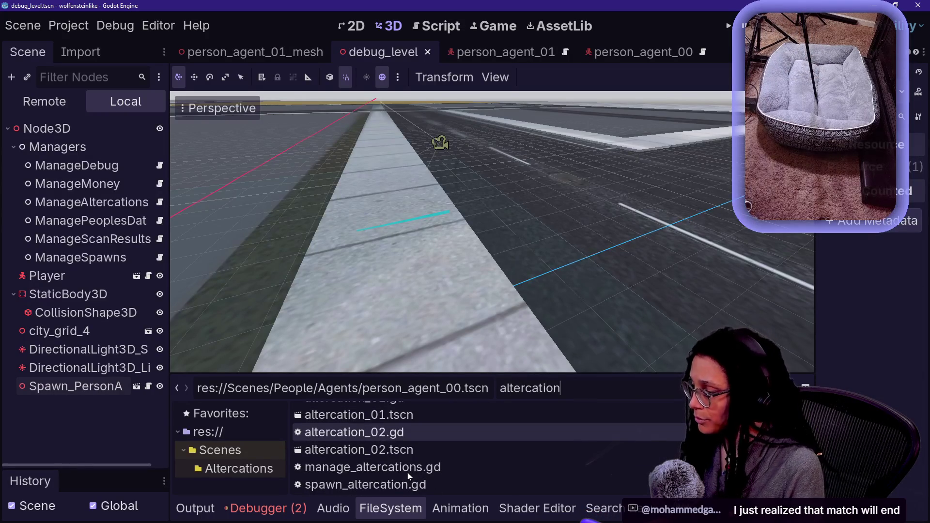
pyautogui.click(373, 451)
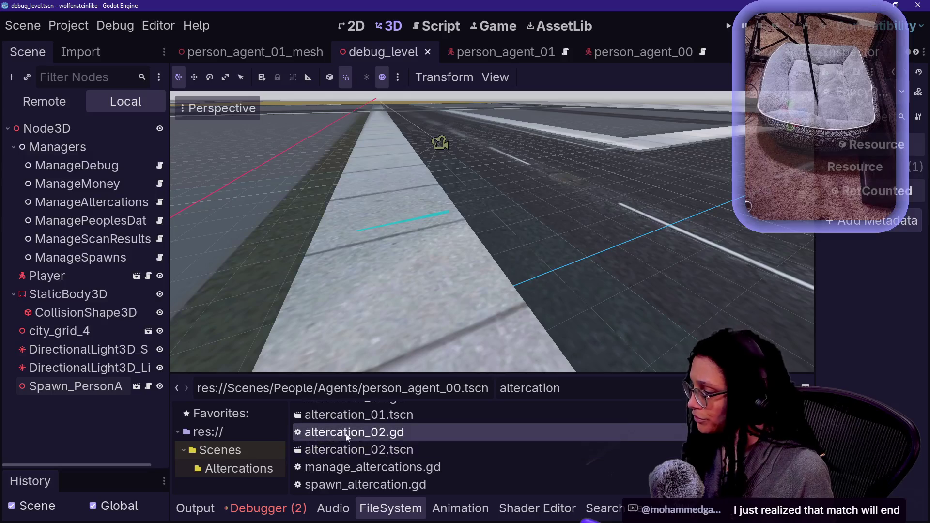
# Duplicate it as altercation_03.tscn and open the new scene.
pyautogui.hotkey('ctrl', 'd')
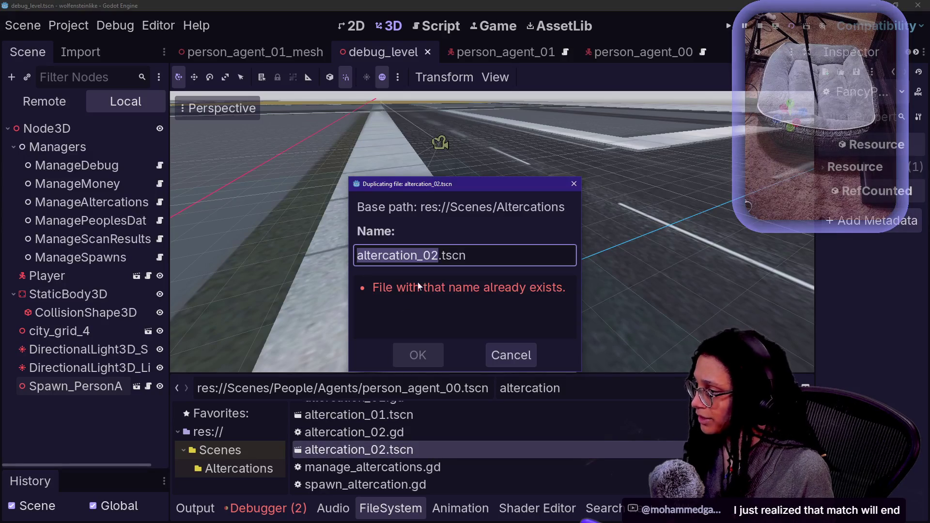
pyautogui.press('Right')
pyautogui.press('Right')
pyautogui.press('BackSpace')
pyautogui.write('3')
pyautogui.press('Return')
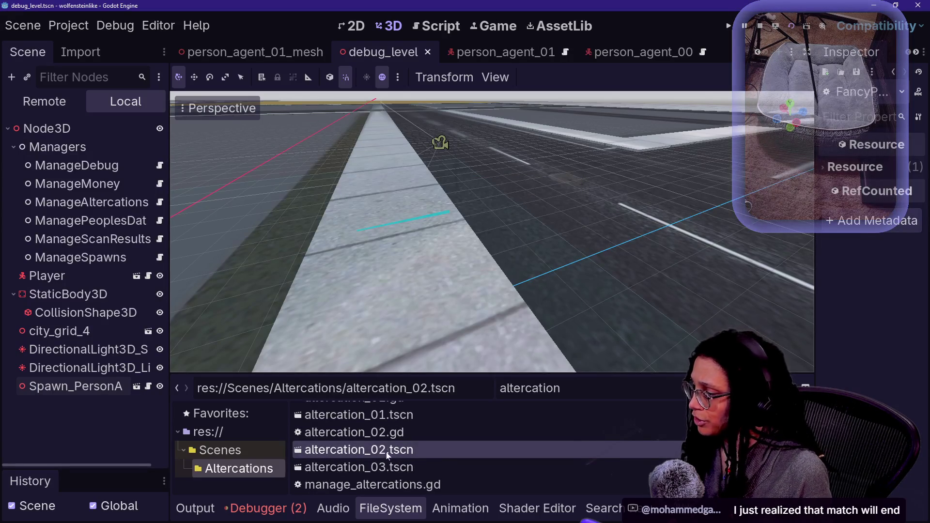
pyautogui.doubleClick(394, 467)
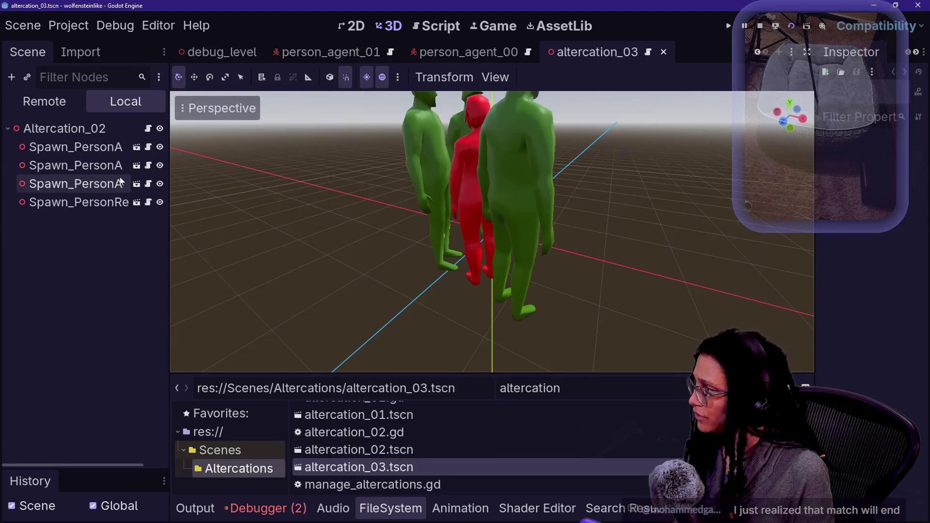
# Delete all four Spawn nodes from the altercation_03 scene.
pyautogui.click(64, 128)
pyautogui.click(75, 146)
pyautogui.click(113, 203)
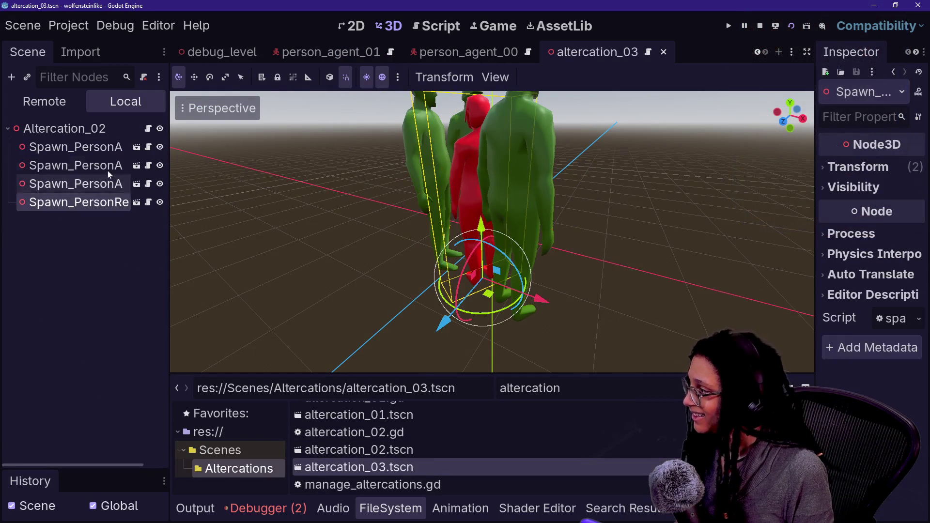
pyautogui.keyDown('shift'); pyautogui.click(103, 153); pyautogui.keyUp('shift')
pyautogui.press('Delete')
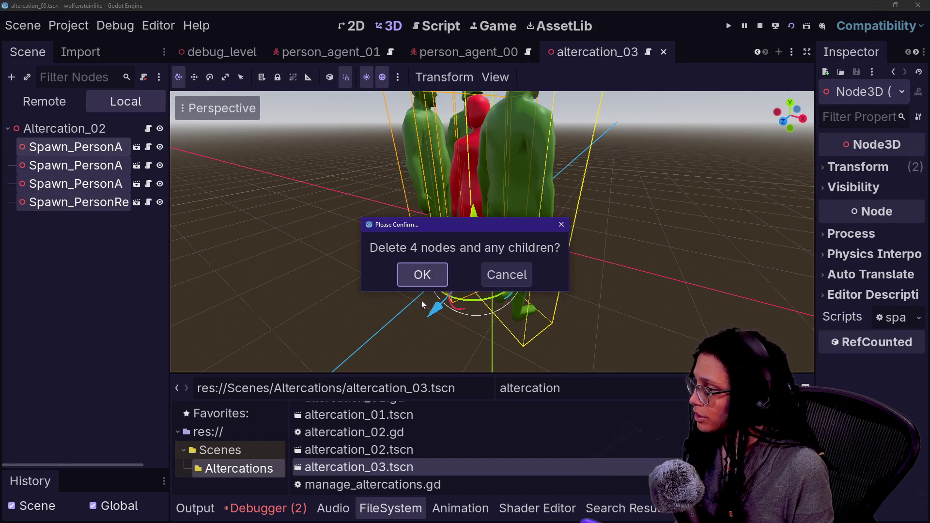
pyautogui.click(436, 285)
# Filter the FileSystem by 'spawn' to find spawn_person_agent.tscn.
pyautogui.hotkey('ctrl', 'a')
pyautogui.write('spawn_agen')
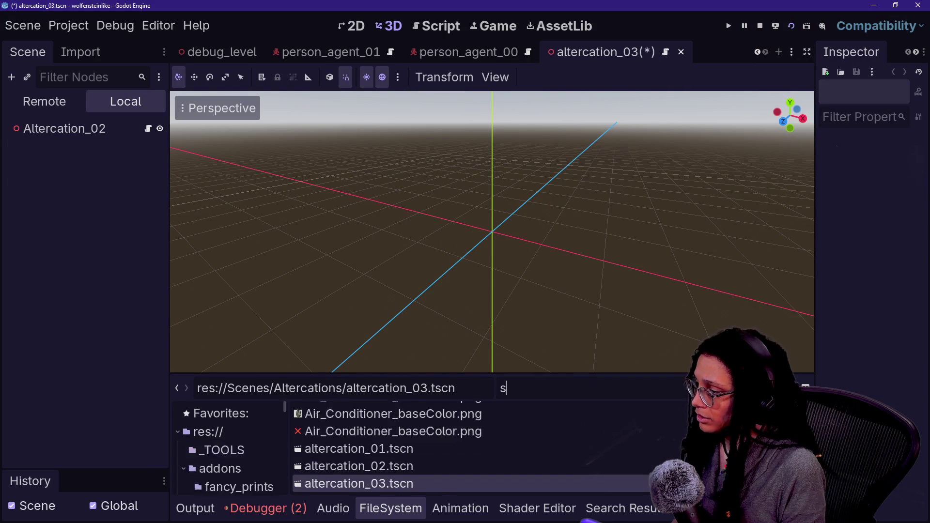
pyautogui.press('BackSpace')
pyautogui.hotkey('ctrl', 'a')
pyautogui.write('agent_s')
pyautogui.press('BackSpace')
pyautogui.press('BackSpace')
pyautogui.scroll(-3, 406, 447)
pyautogui.scroll(-2, 406, 449)
pyautogui.hotkey('ctrl', 'a')
pyautogui.write('spawn')
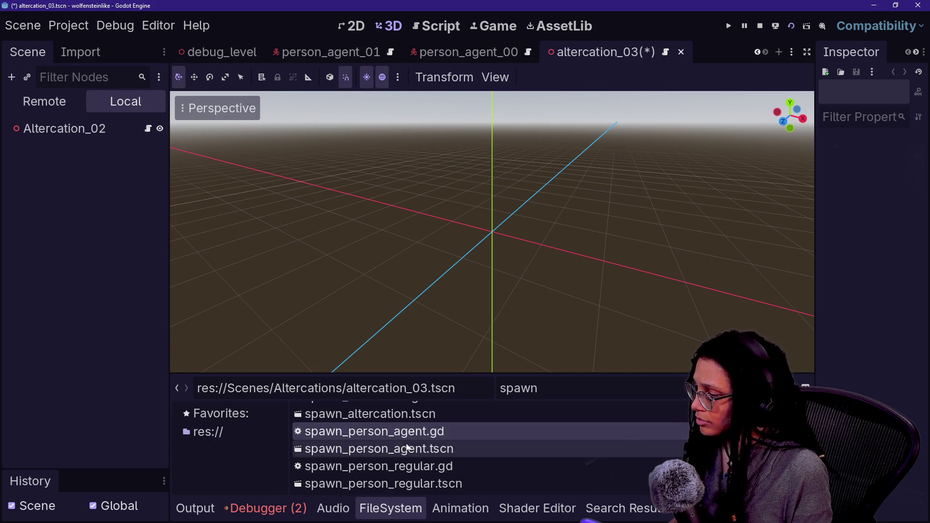
# Add a spawn_person_agent.tscn instance under the root and save the scene.
pyautogui.moveTo(456, 449)
pyautogui.mouseDown()
pyautogui.moveTo(127, 270)
pyautogui.moveTo(56, 116)
pyautogui.moveTo(58, 128)
pyautogui.mouseUp()
pyautogui.hotkey('ctrl', 's')
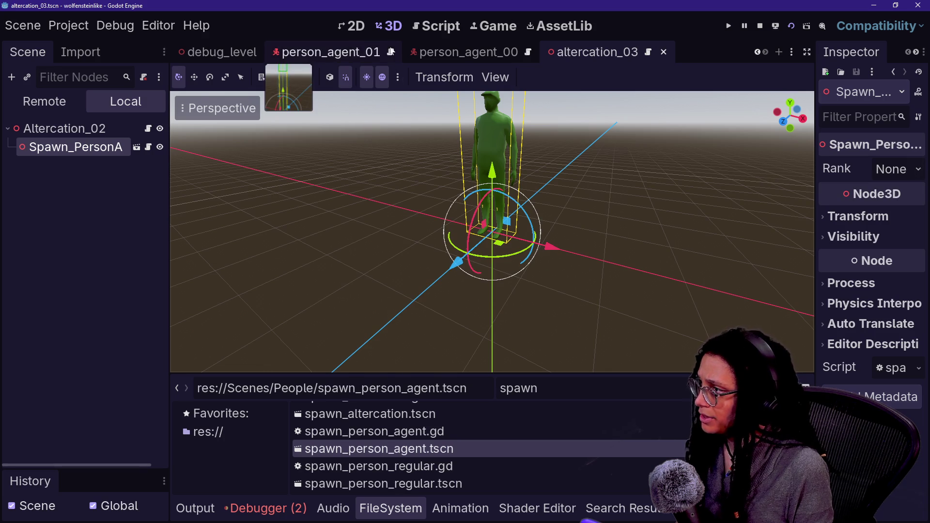
pyautogui.click(147, 131)
# Rename the root node to Altercation_03.
pyautogui.press('F2')
pyautogui.press('BackSpace')
pyautogui.write('3')
pyautogui.press('Return')
# Copy the altercation_02.gd code and detach that script from the root.
pyautogui.click(148, 132)
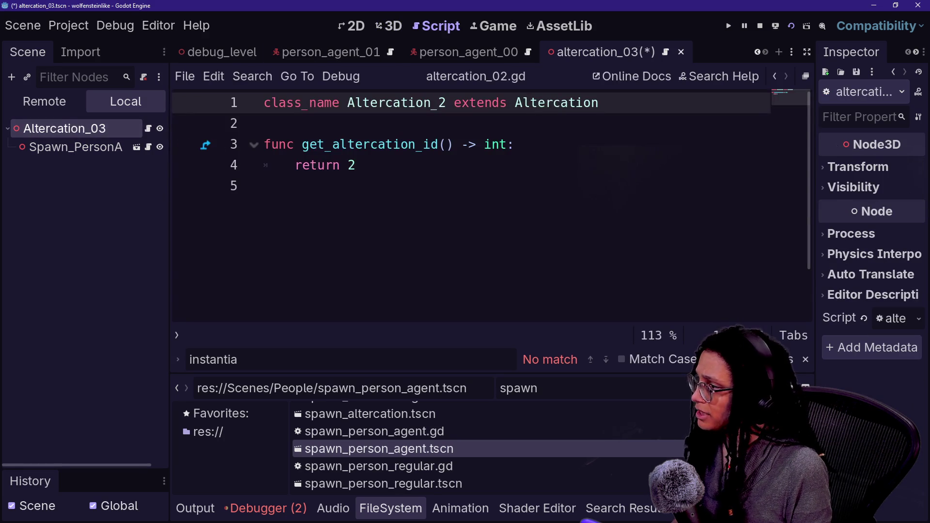
pyautogui.hotkey('ctrl', 'a')
pyautogui.hotkey('ctrl', 'c')
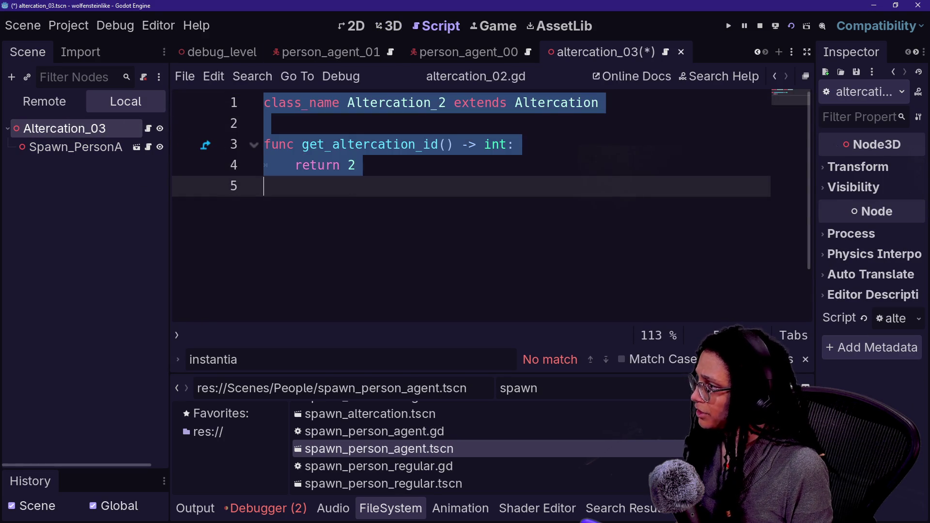
pyautogui.rightClick(98, 123)
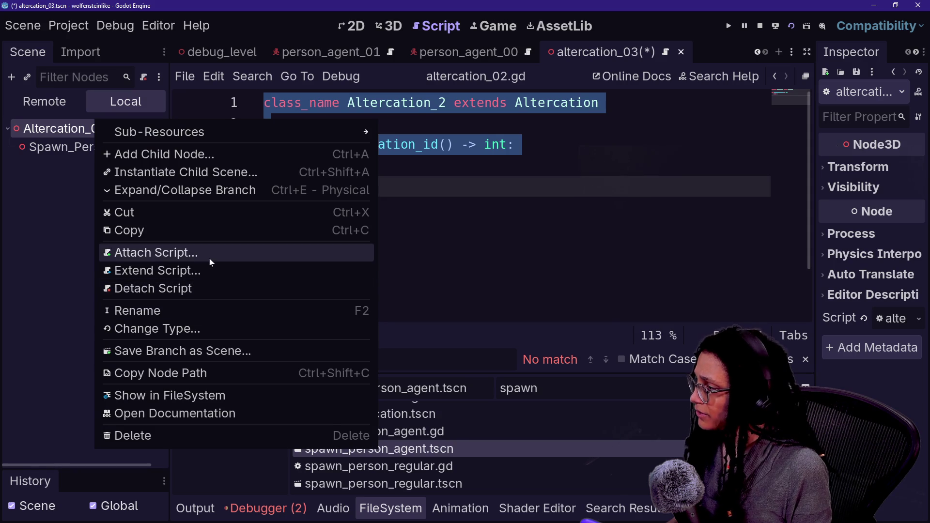
pyautogui.click(204, 290)
# Attach a new script to the root at res://Scripts/altercation_03.gd.
pyautogui.rightClick(103, 129)
pyautogui.click(201, 245)
pyautogui.press('Left')
pyautogui.press('Left')
pyautogui.press('BackSpace')
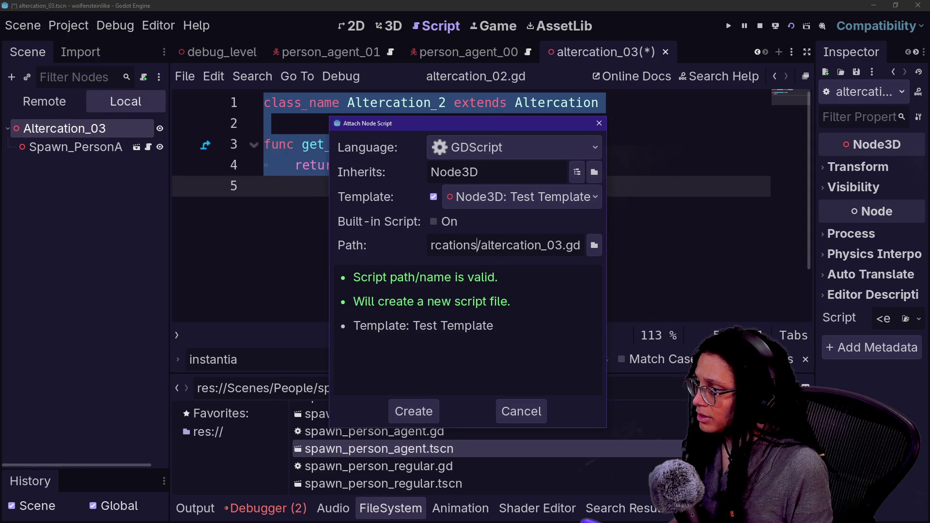
pyautogui.press('BackSpace')
pyautogui.press('BackSpace')
pyautogui.press('BackSpace')
pyautogui.write('ripts')
pyautogui.press('Right')
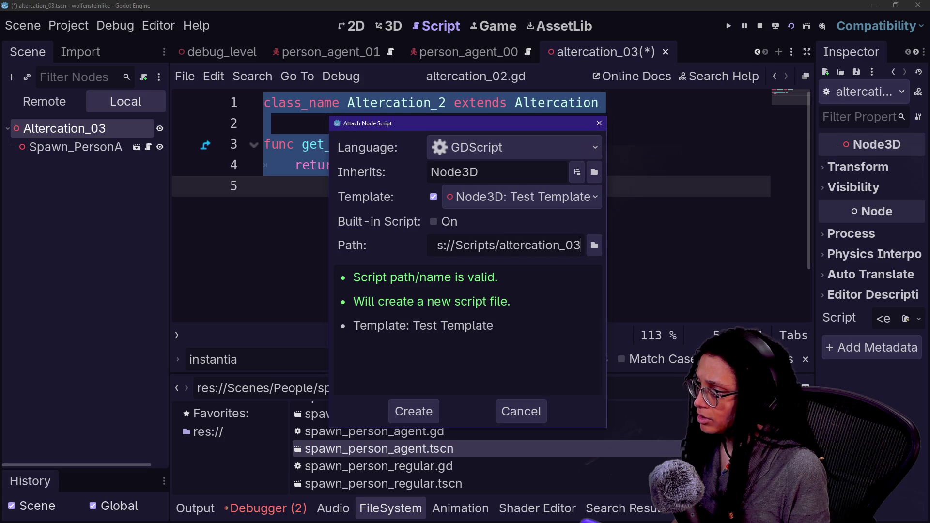
pyautogui.click(426, 412)
# Paste the copied code, changing class to Altercation_3 and get_altercation_id's return to 3, and save.
pyautogui.hotkey('ctrl', 'a')
pyautogui.hotkey('ctrl', 'v')
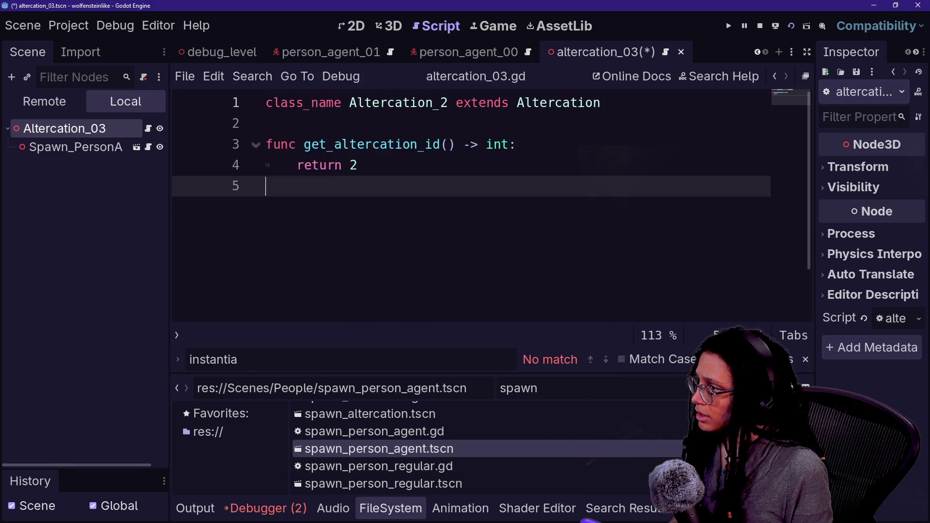
pyautogui.click(444, 102)
pyautogui.press('BackSpace')
pyautogui.write('3')
pyautogui.click(357, 165)
pyautogui.press('BackSpace')
pyautogui.write('3')
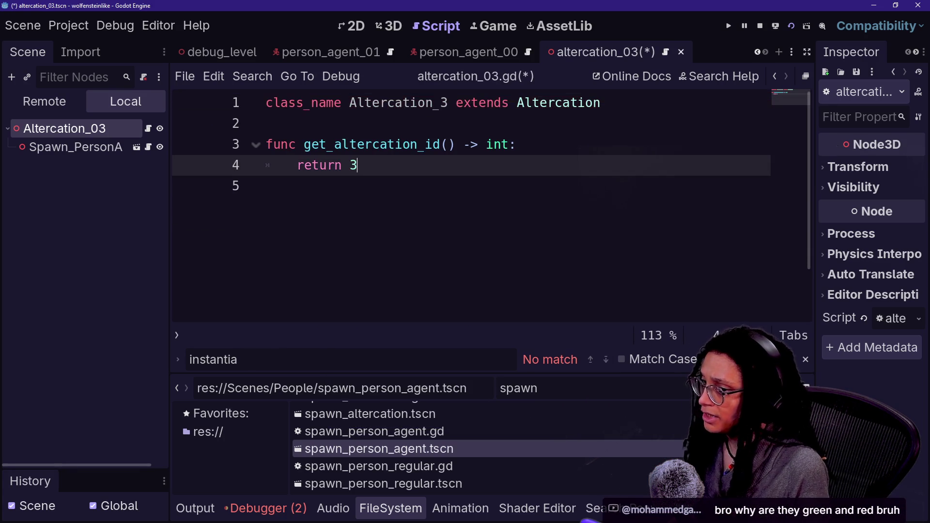
pyautogui.click(266, 186)
pyautogui.hotkey('ctrl', 's')
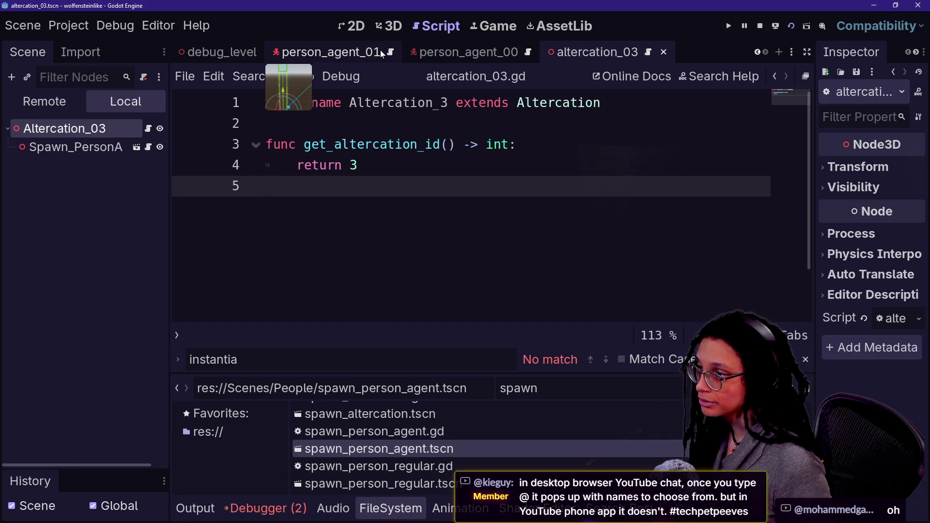
# Stop the running game and return the caret to altercation_03.gd.
pyautogui.click(760, 25)
pyautogui.click(485, 165)
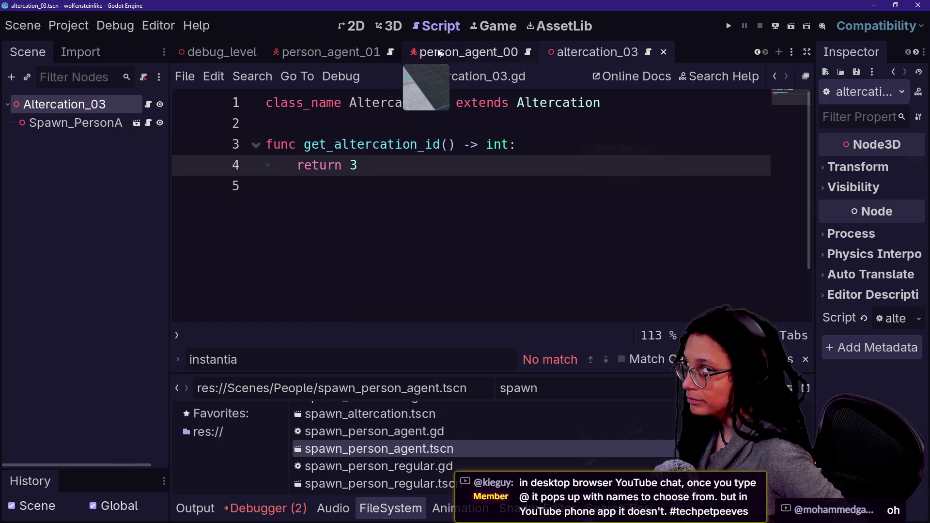
pyautogui.click(261, 313)
# Open manage_altercations.gd via quick open.
pyautogui.hotkey('alt', 'shift', 'o')
pyautogui.write('manag')
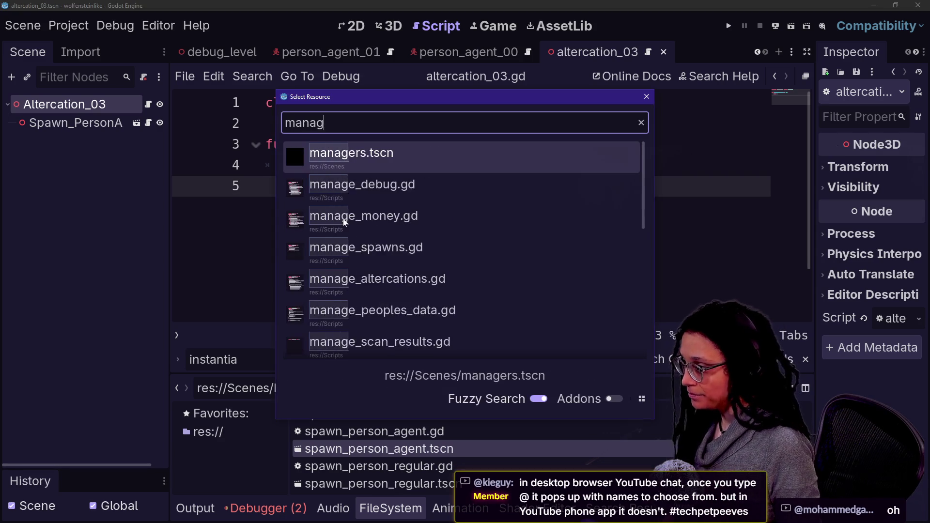
pyautogui.write('e_alt')
pyautogui.press('Return')
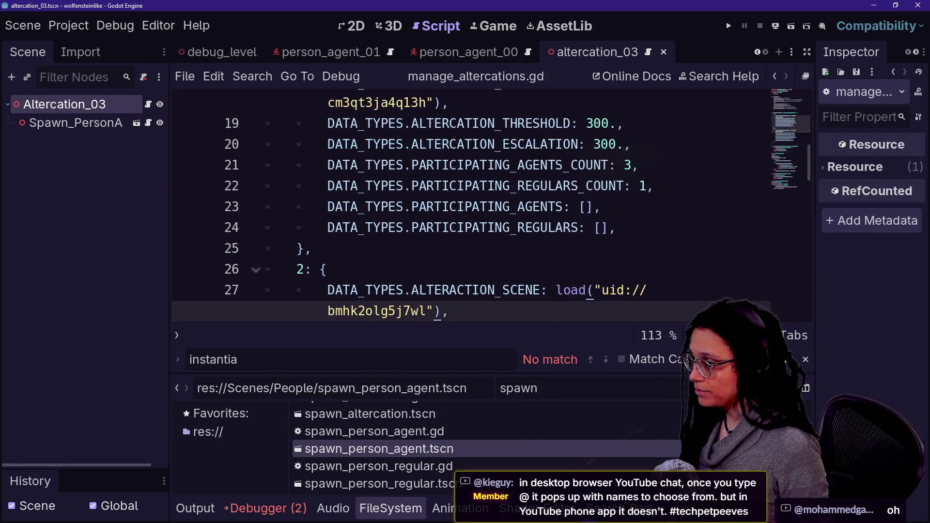
# Copy the entry 2 block and paste a duplicate after it.
pyautogui.click(312, 248)
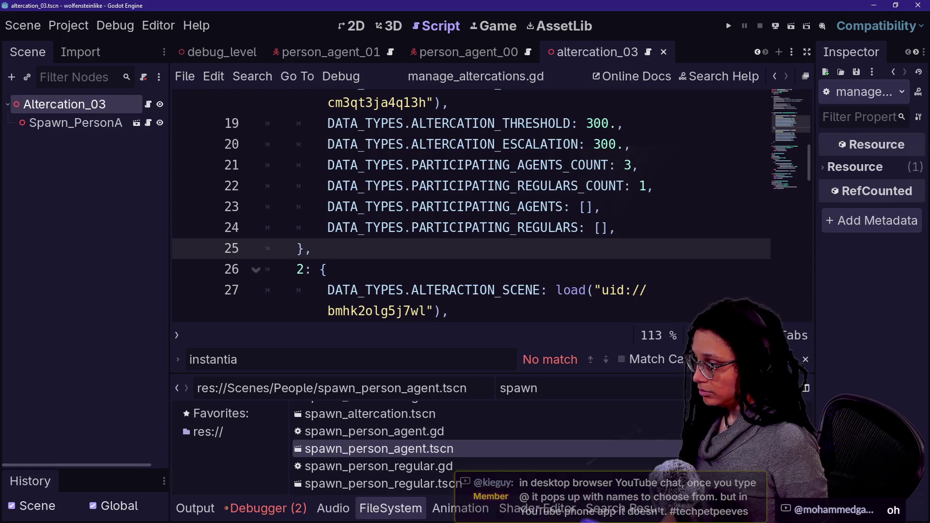
pyautogui.scroll(-2, 470, 204)
pyautogui.scroll(-2, 315, 242)
pyautogui.moveTo(312, 269); pyautogui.dragTo(374, 186)
pyautogui.scroll(2, 257, 221)
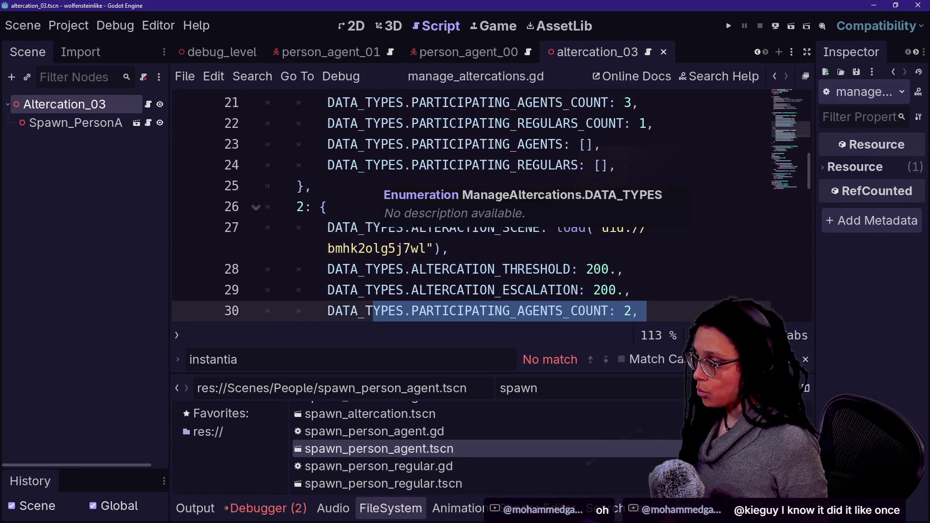
pyautogui.hotkey('shift', 'Up')
pyautogui.hotkey('shift', 'Up')
pyautogui.hotkey('shift', 'Up')
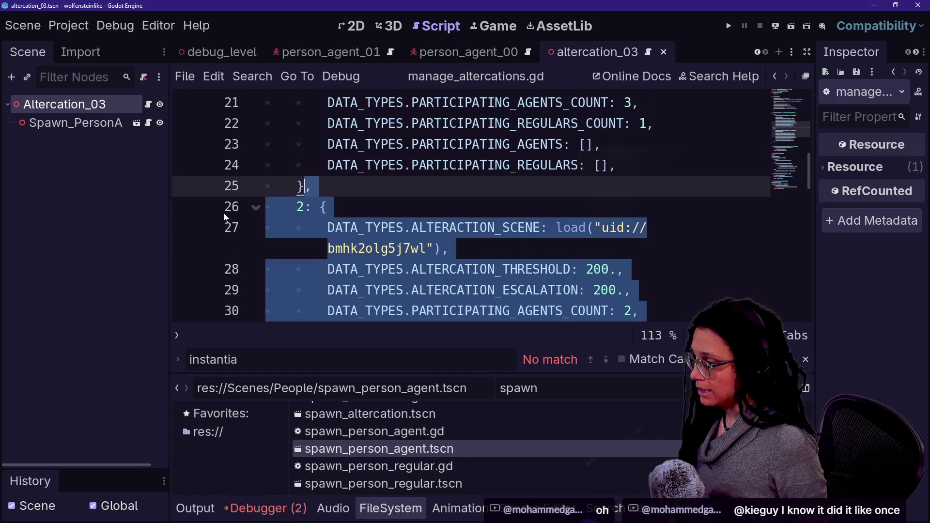
pyautogui.hotkey('ctrl', 'c')
pyautogui.scroll(-3, 347, 241)
pyautogui.click(315, 204)
pyautogui.hotkey('ctrl', 'v')
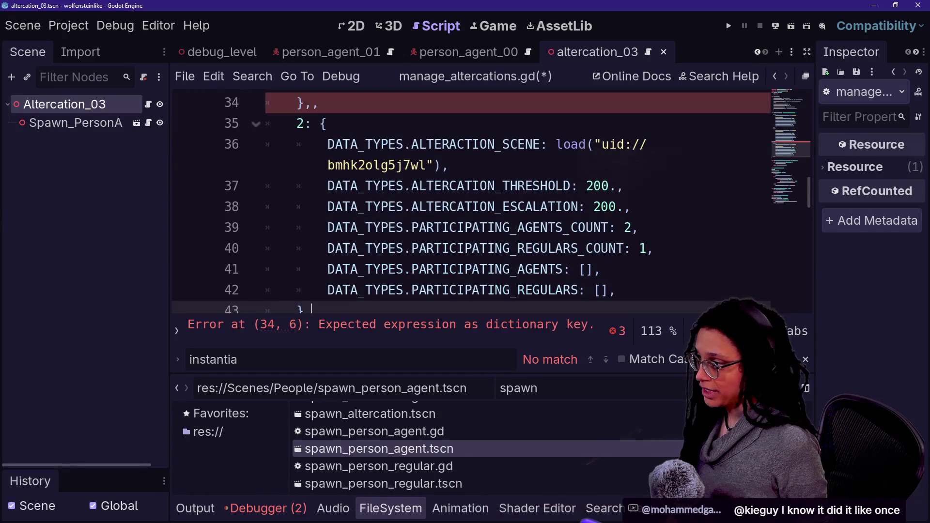
pyautogui.scroll(1, 470, 204)
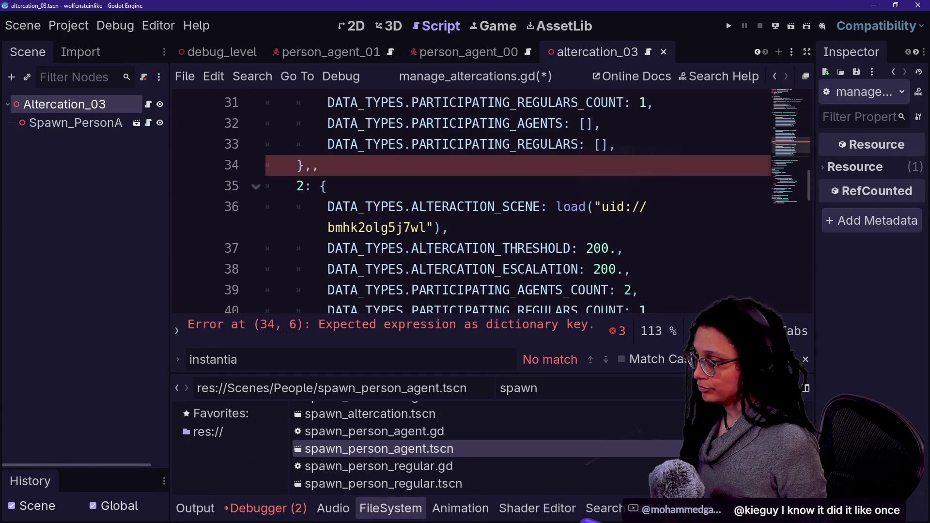
pyautogui.hotkey('ctrl', 'z')
pyautogui.hotkey('ctrl', 'y')
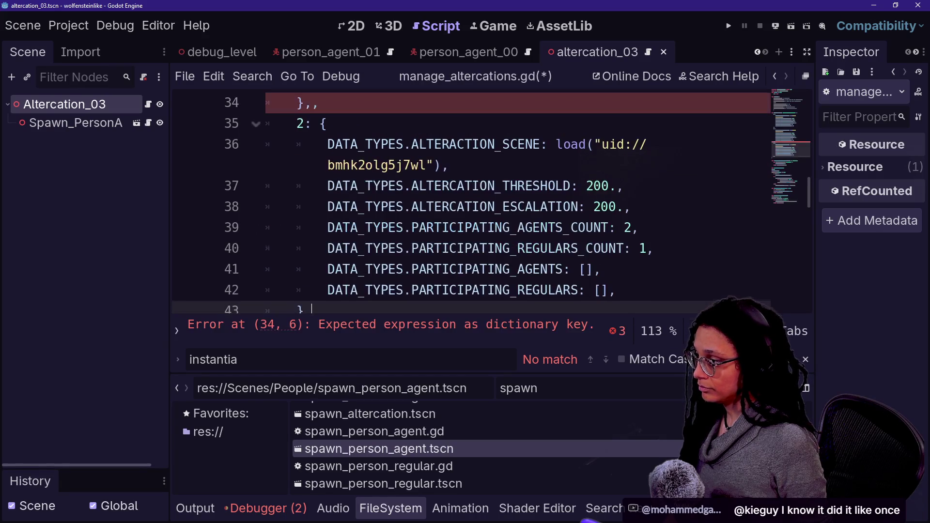
# Remove the extra comma, change the duplicate's key to 3, and clear its old uid.
pyautogui.click(303, 102)
pyautogui.press('Delete')
pyautogui.press('Down')
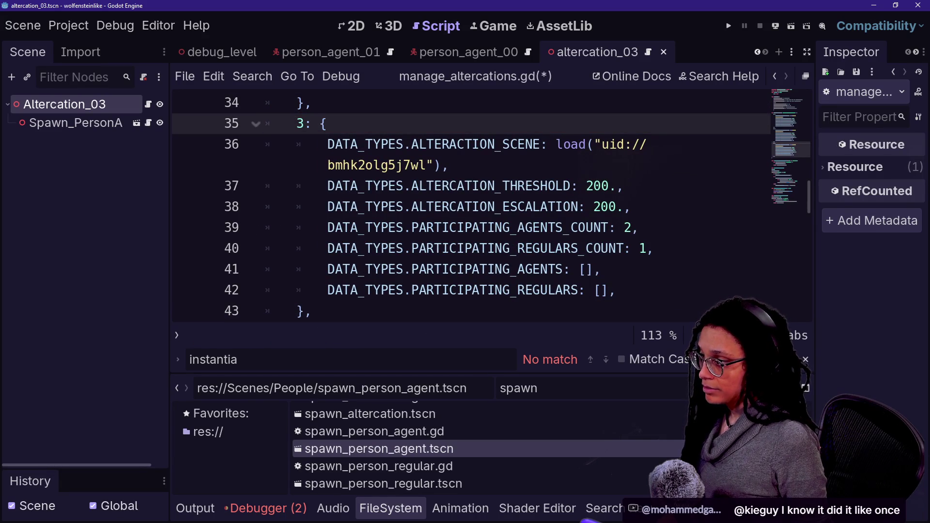
pyautogui.moveTo(606, 144); pyautogui.dragTo(435, 165)
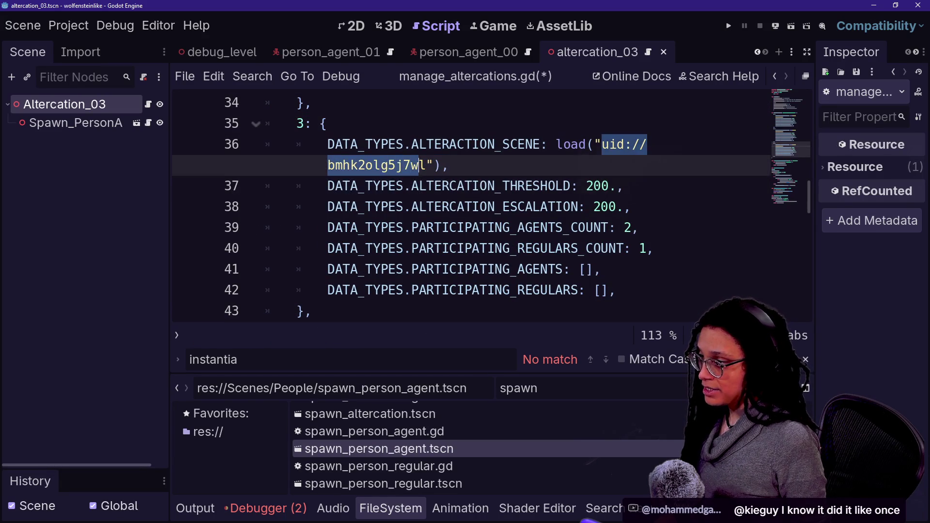
pyautogui.press('BackSpace')
# Copy altercation_03.tscn's UID and paste uid://ccrrkgqfmsvqn into the entry 3 load().
pyautogui.doubleClick(519, 388)
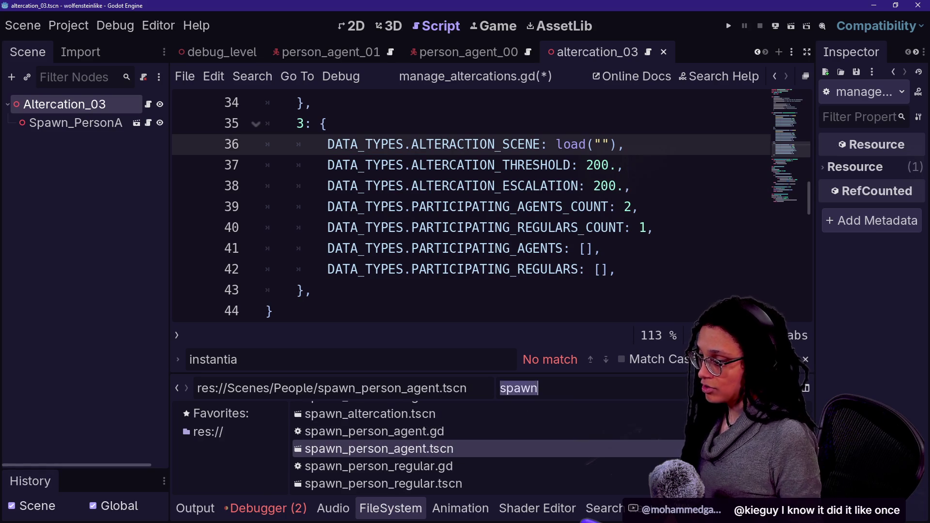
pyautogui.write('altercation')
pyautogui.scroll(-2, 436, 465)
pyautogui.moveTo(423, 484)
pyautogui.mouseDown()
pyautogui.moveTo(533, 178)
pyautogui.moveTo(580, 144)
pyautogui.moveTo(456, 504)
pyautogui.moveTo(426, 482)
pyautogui.mouseUp()
pyautogui.rightClick(426, 482)
pyautogui.click(485, 358)
pyautogui.click(326, 124)
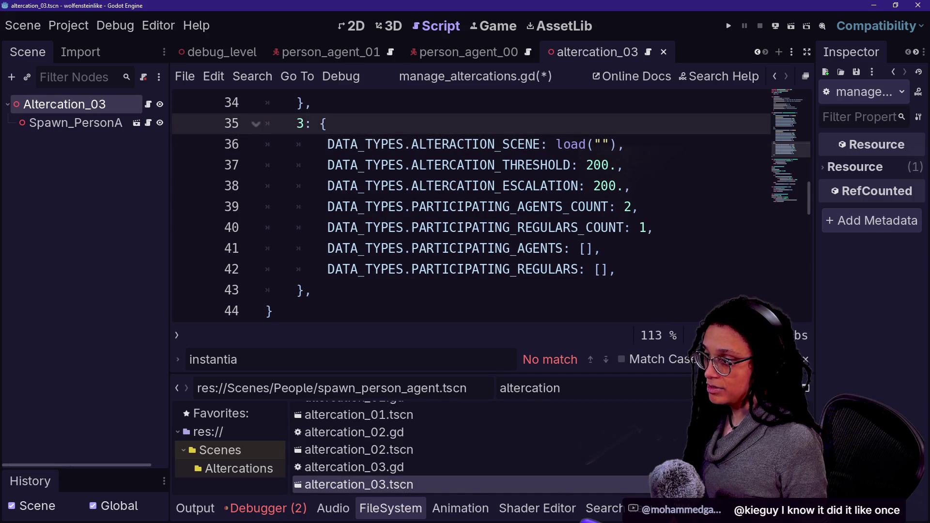
pyautogui.click(599, 144)
pyautogui.hotkey('ctrl', 'v')
# Set entry 3 to 1 participating agent and 0 regulars, and save the script.
pyautogui.click(489, 227)
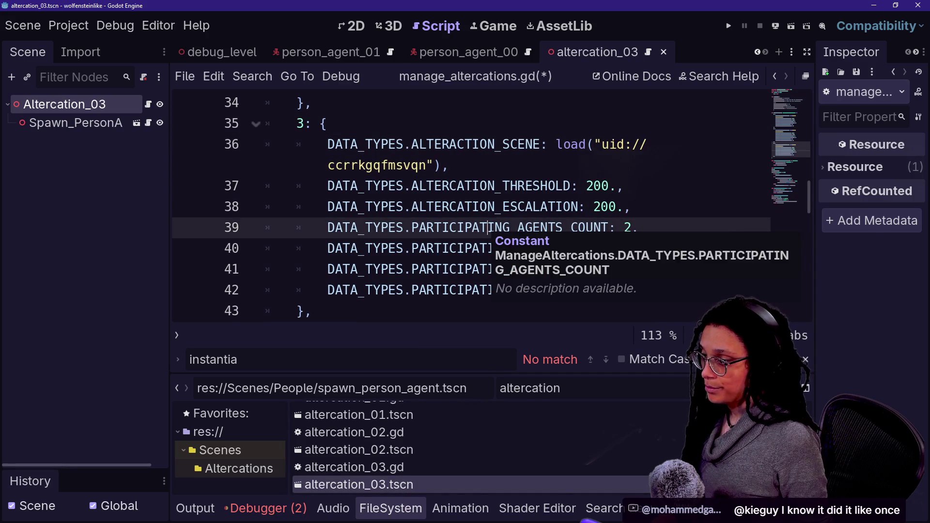
pyautogui.click(465, 270)
pyautogui.click(631, 228)
pyautogui.press('BackSpace')
pyautogui.write('1')
pyautogui.click(654, 249)
pyautogui.press('BackSpace')
pyautogui.press('BackSpace')
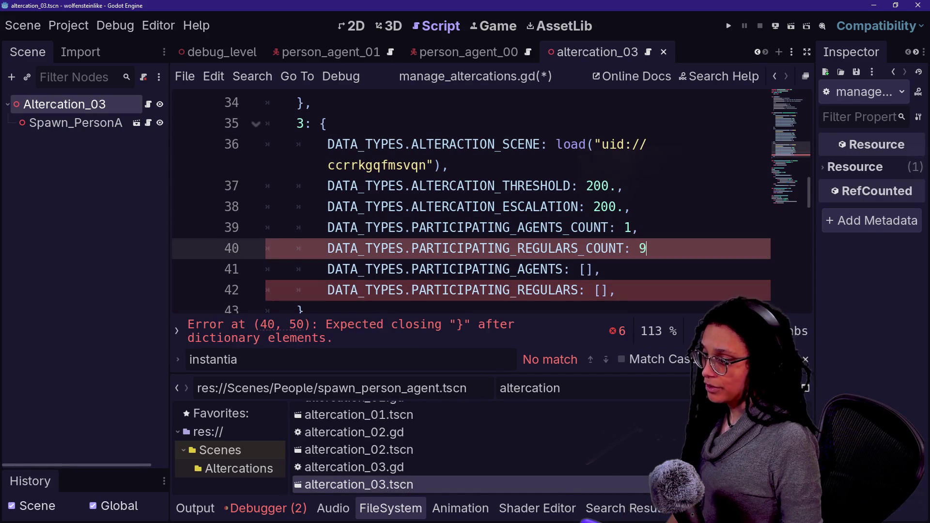
pyautogui.write(',')
pyautogui.hotkey('ctrl', 's')
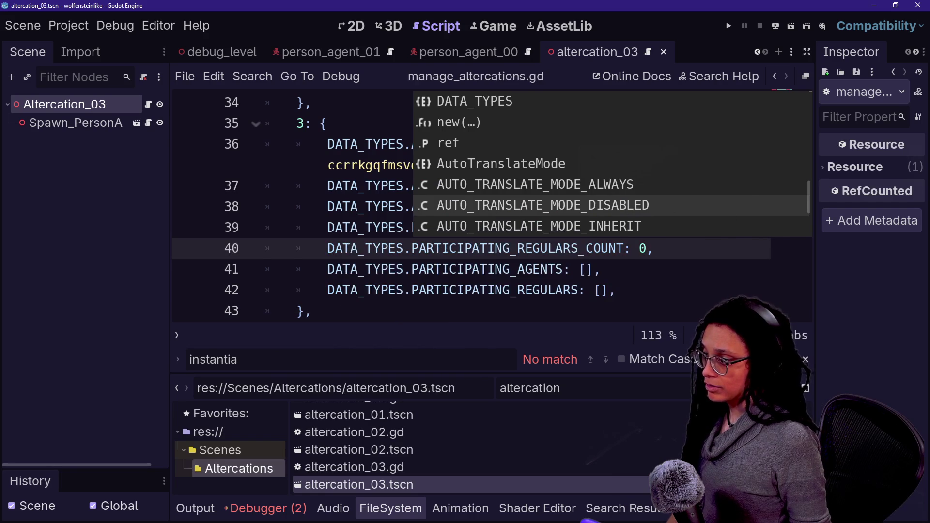
pyautogui.click(600, 291)
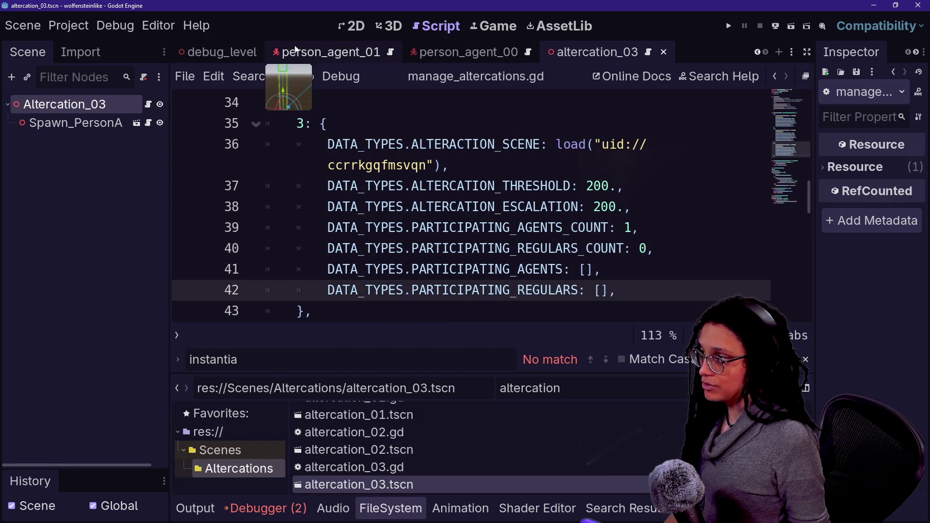
pyautogui.click(209, 51)
# Delete the Spawn_PersonAgent node from debug_level.
pyautogui.click(122, 361)
pyautogui.press('Delete')
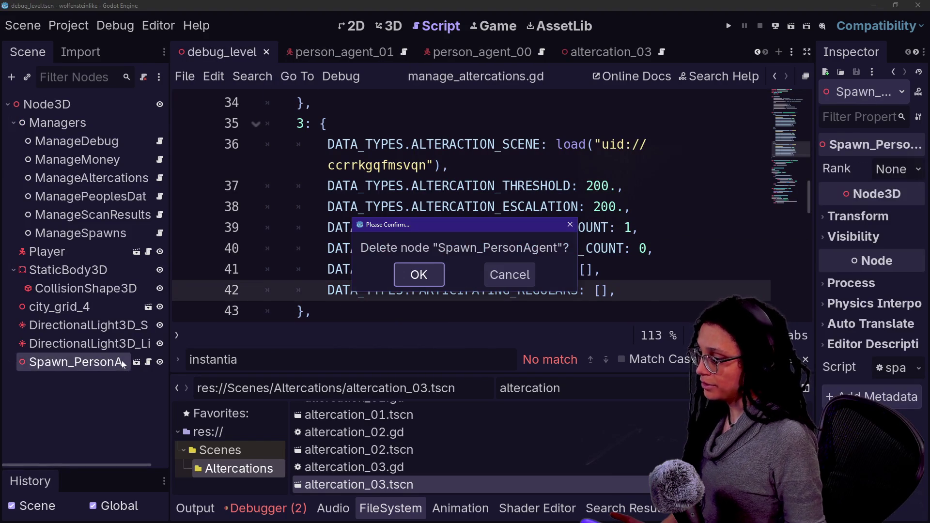
pyautogui.press('Return')
# Try an Altercation_03 instance under Node3D, view it in 3D, then remove it.
pyautogui.moveTo(342, 485)
pyautogui.mouseDown()
pyautogui.moveTo(115, 307)
pyautogui.moveTo(94, 106)
pyautogui.mouseUp()
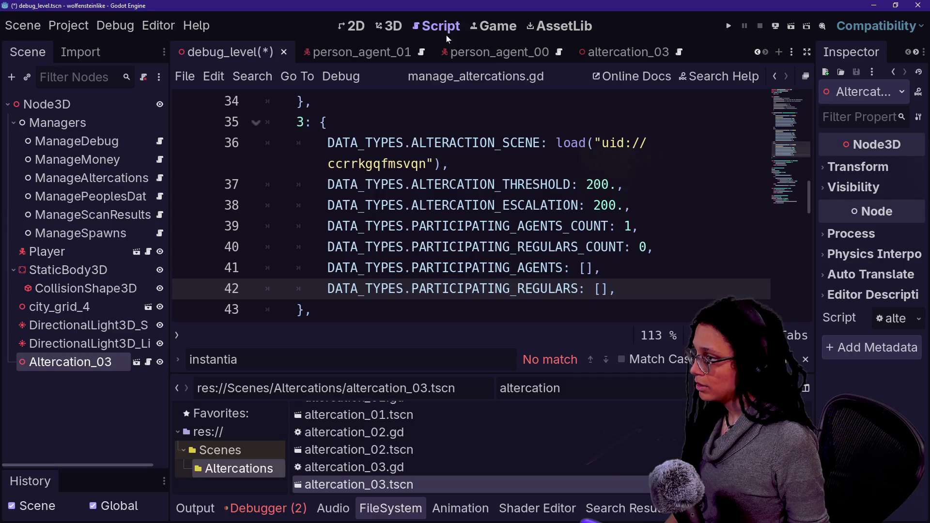
pyautogui.click(389, 26)
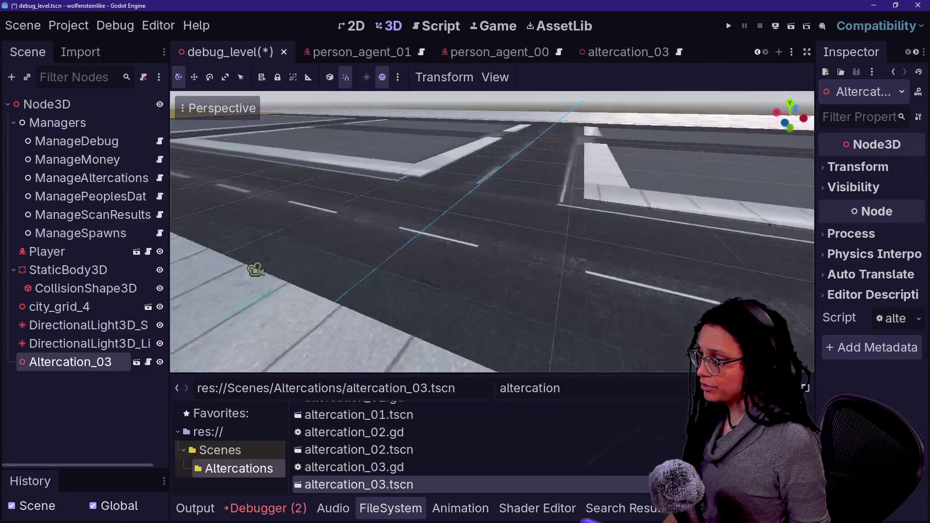
pyautogui.press('f')
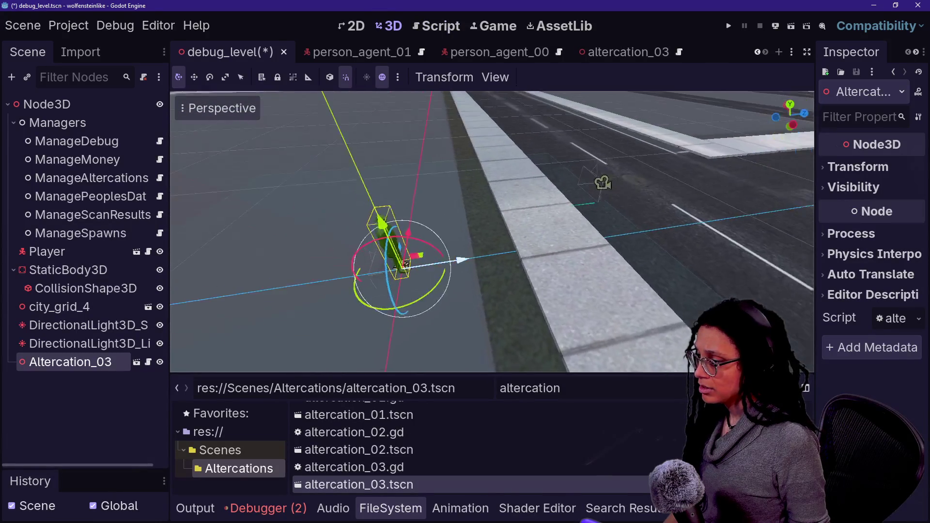
pyautogui.click(100, 432)
pyautogui.click(70, 362)
pyautogui.press('Delete')
# Add a spawn_altercation instance under Node3D, inspect it, then remove it.
pyautogui.hotkey('ctrl', 'a')
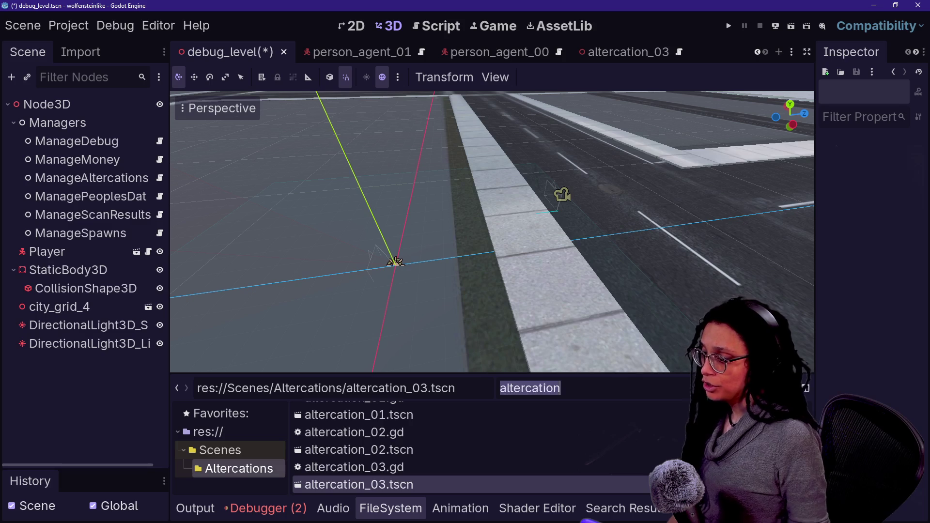
pyautogui.write('spawn')
pyautogui.moveTo(398, 419)
pyautogui.mouseDown()
pyautogui.moveTo(174, 230)
pyautogui.moveTo(75, 121)
pyautogui.moveTo(73, 105)
pyautogui.mouseUp()
pyautogui.moveTo(430, 261)
pyautogui.mouseDown()
pyautogui.moveTo(388, 250)
pyautogui.moveTo(368, 259)
pyautogui.mouseUp()
pyautogui.click(107, 393)
pyautogui.click(97, 368)
pyautogui.press('Delete')
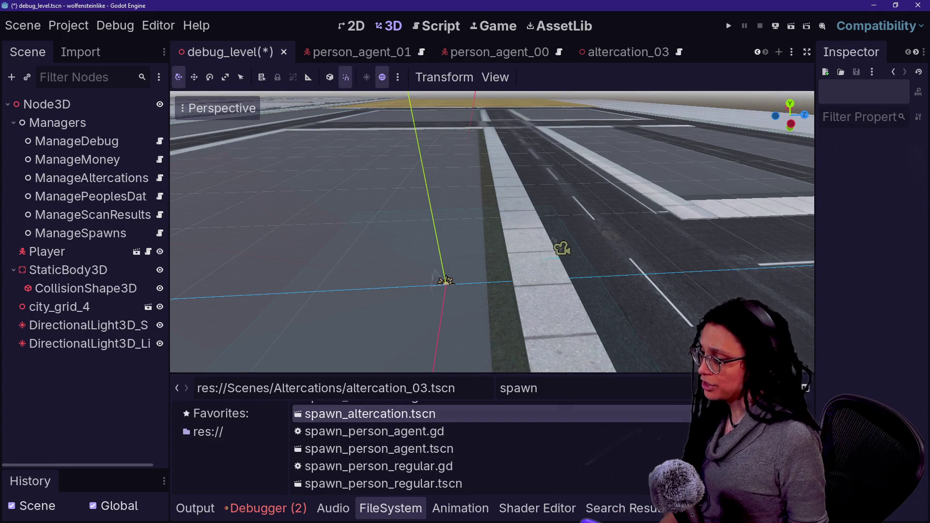
# Re-add spawn_altercation.tscn under Node3D and save the debug_level scene.
pyautogui.hotkey('ctrl', 'a')
pyautogui.write('alter')
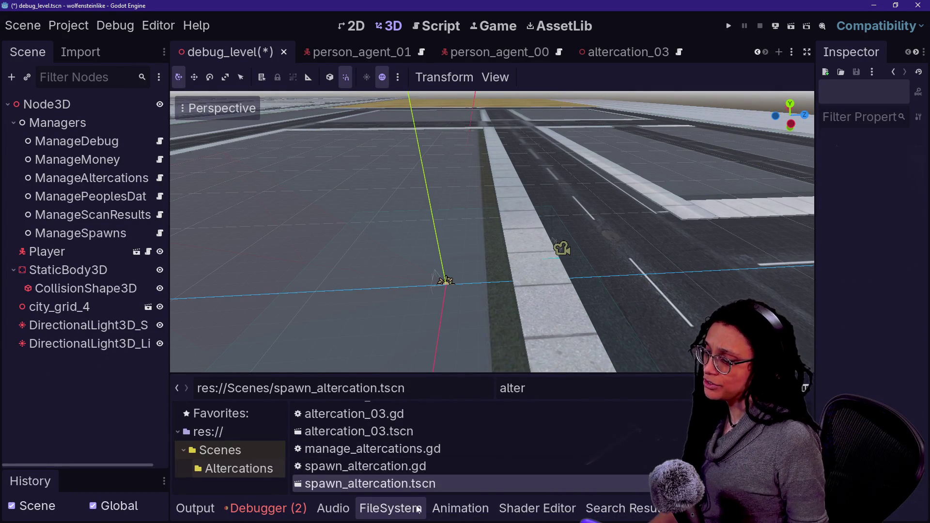
pyautogui.moveTo(335, 483)
pyautogui.mouseDown()
pyautogui.moveTo(58, 162)
pyautogui.moveTo(34, 106)
pyautogui.mouseUp()
pyautogui.hotkey('ctrl', 's')
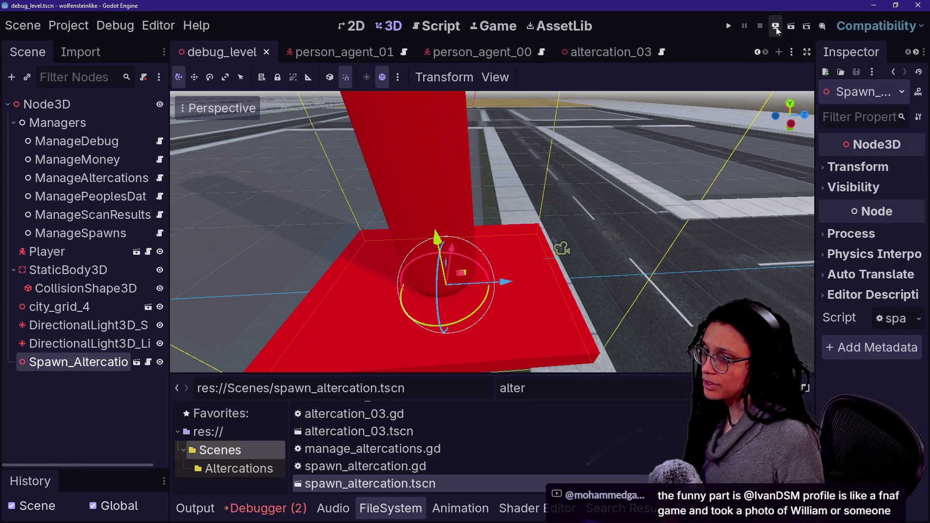
# Run the debug level with F5 and select the failing animation_finished reference.
pyautogui.click(776, 26)
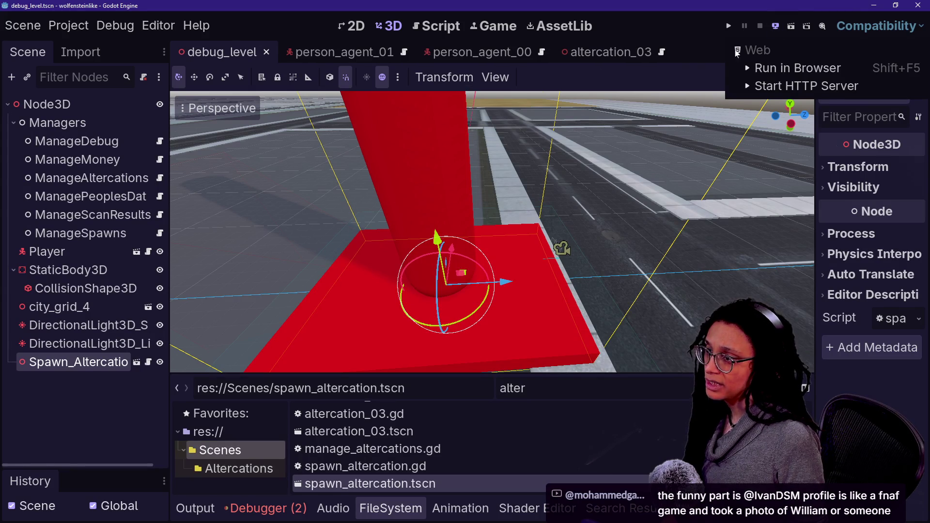
pyautogui.press('F5')
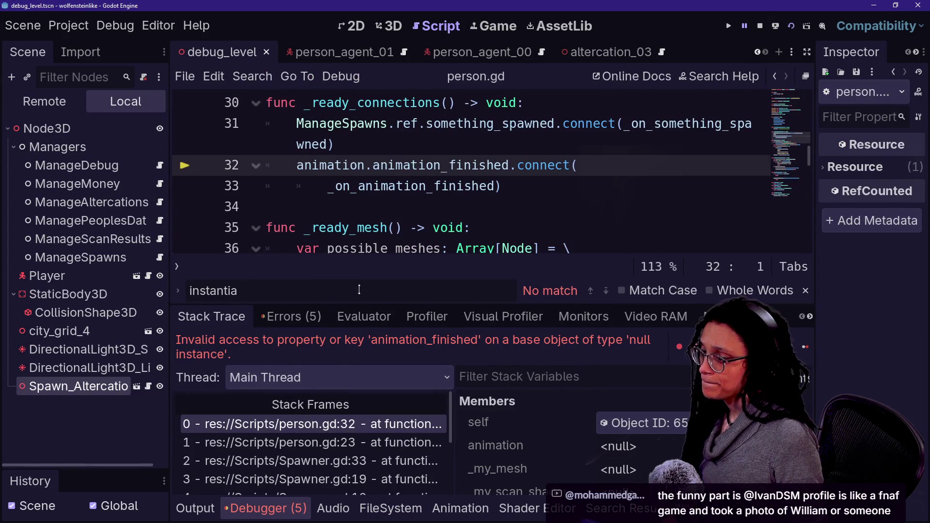
pyautogui.hotkey('ctrl', 'd')
# Read person.gd around line 32 in distraction-free mode, then open the Spawn_Altercation scene.
pyautogui.hotkey('ctrl', 'j')
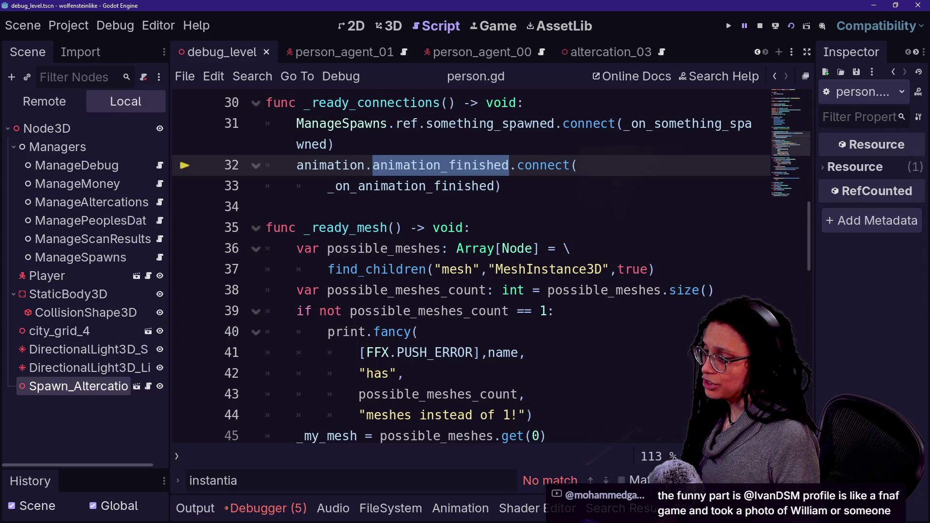
pyautogui.click(440, 166)
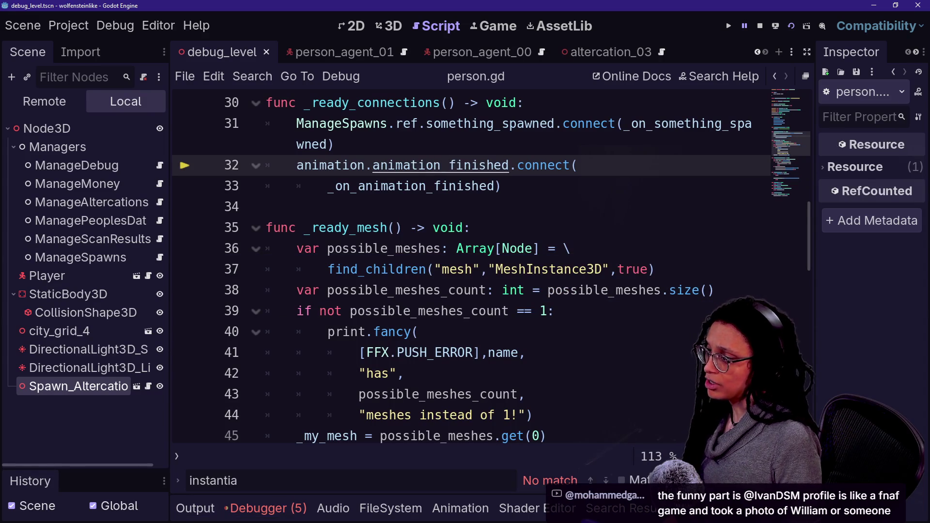
pyautogui.scroll(1, 470, 266)
pyautogui.hotkey('ctrl', 'shift', 'F11')
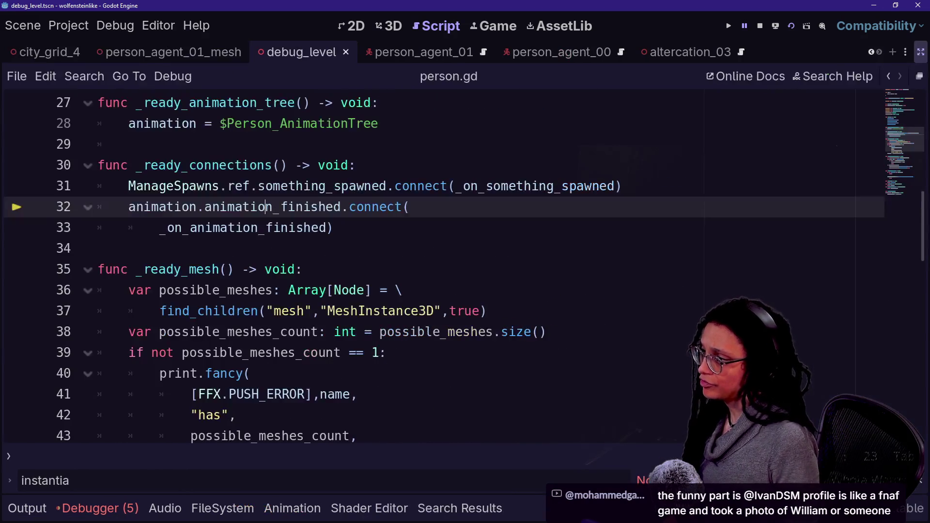
pyautogui.scroll(8, 465, 267)
pyautogui.scroll(-6, 465, 267)
pyautogui.scroll(6, 465, 266)
pyautogui.scroll(-8, 465, 267)
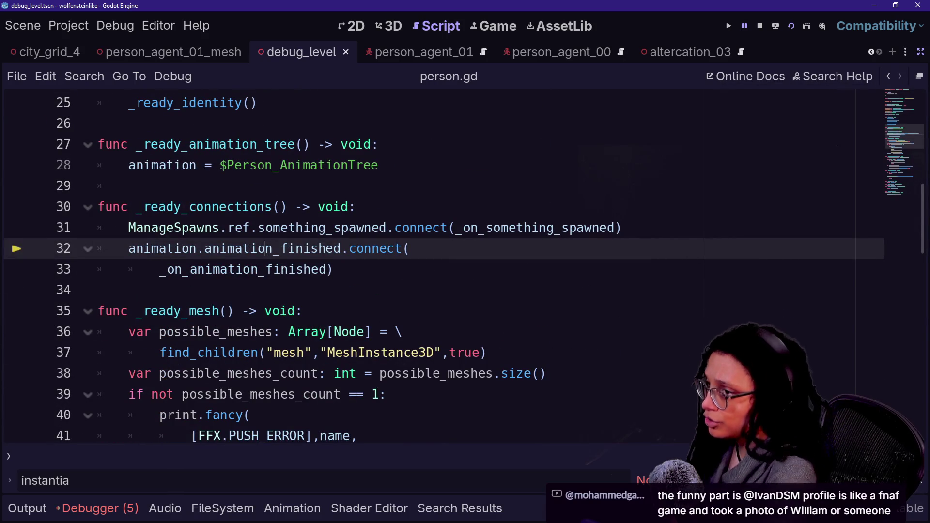
pyautogui.click(920, 53)
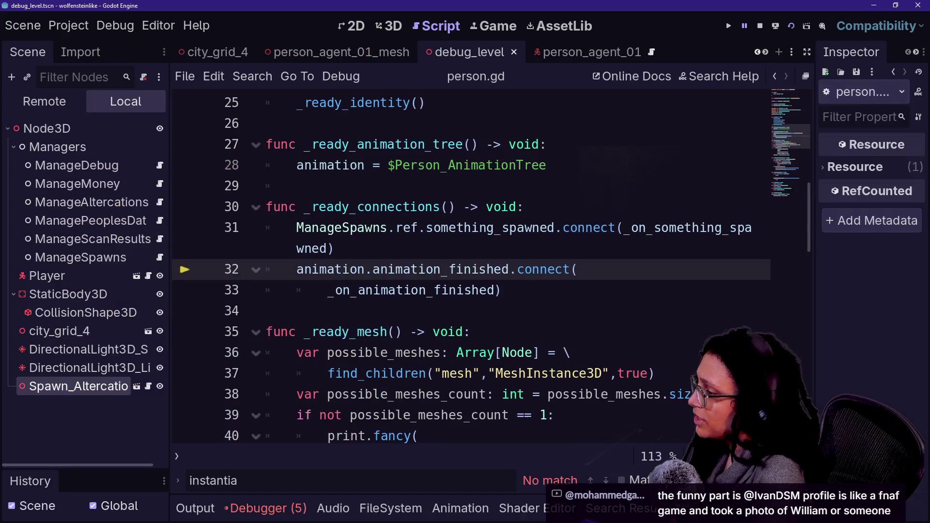
pyautogui.moveTo(373, 374)
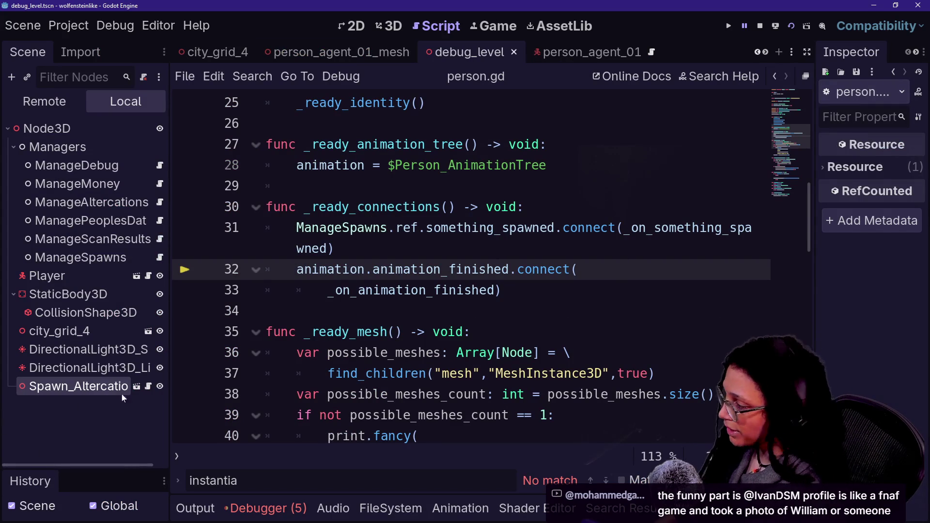
pyautogui.click(137, 387)
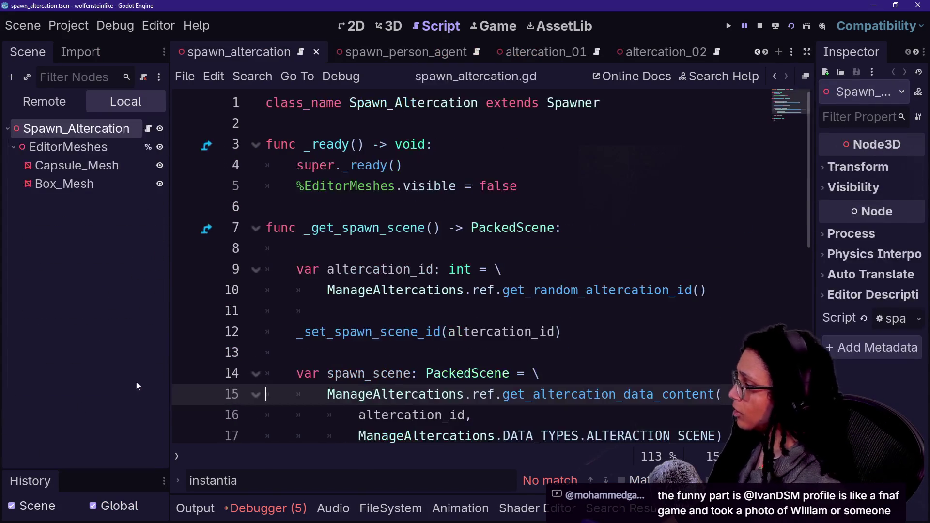
# Switch between the person_agent_00 and person_agent_01 scenes and select the person_agent_01 root.
pyautogui.scroll(-5, 576, 55)
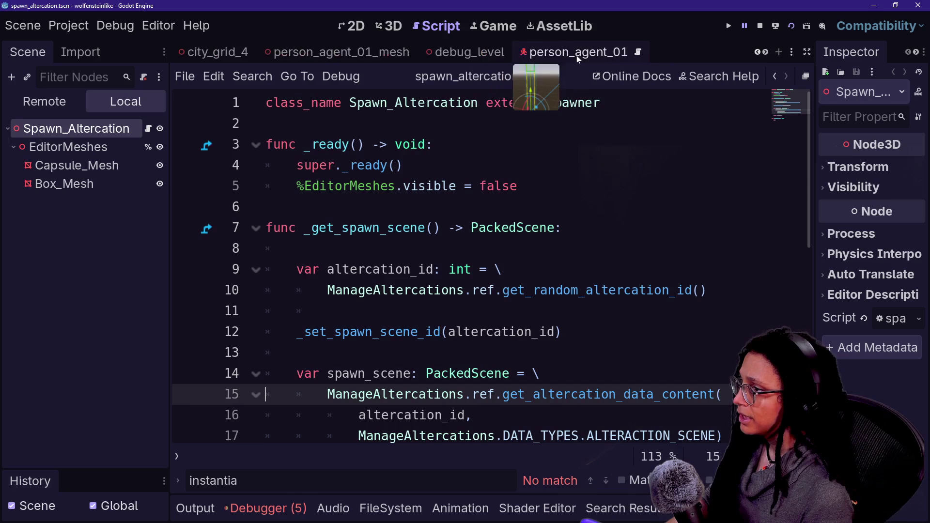
pyautogui.click(455, 57)
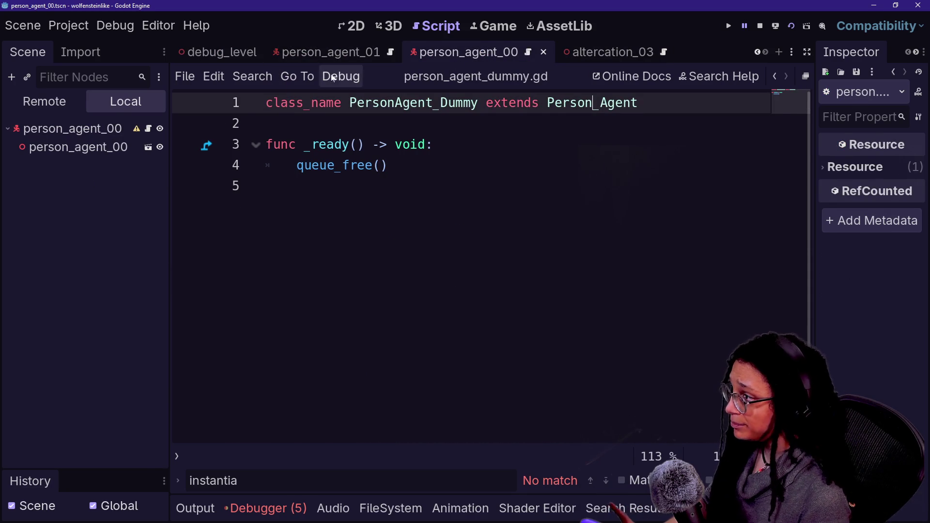
pyautogui.click(331, 53)
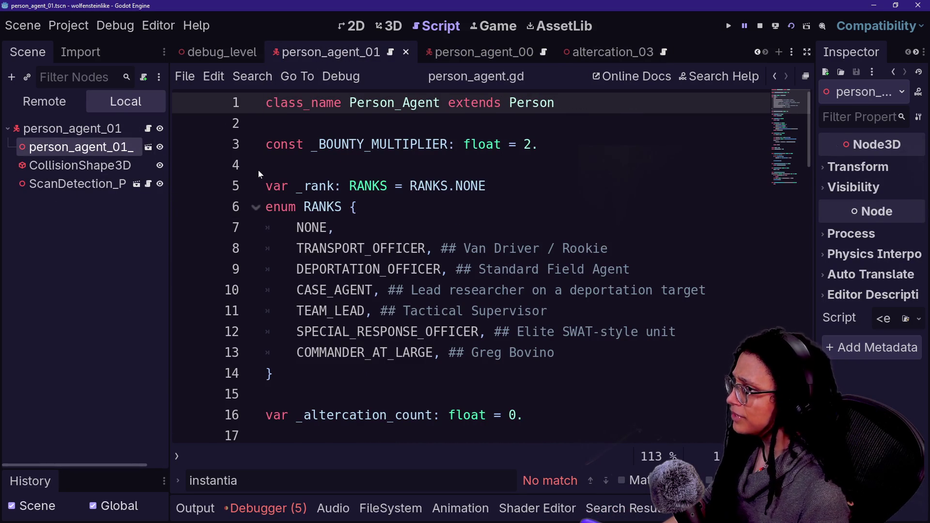
pyautogui.click(116, 129)
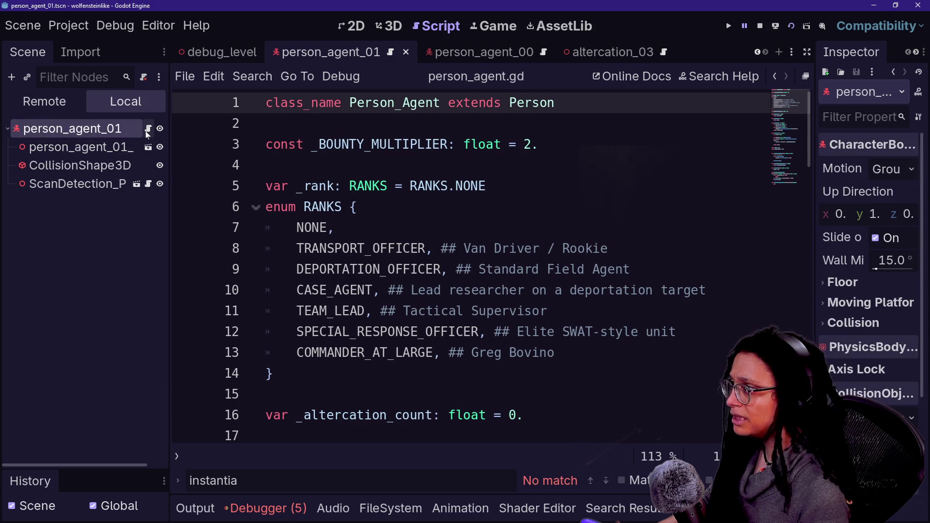
# Inspect the AnimationPlayer and Person_AnimationTree in person_agent_01_mesh, then return to person_agent_01.
pyautogui.click(149, 147)
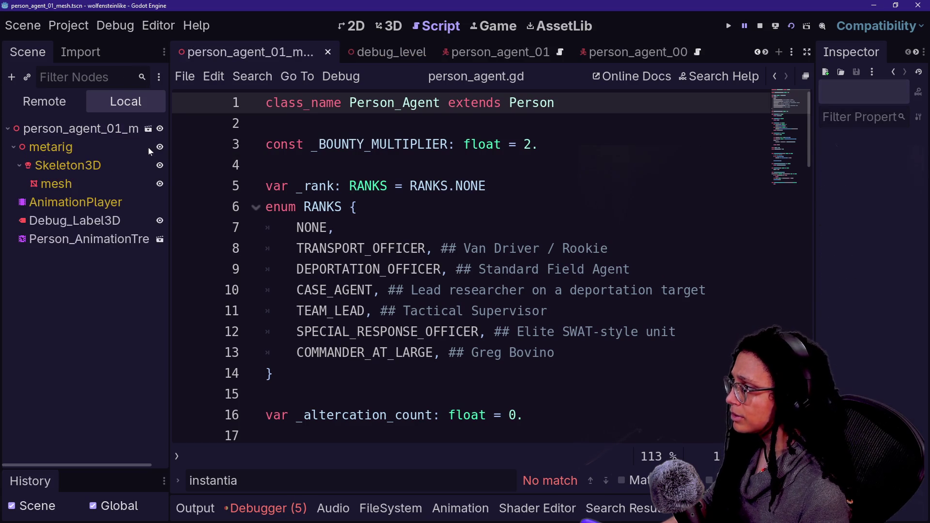
pyautogui.click(63, 239)
pyautogui.click(78, 129)
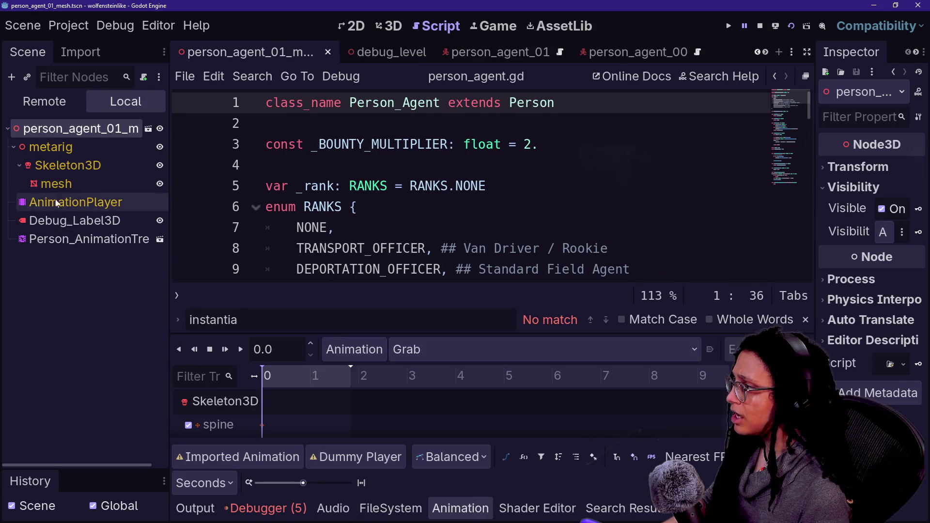
pyautogui.click(77, 239)
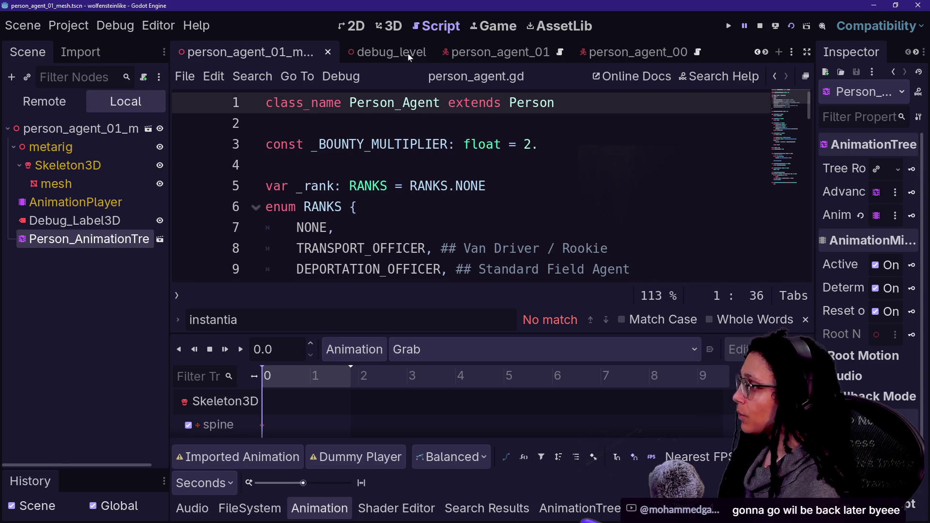
pyautogui.scroll(1, 287, 55)
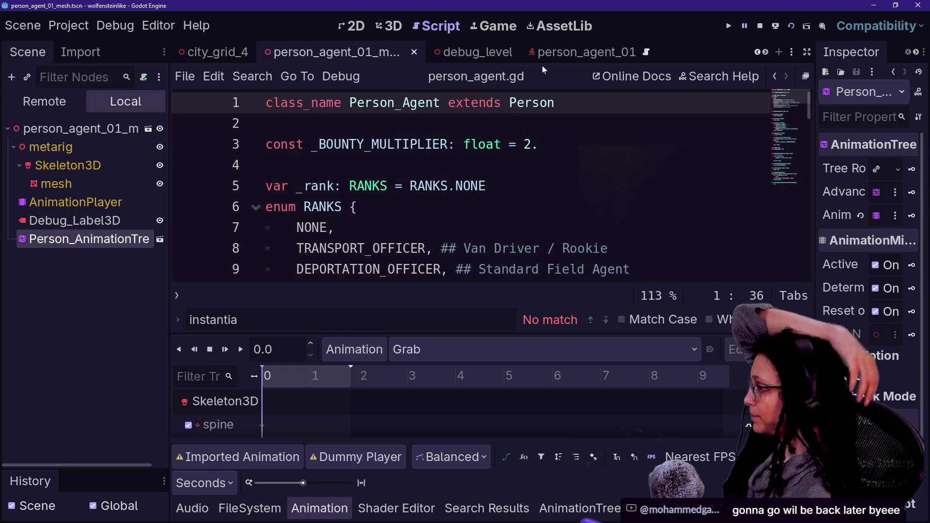
pyautogui.click(572, 52)
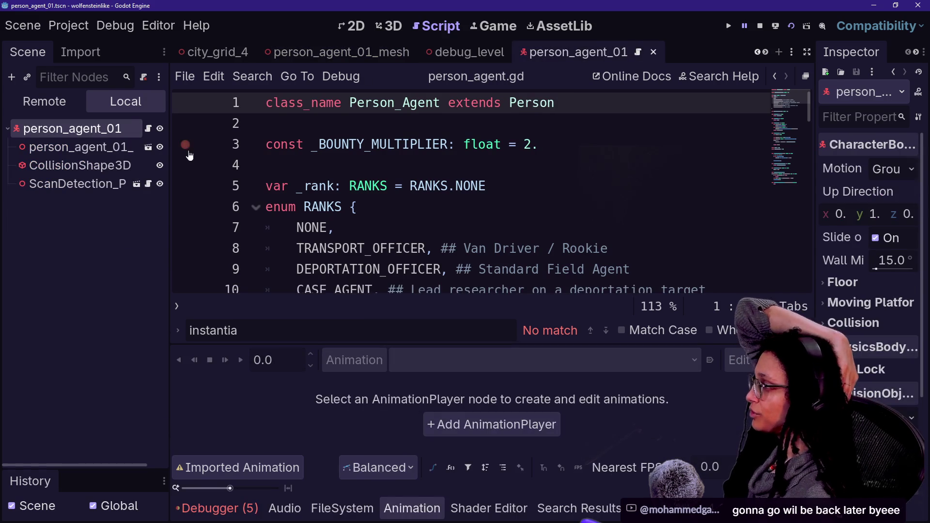
# Turn Editable Children on for the mesh instance, then off again, confirming the revert.
pyautogui.click(89, 152)
pyautogui.rightClick(89, 152)
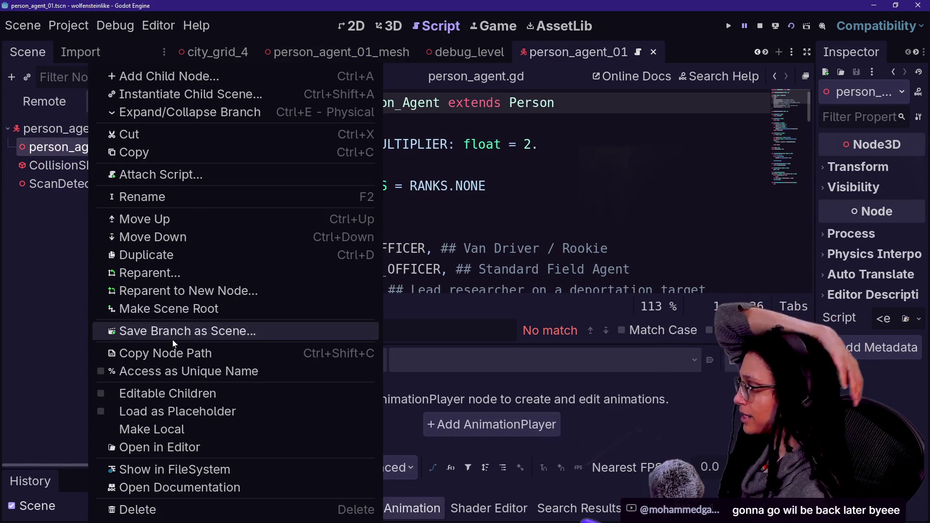
pyautogui.click(183, 395)
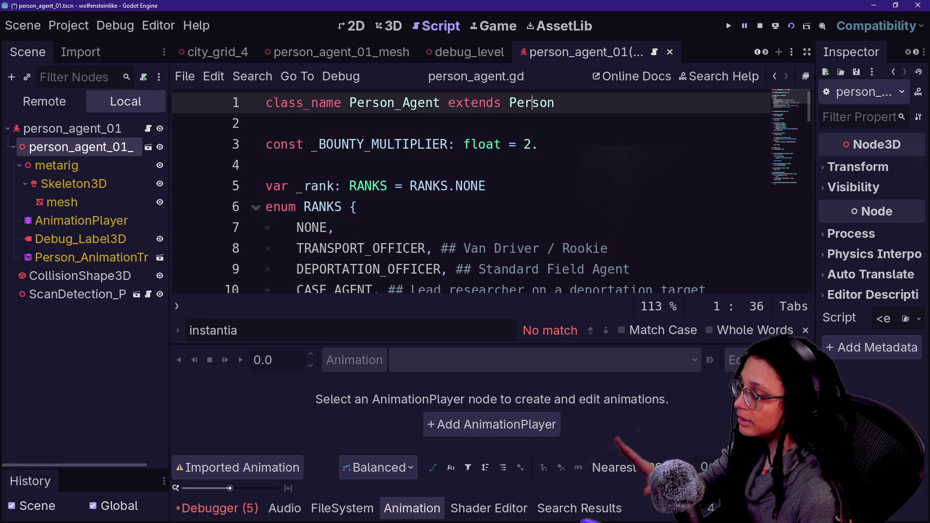
pyautogui.rightClick(88, 152)
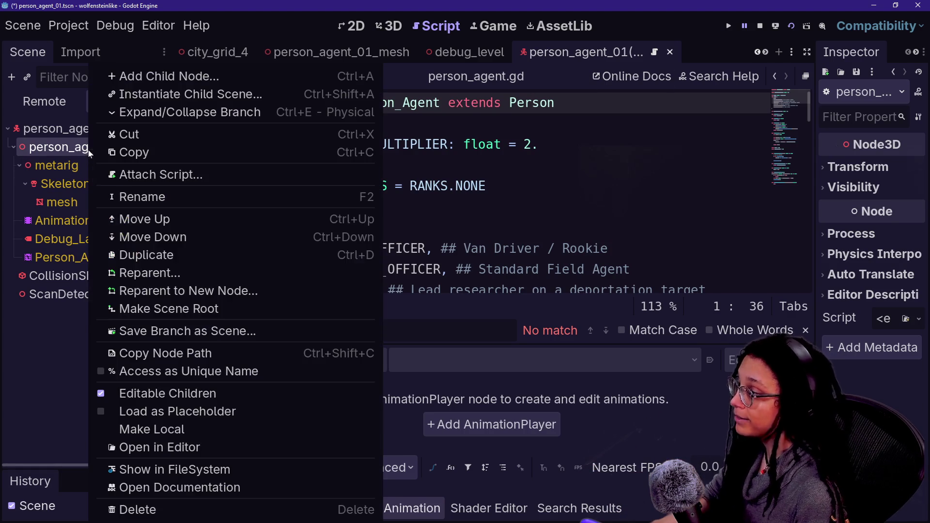
pyautogui.click(183, 392)
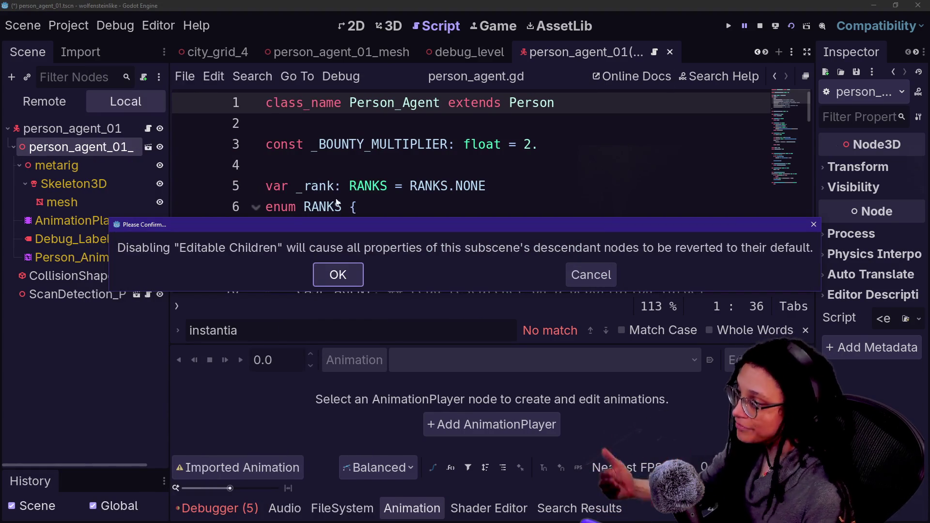
pyautogui.click(334, 273)
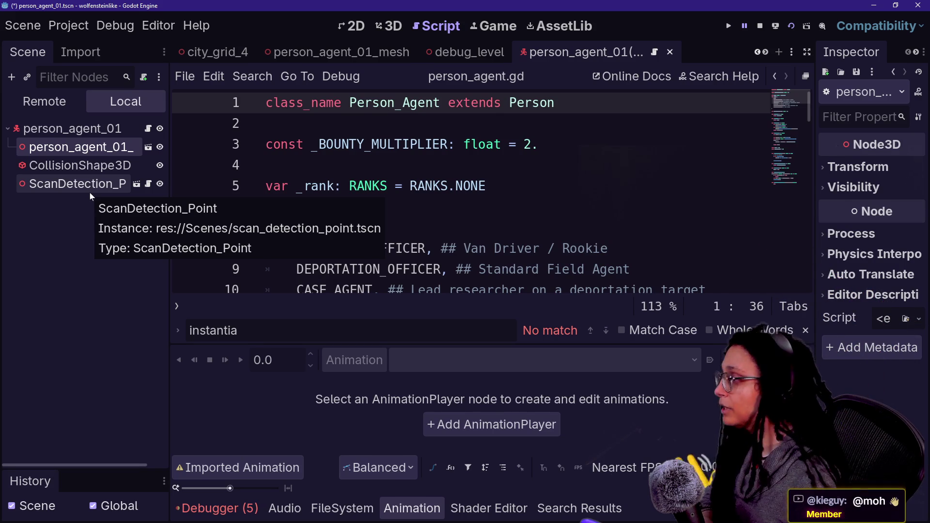
# Widen the Scene dock, open person_agent_01_mesh on its own, and bring up its root node's options.
pyautogui.click(64, 130)
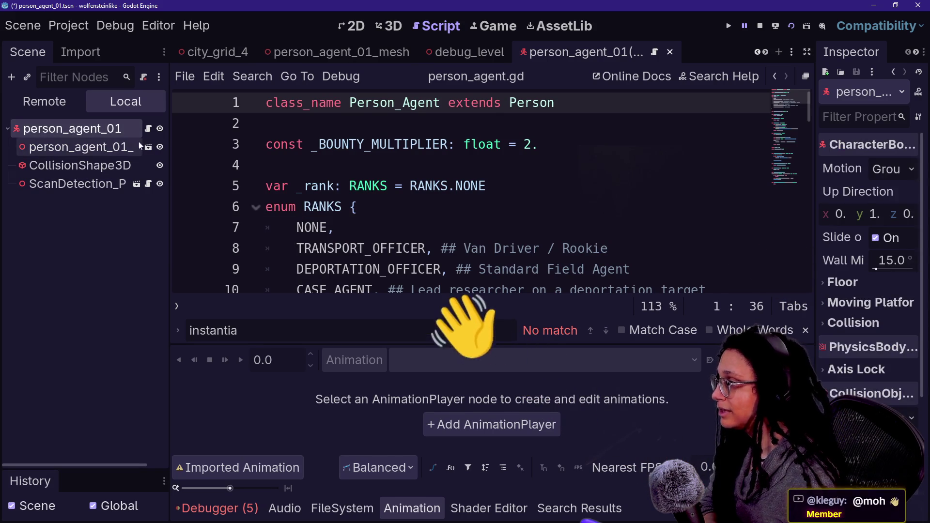
pyautogui.moveTo(169, 145); pyautogui.dragTo(241, 148)
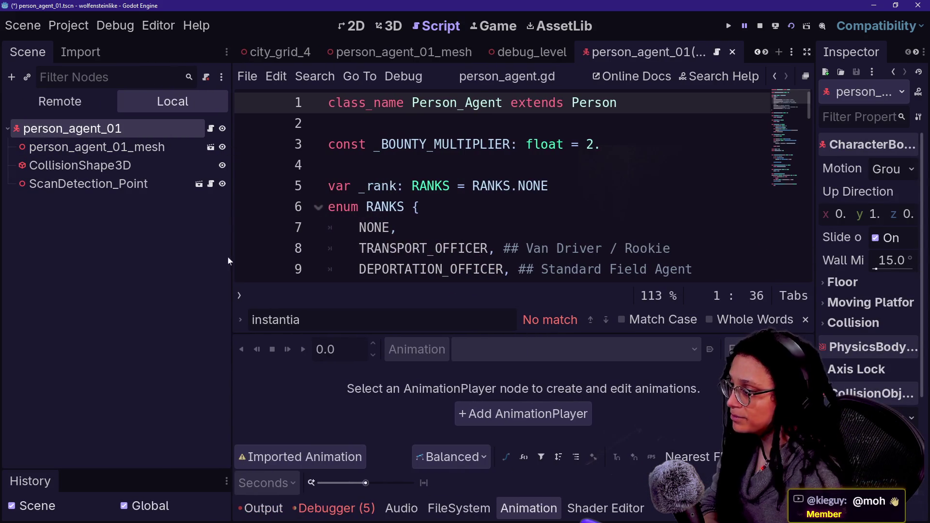
pyautogui.click(420, 207)
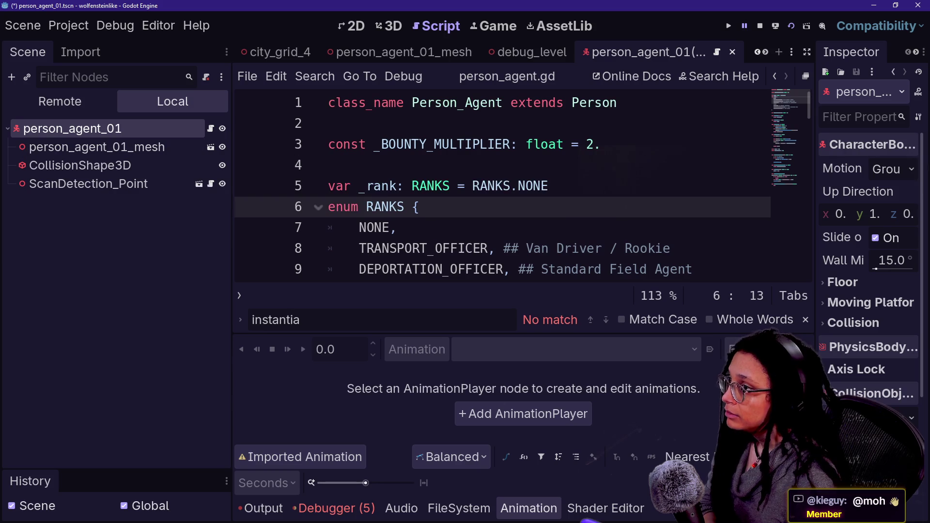
pyautogui.click(141, 147)
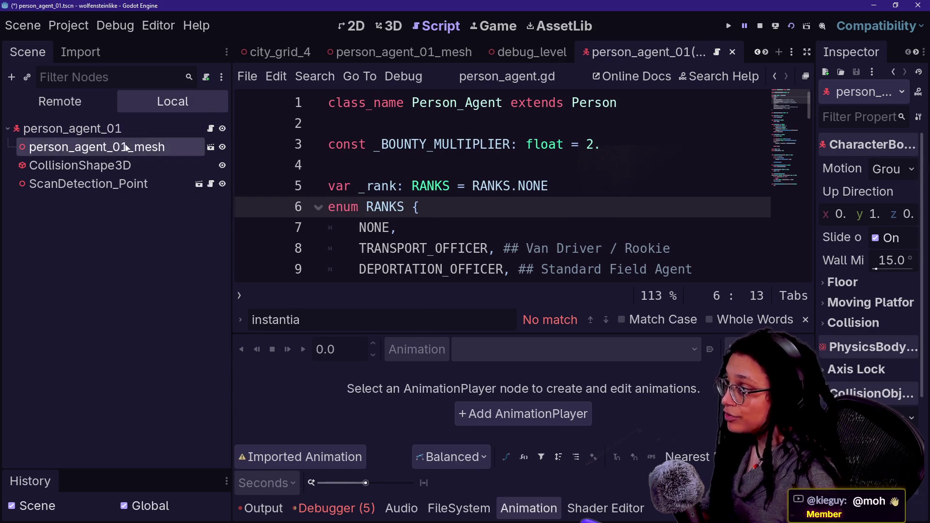
pyautogui.rightClick(141, 146)
pyautogui.press('Escape')
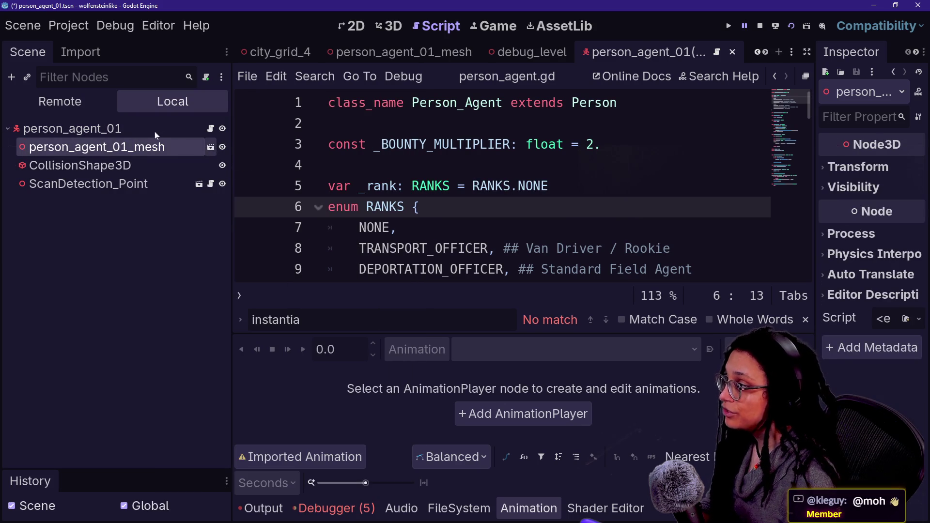
pyautogui.click(211, 148)
pyautogui.click(127, 129)
pyautogui.rightClick(127, 129)
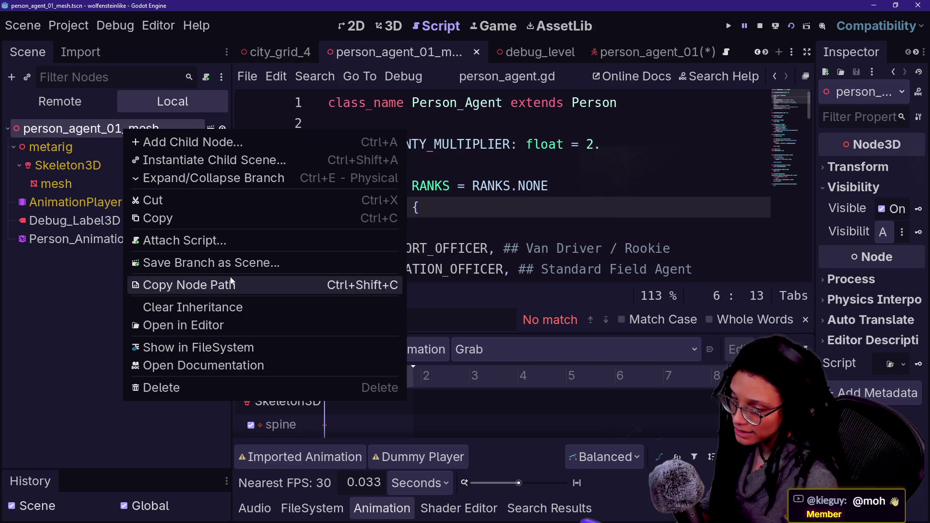
# Attach a new Node3D script saved as res://Scripts/person_mesh.gd to the mesh root.
pyautogui.click(218, 241)
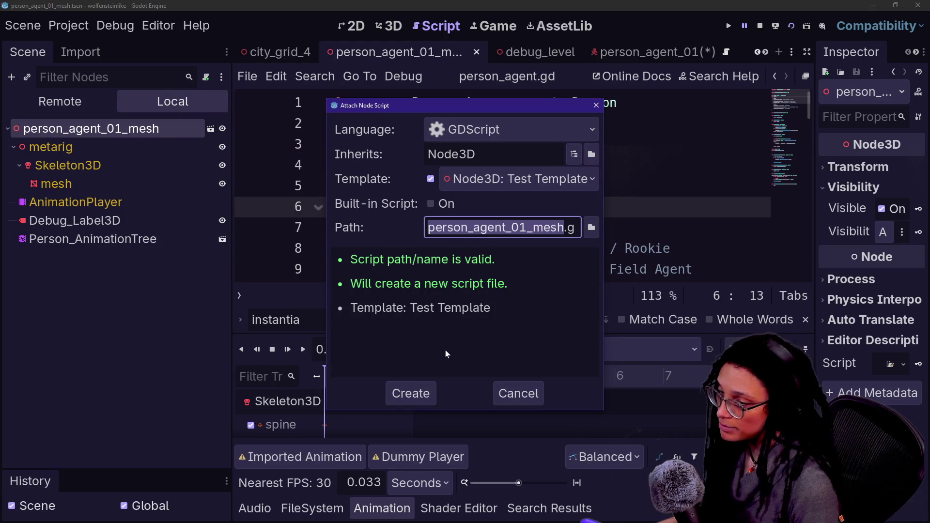
pyautogui.press('Right')
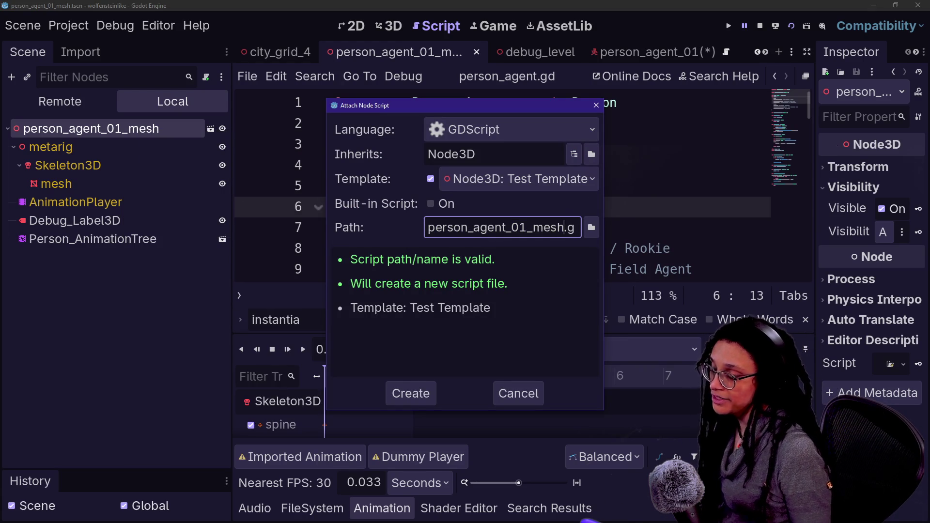
pyautogui.press('BackSpace')
pyautogui.press('BackSpace')
pyautogui.press('BackSpace')
pyautogui.press('BackSpace')
pyautogui.press('BackSpace')
pyautogui.press('BackSpace')
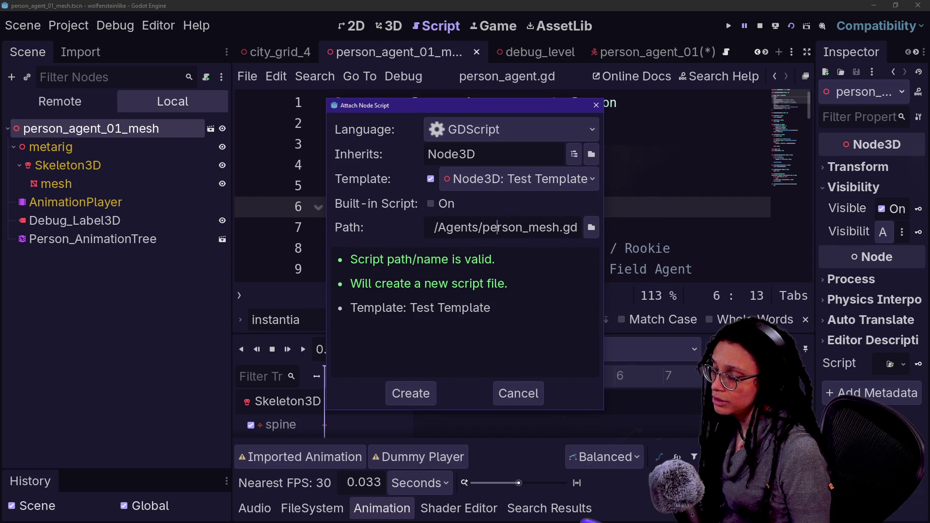
pyautogui.hotkey('ctrl', 'shift', 'Right')
pyautogui.press('Right')
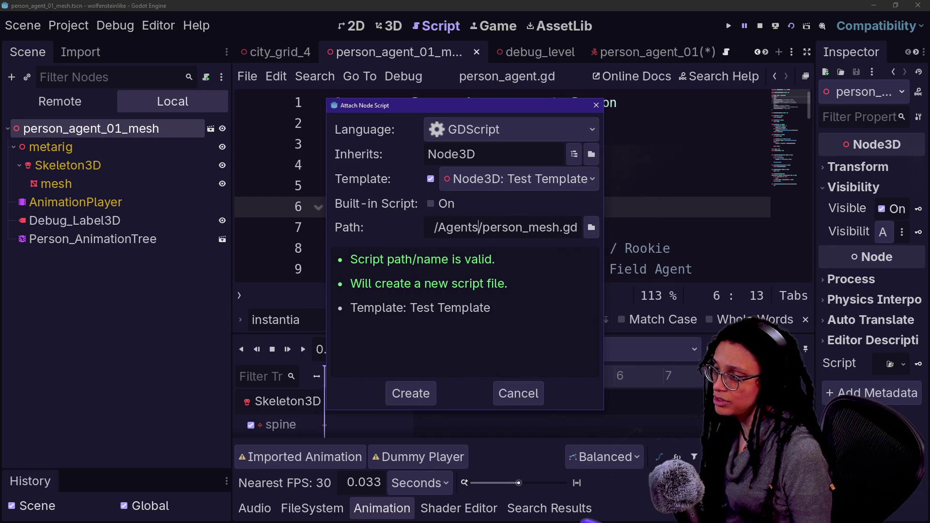
pyautogui.press('BackSpace')
pyautogui.press('BackSpace')
pyautogui.press('BackSpace')
pyautogui.press('BackSpace')
pyautogui.press('BackSpace')
pyautogui.press('BackSpace')
pyautogui.write('cript')
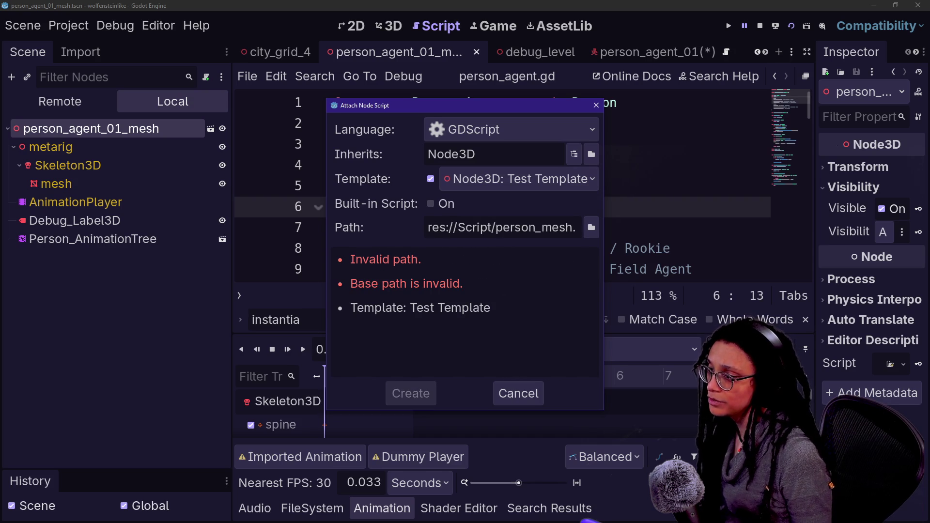
pyautogui.write('s')
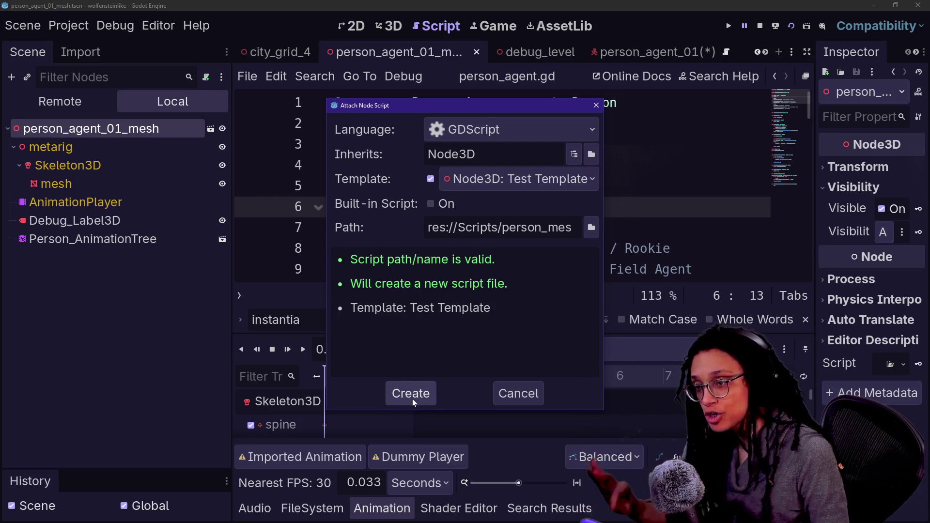
pyautogui.click(412, 396)
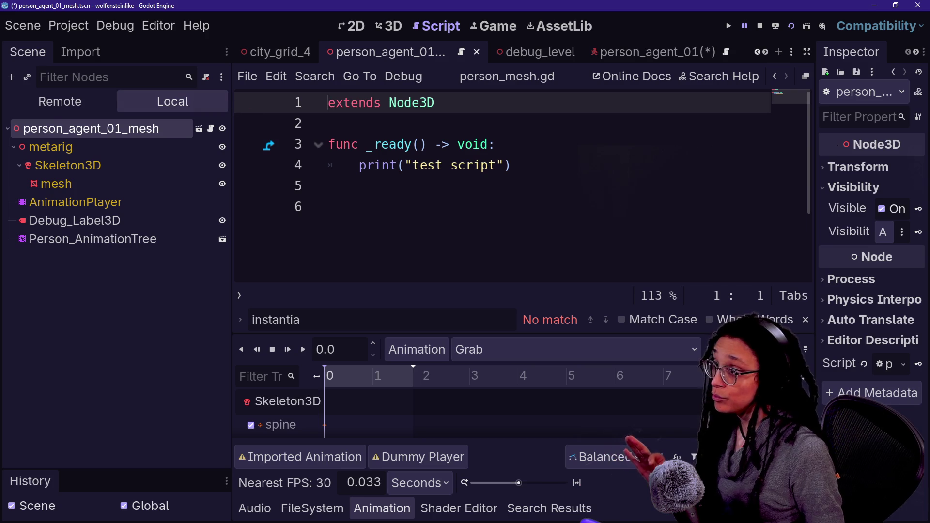
pyautogui.click(655, 51)
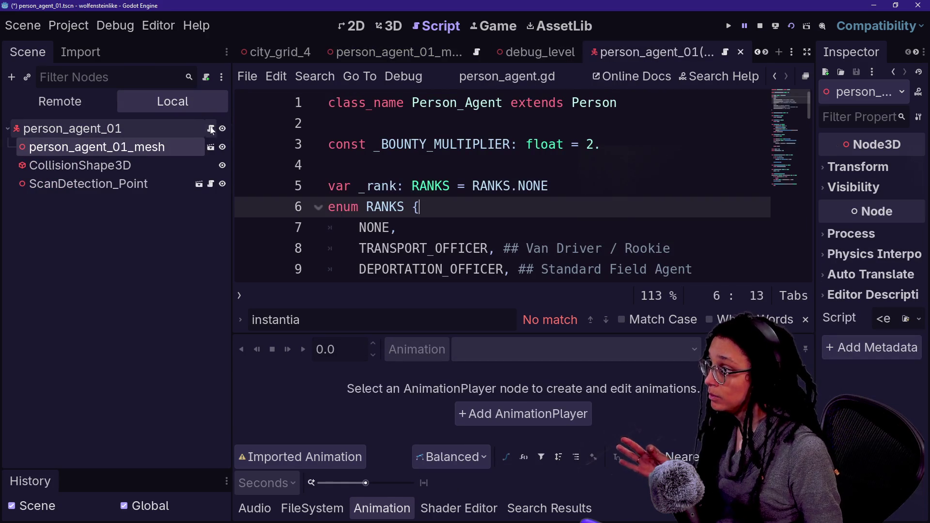
# In distraction-free mode, search person_agent.gd for 'animation' and step through the matches.
pyautogui.click(518, 186)
pyautogui.hotkey('ctrl', 'shift', 'F11')
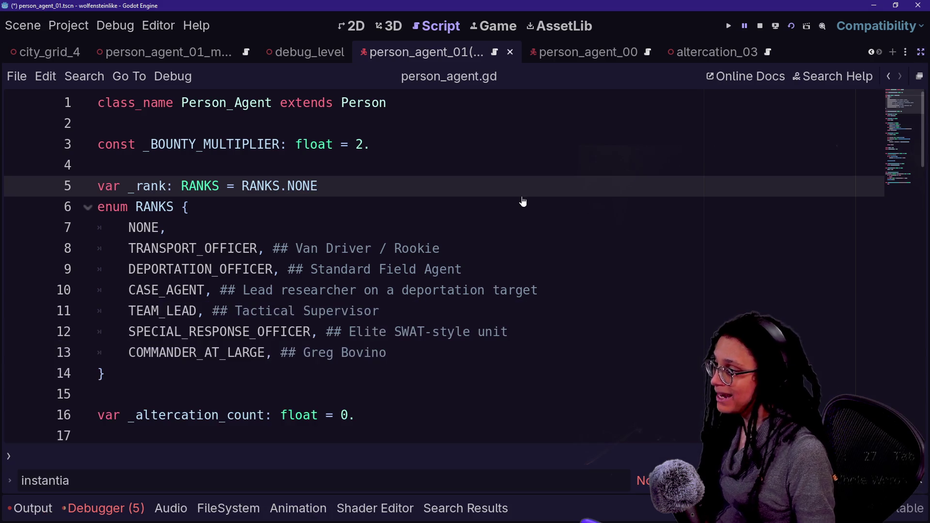
pyautogui.scroll(-4, 436, 267)
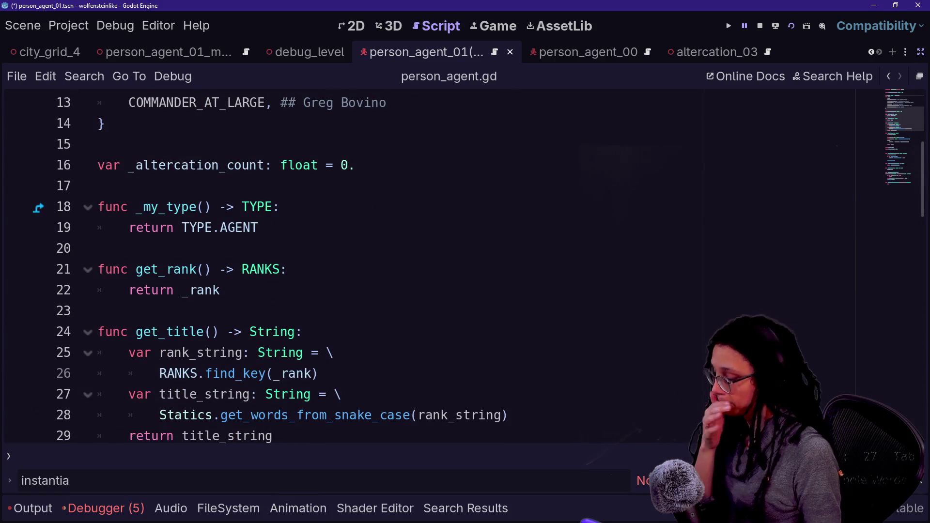
pyautogui.scroll(-7, 436, 267)
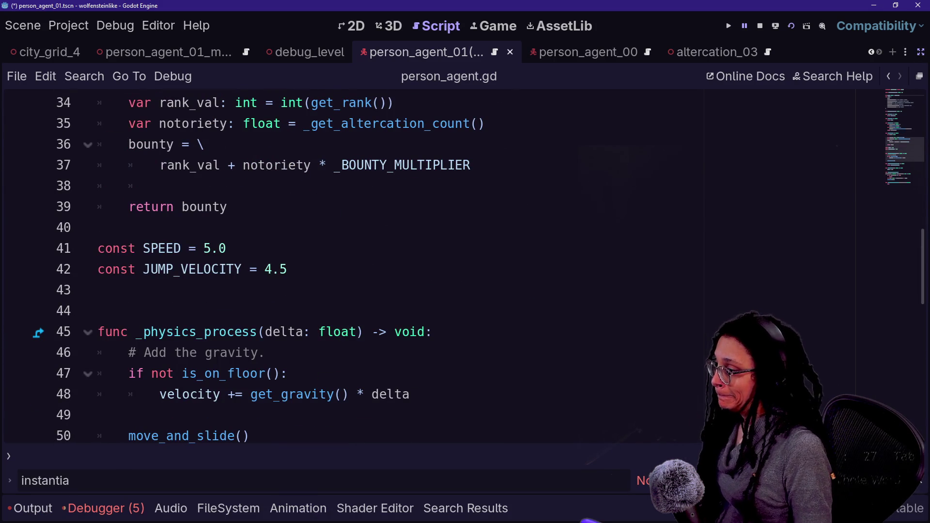
pyautogui.click(194, 290)
pyautogui.hotkey('ctrl', 'f')
pyautogui.write('animation')
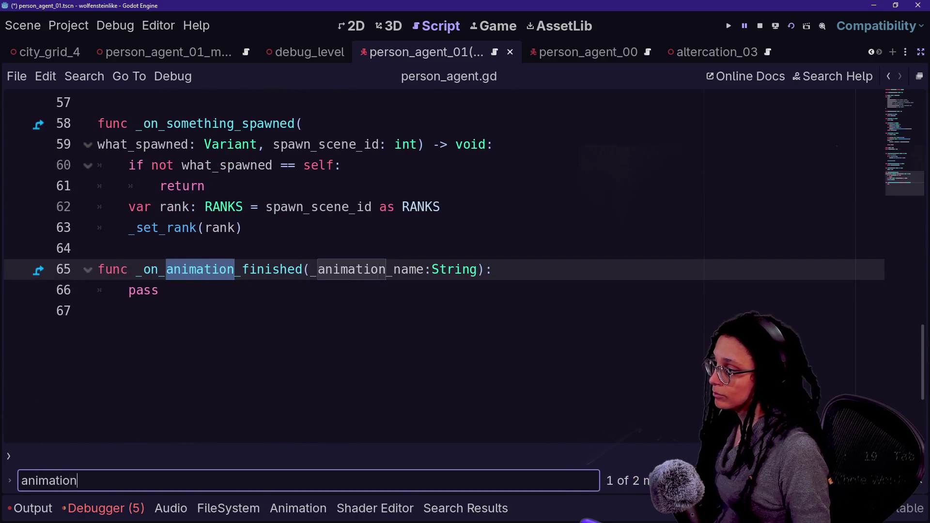
pyautogui.press('Return')
pyautogui.press('Return')
pyautogui.scroll(16, 436, 266)
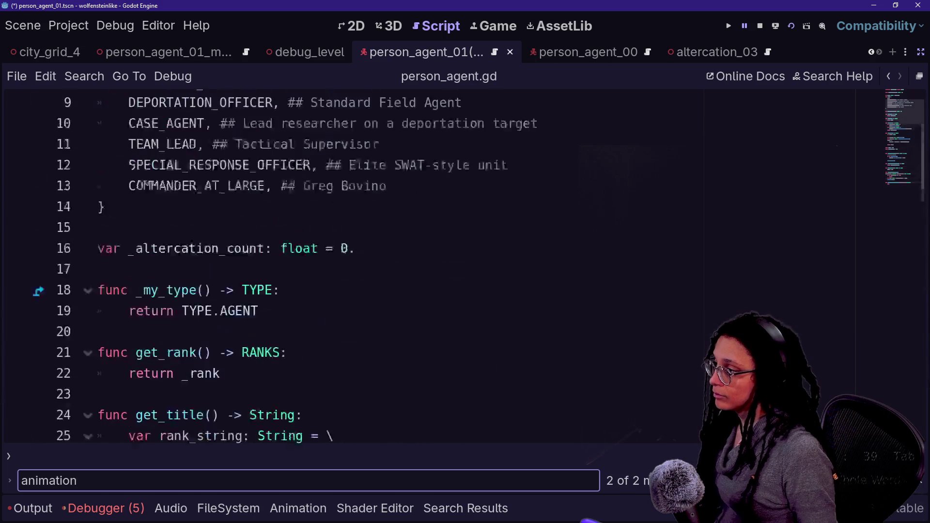
pyautogui.scroll(3, 363, 193)
# Open the Person base class script and highlight the animation_finished connection on lines 32–33.
pyautogui.keyDown('ctrl'); pyautogui.click(363, 103); pyautogui.keyUp('ctrl')
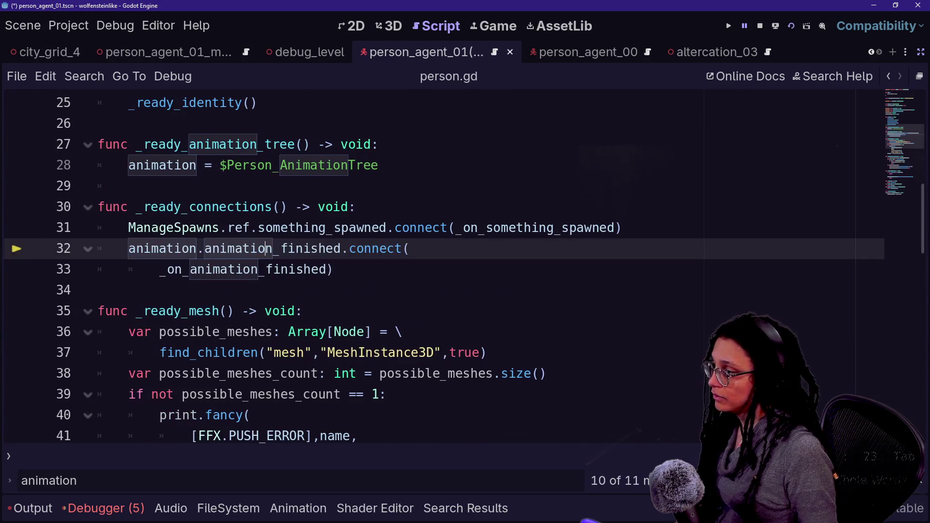
pyautogui.click(191, 270)
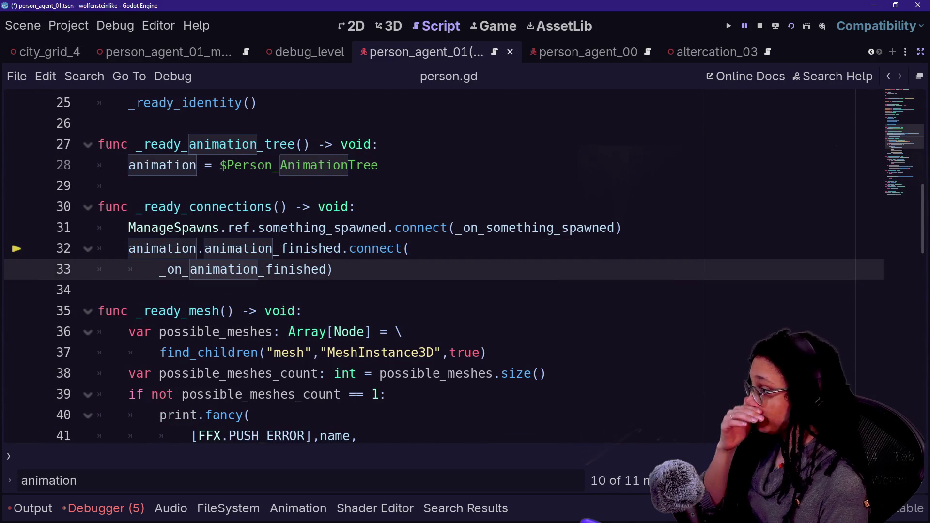
pyautogui.moveTo(333, 269)
pyautogui.mouseDown()
pyautogui.moveTo(92, 207)
pyautogui.moveTo(98, 248)
pyautogui.mouseUp()
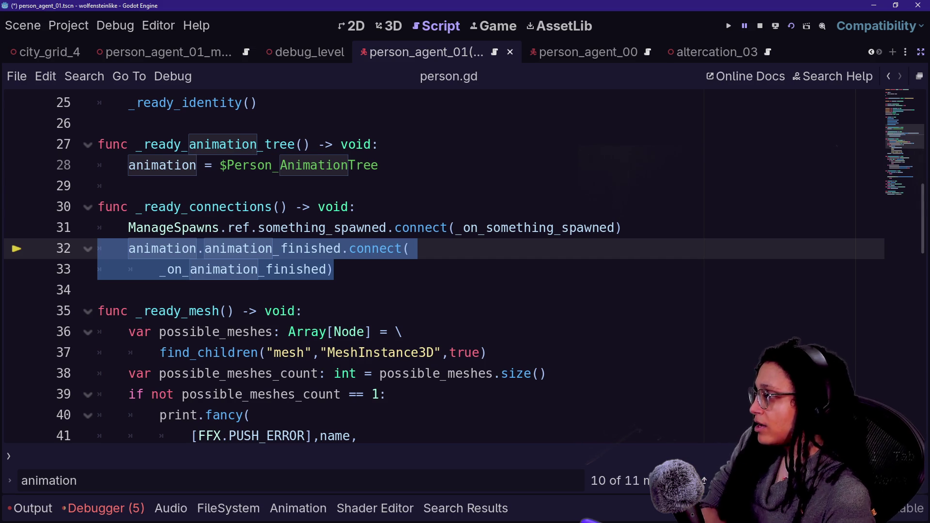
pyautogui.click(130, 186)
# Review the _ready_animation_tree assignment on line 28, then exit distraction-free mode.
pyautogui.click(379, 165)
pyautogui.scroll(1, 436, 267)
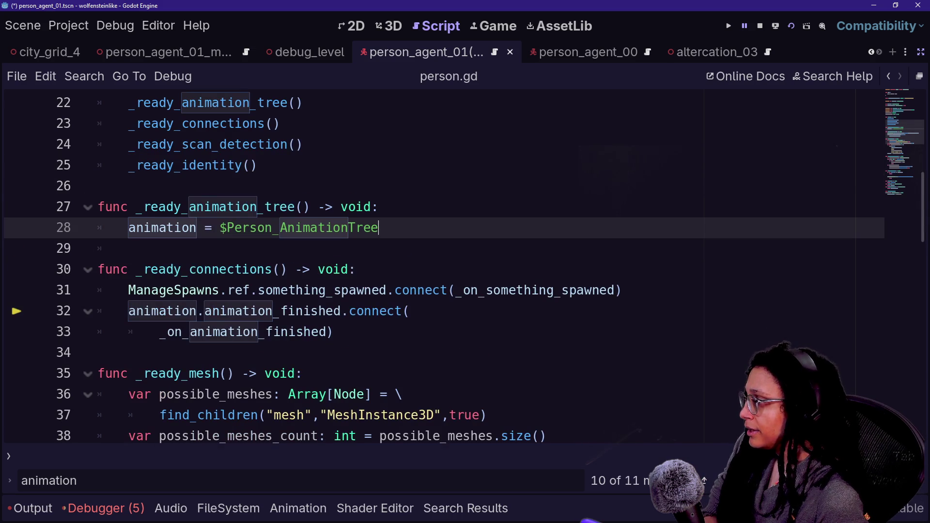
pyautogui.press('Up')
pyautogui.hotkey('shift', 'Down')
pyautogui.hotkey('shift', 'Down')
pyautogui.press('Right')
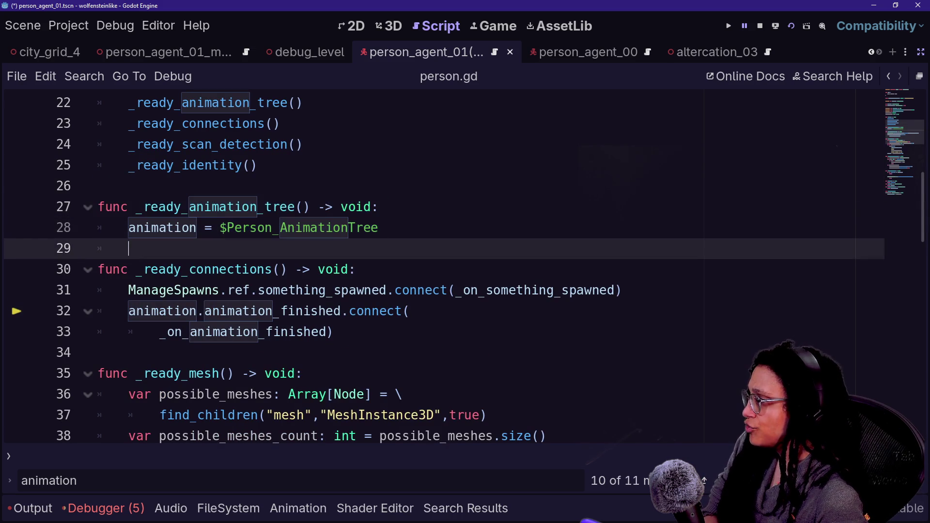
pyautogui.hotkey('shift', 'Up')
pyautogui.hotkey('shift', 'Up')
pyautogui.press('Down')
pyautogui.press('Home')
pyautogui.hotkey('shift', 'End')
pyautogui.press('Right')
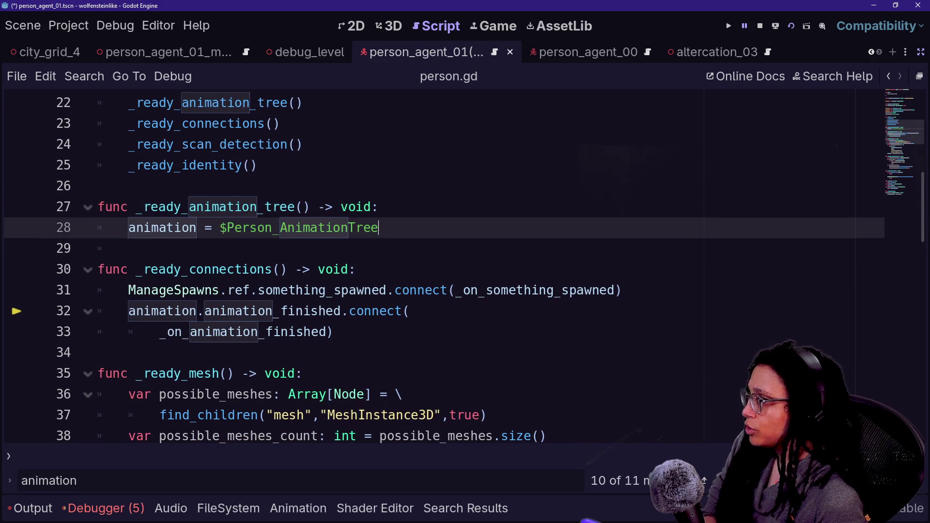
pyautogui.click(921, 52)
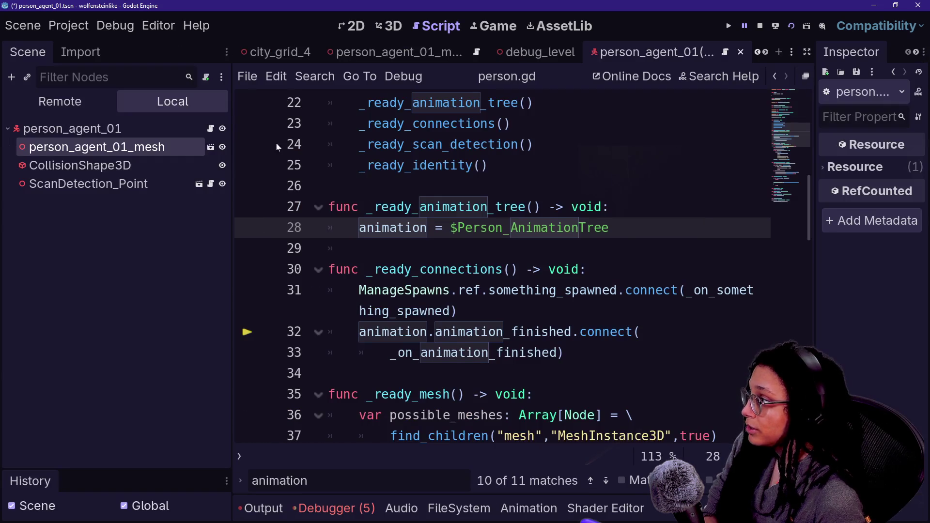
# Search person_agent.gd for 'animation_' after briefly opening the mesh scene.
pyautogui.click(210, 147)
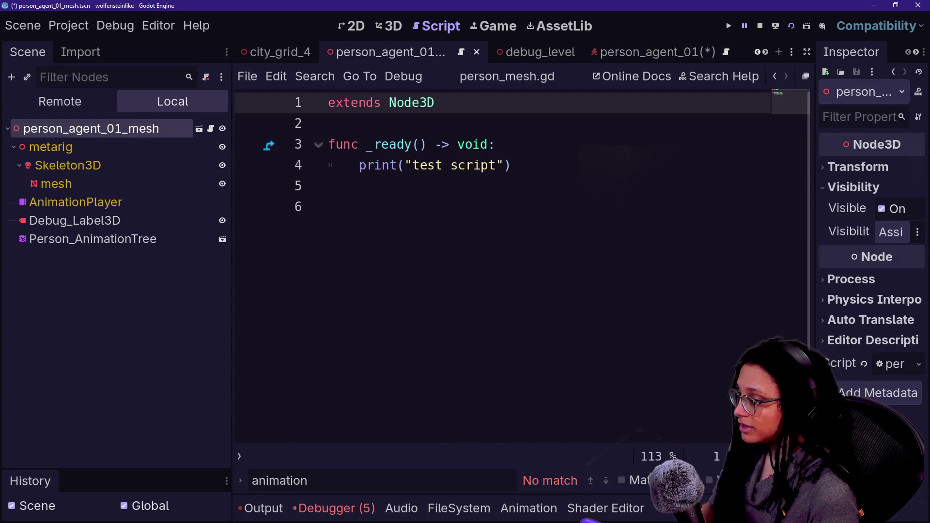
pyautogui.click(622, 54)
pyautogui.click(419, 207)
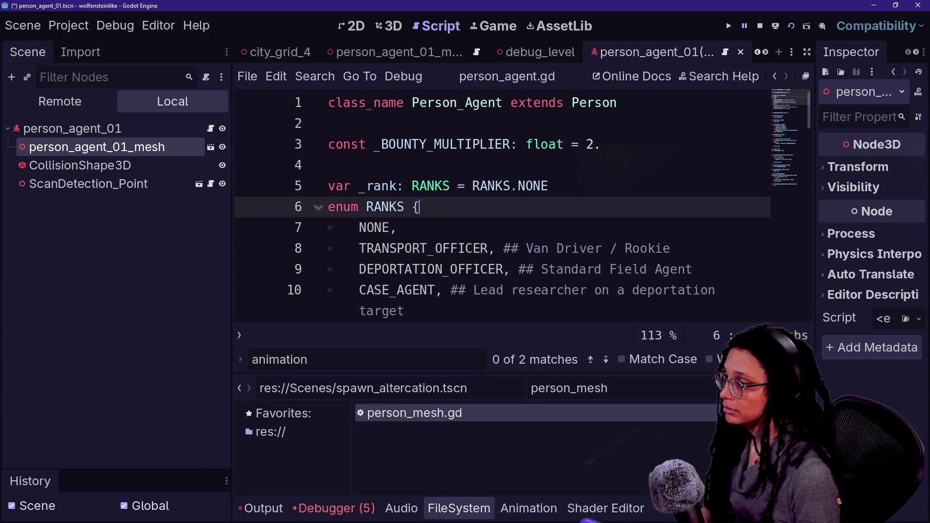
pyautogui.hotkey('ctrl', 'f')
pyautogui.write('animationt')
pyautogui.press('BackSpace')
pyautogui.write('_finished(_animation_name:S')
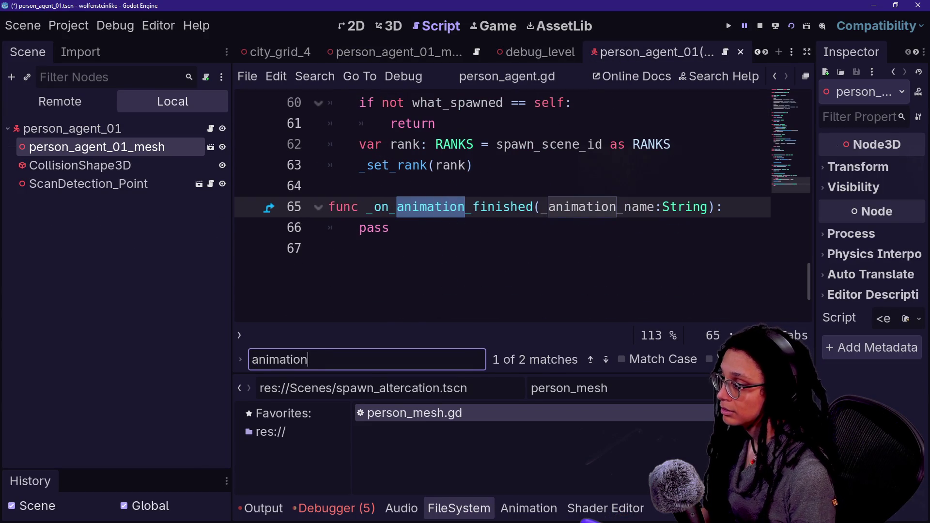
pyautogui.write('tr')
pyautogui.press('BackSpace')
pyautogui.press('BackSpace')
pyautogui.scroll(5, 499, 204)
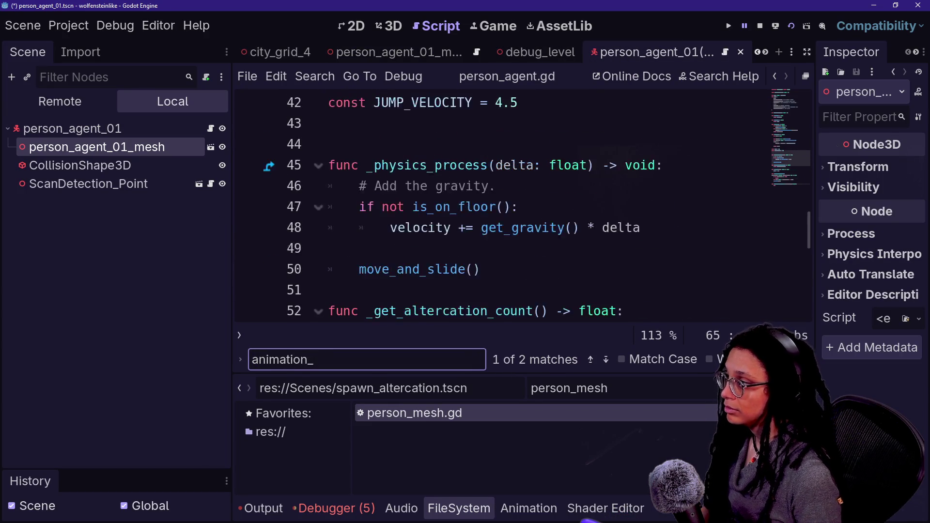
pyautogui.click(210, 132)
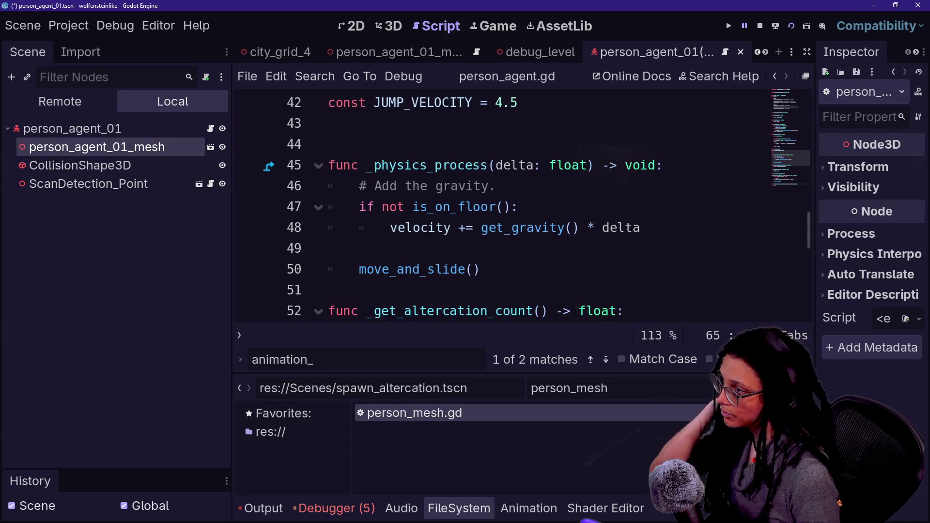
pyautogui.scroll(12, 485, 204)
# Copy 'animation = $Person_AnimationTree' from person.gd line 28 and paste it into person_mesh.gd.
pyautogui.click(606, 103)
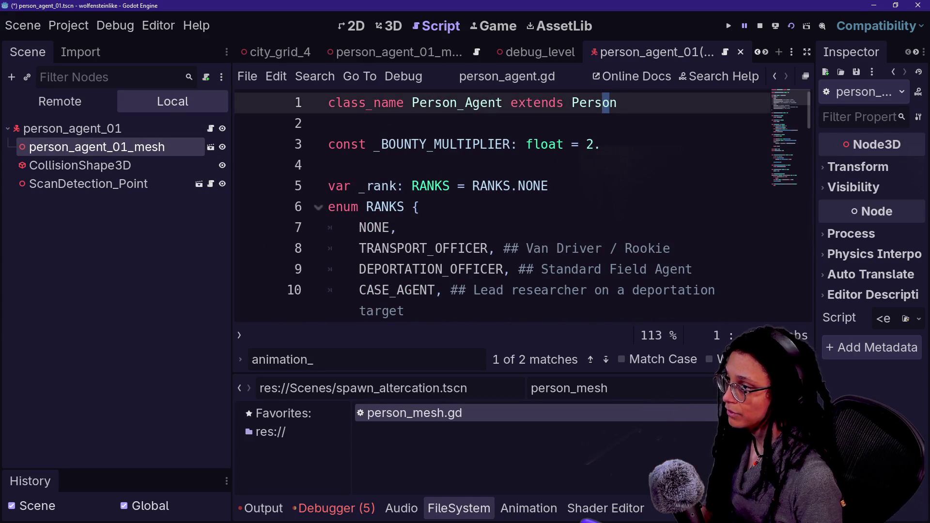
pyautogui.keyDown('ctrl'); pyautogui.click(605, 104); pyautogui.keyUp('ctrl')
pyautogui.press('Down')
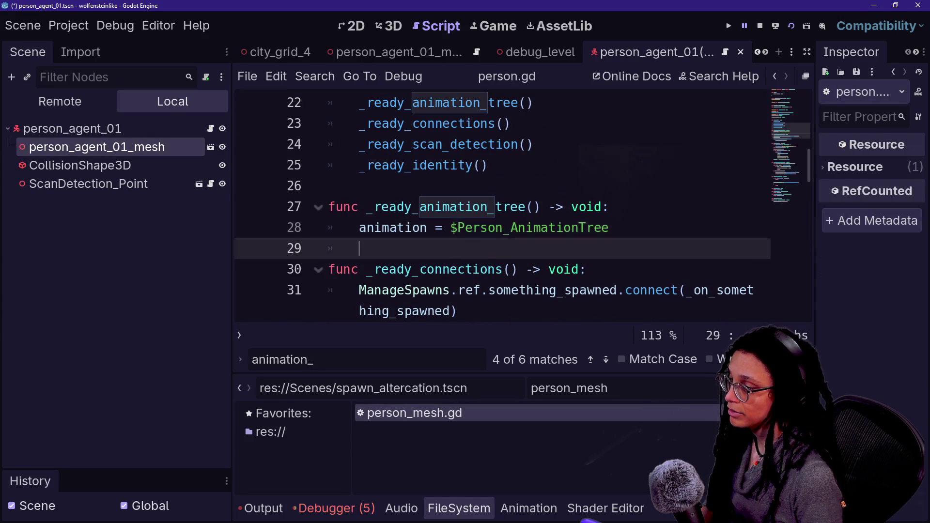
pyautogui.press('Up')
pyautogui.hotkey('shift', 'Home')
pyautogui.hotkey('shift', 'Up')
pyautogui.hotkey('shift', 'Home')
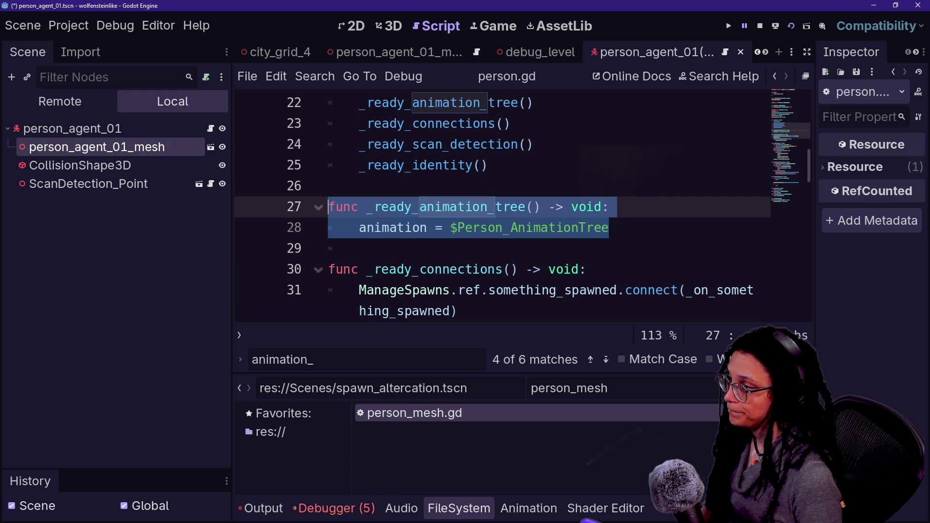
pyautogui.hotkey('shift', 'Down')
pyautogui.hotkey('shift', 'Home')
pyautogui.hotkey('ctrl', 'c')
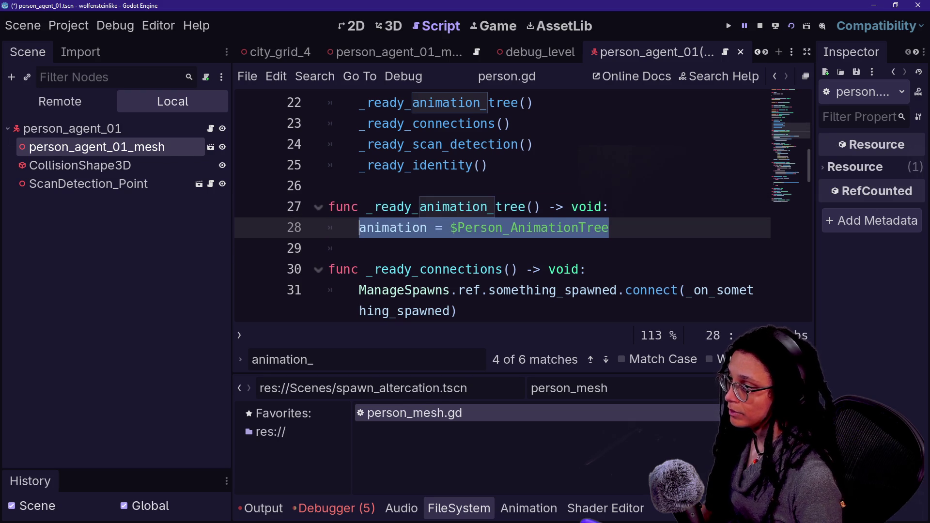
pyautogui.doubleClick(417, 414)
pyautogui.hotkey('ctrl', 'v')
# Add a func _ready() -> void: header above the assignment and declare animation: AnimationTree.
pyautogui.press('Up')
pyautogui.press('Return')
pyautogui.write('func _ready_')
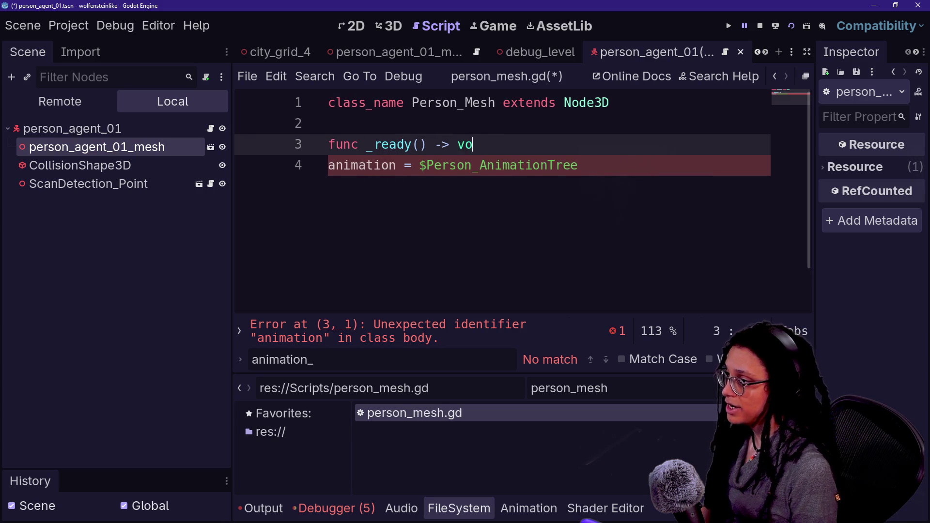
pyautogui.write('id:')
pyautogui.press('Return')
pyautogui.press('Up')
pyautogui.press('Up')
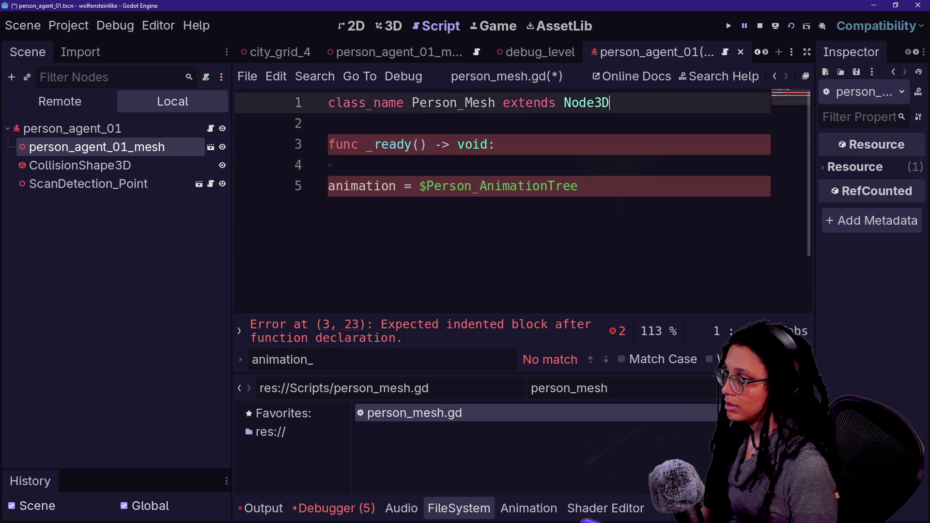
pyautogui.press('Return')
pyautogui.press('Return')
pyautogui.press('Up')
pyautogui.write('animati')
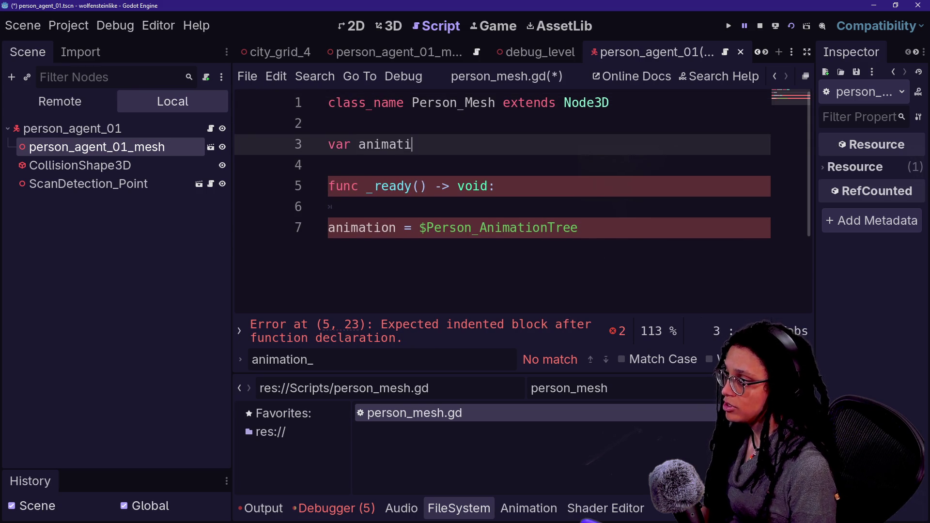
pyautogui.write('on: AnimationTree')
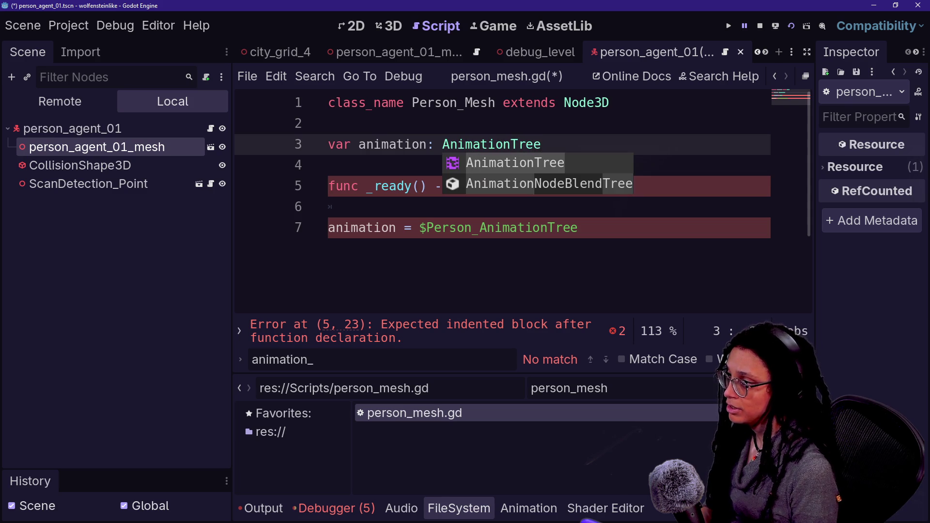
pyautogui.click(610, 103)
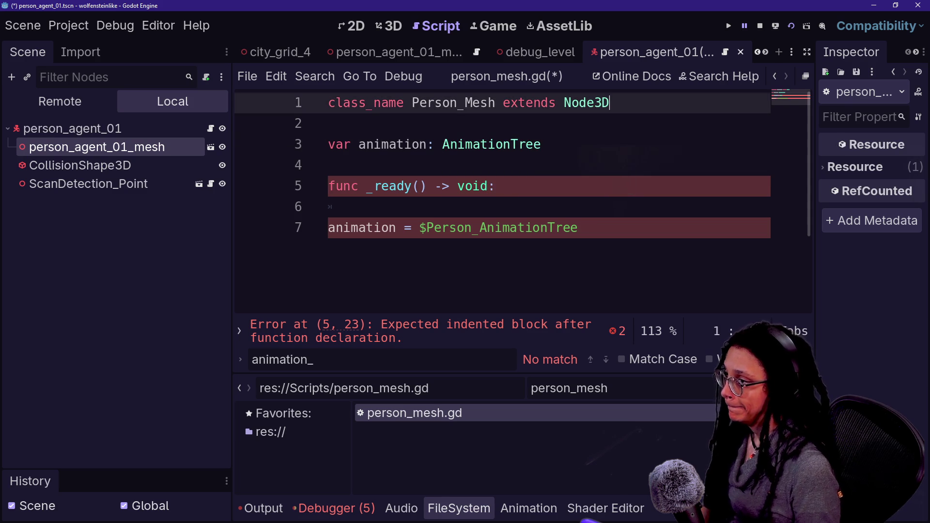
# Rename the variable to _animation on lines 3 and 7.
pyautogui.click(359, 207)
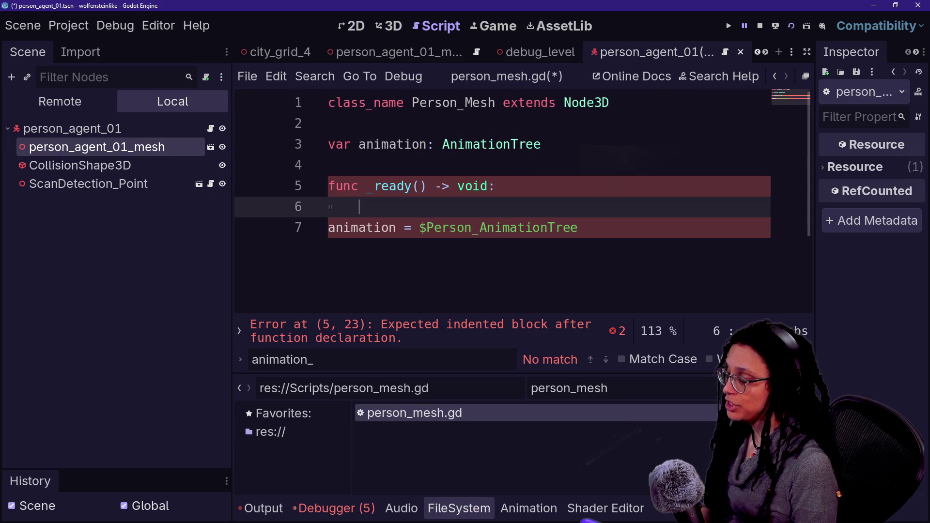
pyautogui.click(359, 145)
pyautogui.write('_')
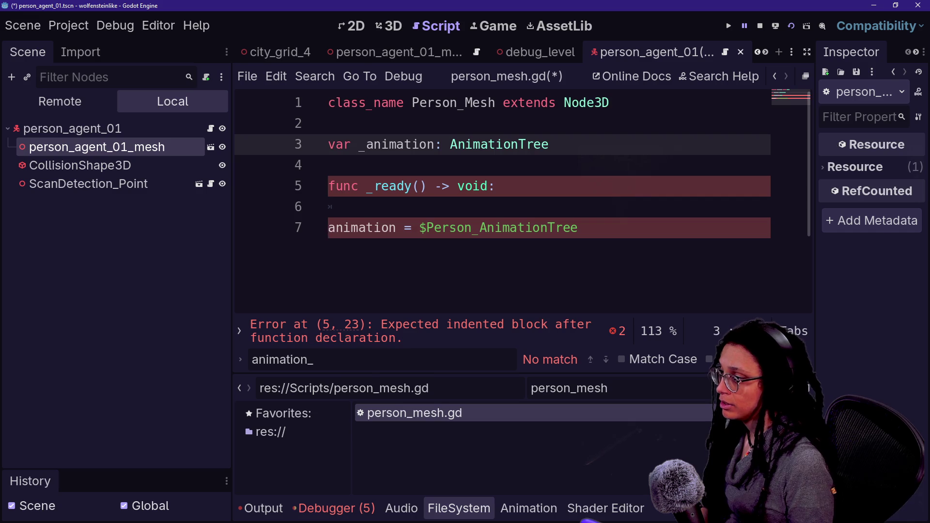
pyautogui.click(325, 227)
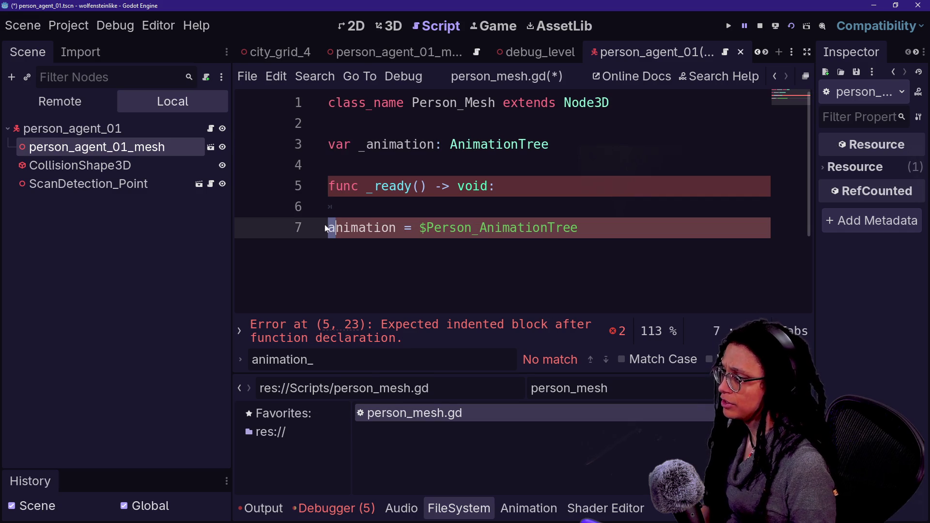
pyautogui.write('_')
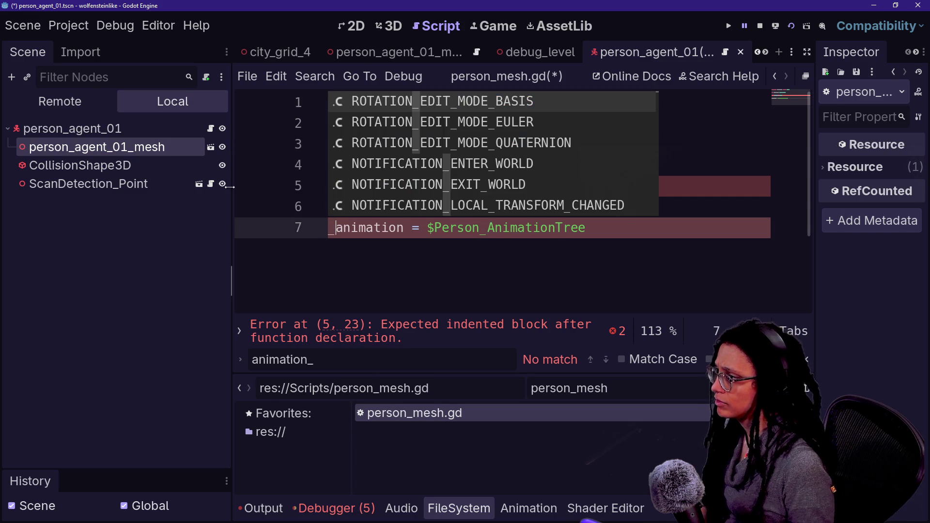
# Open person.gd through the Person base class in person_agent.gd.
pyautogui.click(211, 128)
pyautogui.scroll(-5, 523, 204)
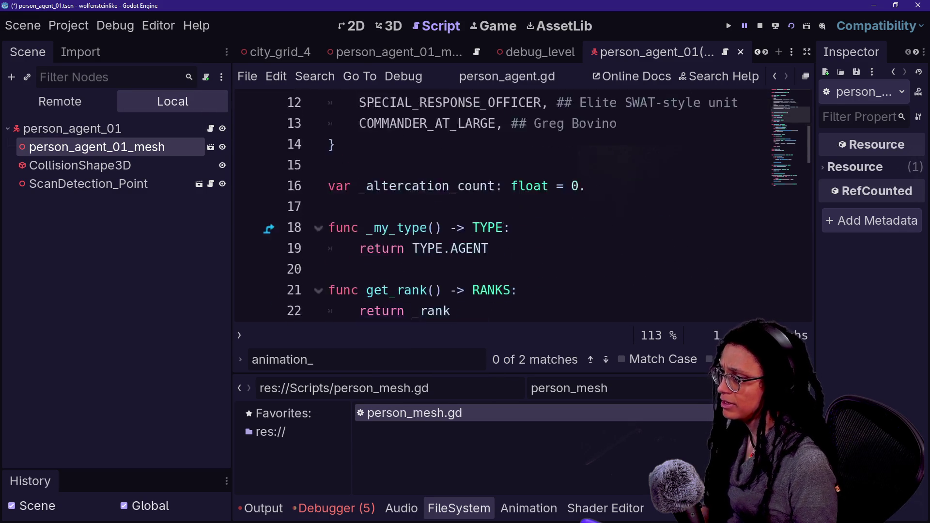
pyautogui.scroll(5, 523, 204)
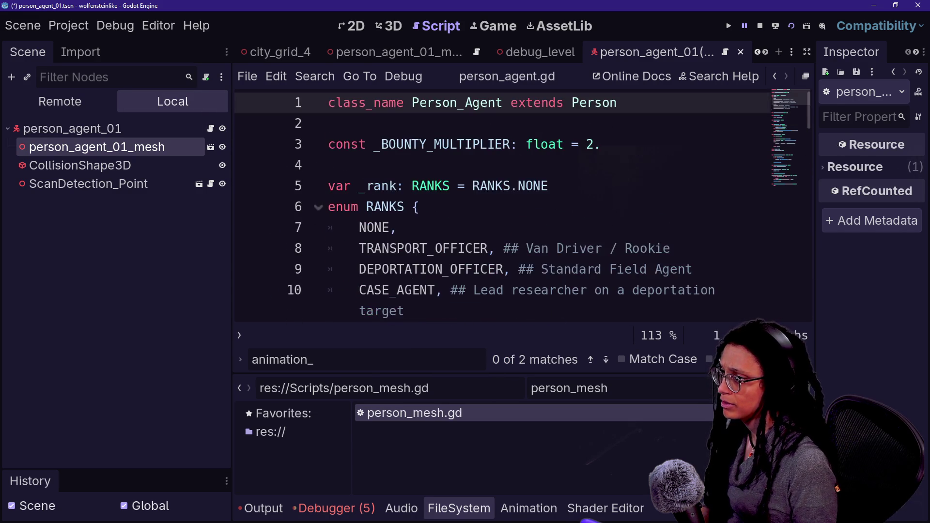
pyautogui.keyDown('ctrl'); pyautogui.click(600, 106); pyautogui.keyUp('ctrl')
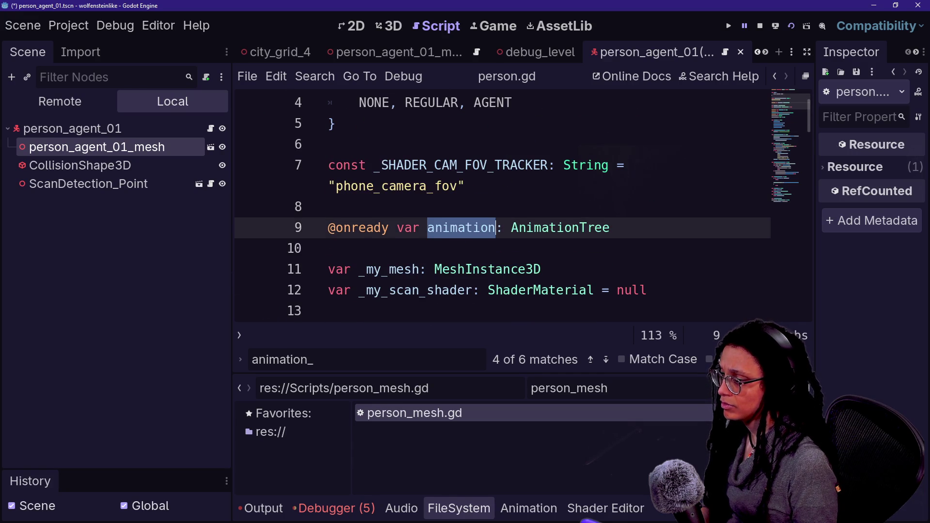
# Rename the line 9 declaration to _animation and hide the side docks and output panel.
pyautogui.click(428, 164)
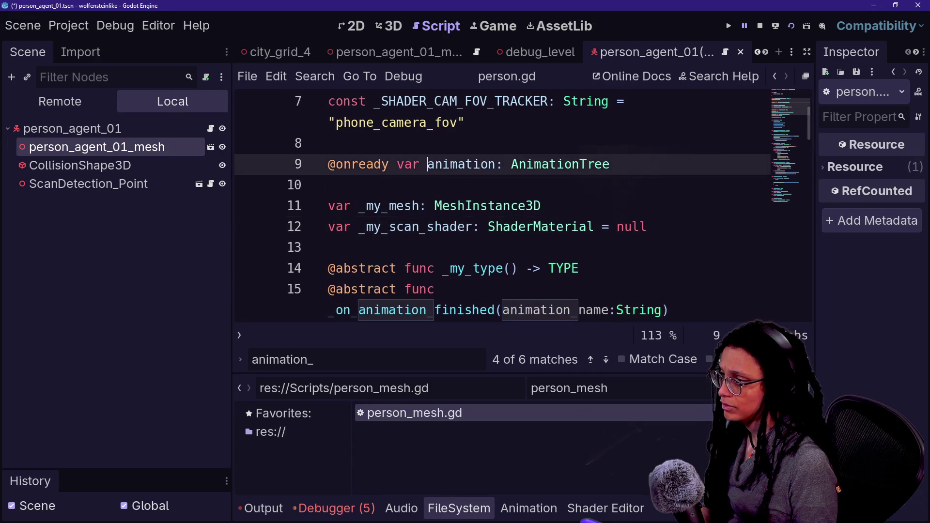
pyautogui.write('_')
pyautogui.click(353, 268)
pyautogui.hotkey('ctrl', 'shift', 'F11')
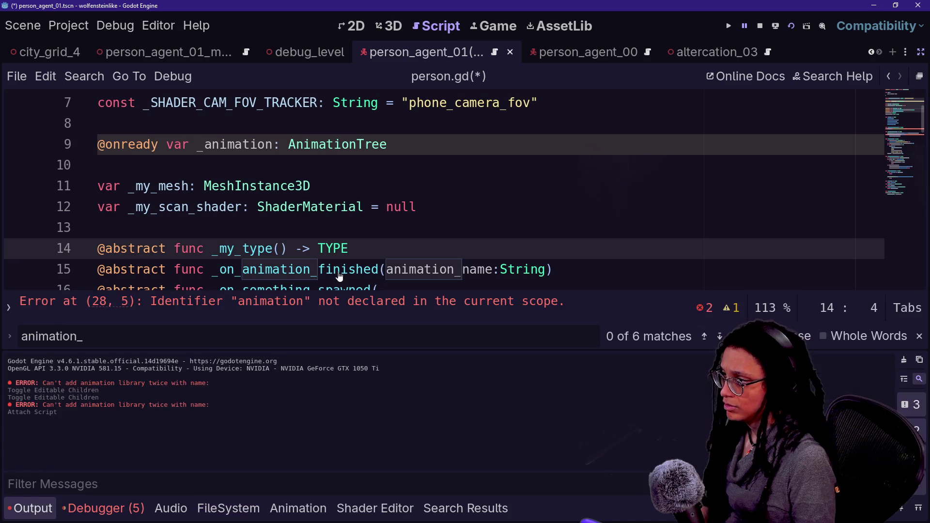
pyautogui.hotkey('ctrl', 'j')
pyautogui.scroll(-2, 436, 262)
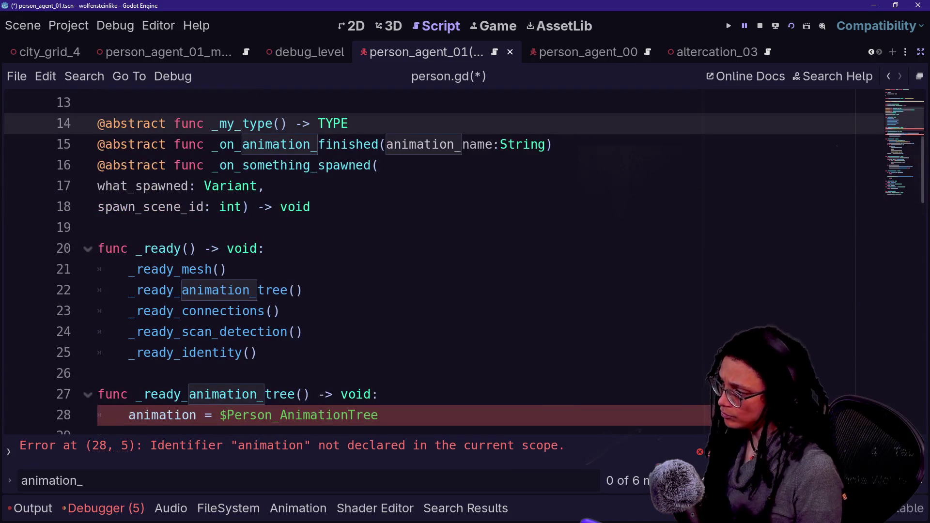
pyautogui.scroll(-1, 248, 330)
# Change animation to _animation on lines 28 and 32, then save person.gd.
pyautogui.click(129, 353)
pyautogui.write(')')
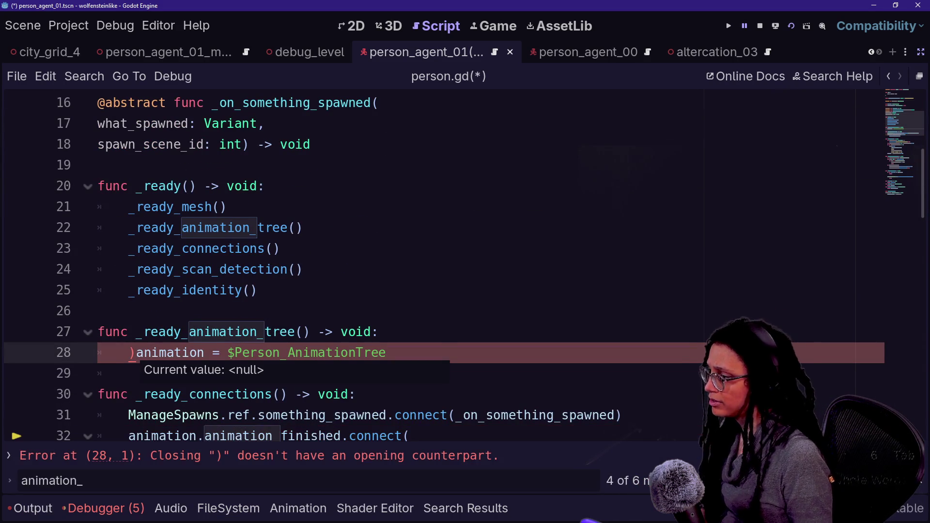
pyautogui.press('BackSpace')
pyautogui.write('_')
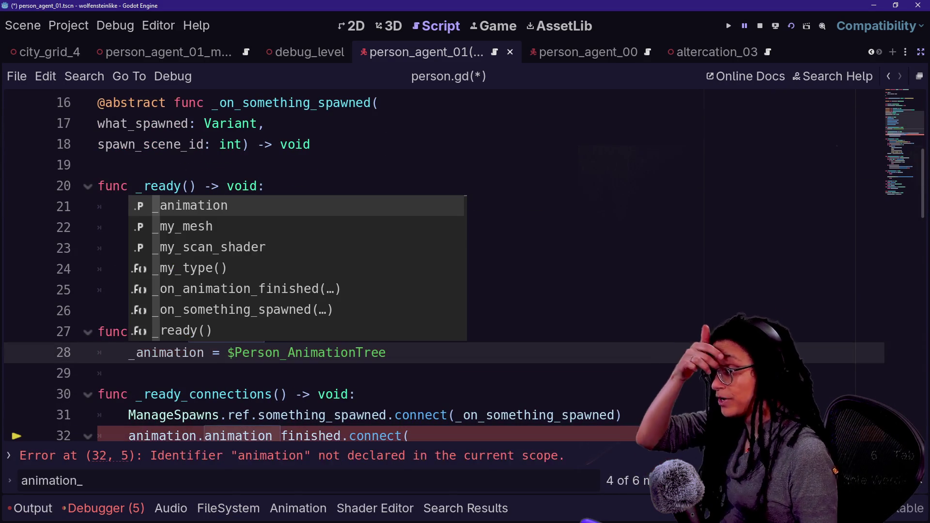
pyautogui.scroll(-2, 436, 266)
pyautogui.click(182, 311)
pyautogui.write('_')
pyautogui.click(404, 415)
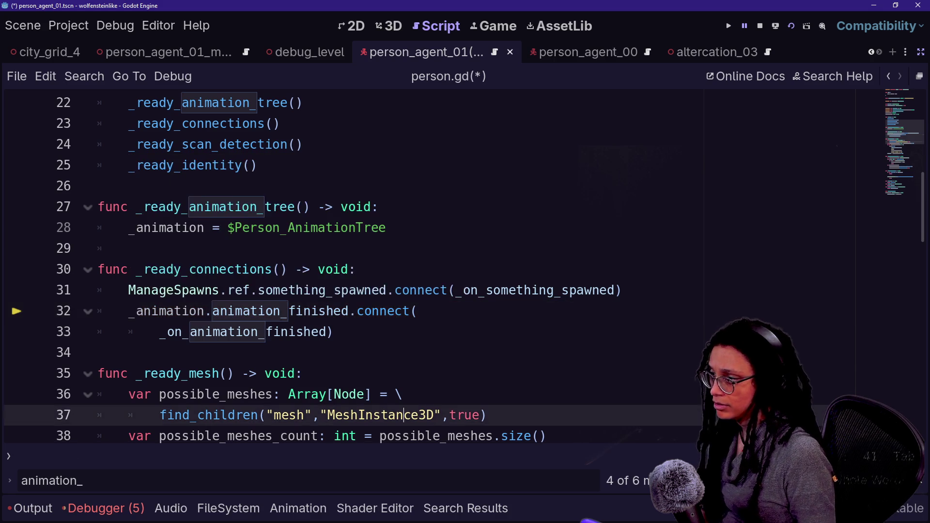
pyautogui.scroll(-13, 436, 266)
pyautogui.scroll(20, 436, 267)
pyautogui.hotkey('ctrl', 's')
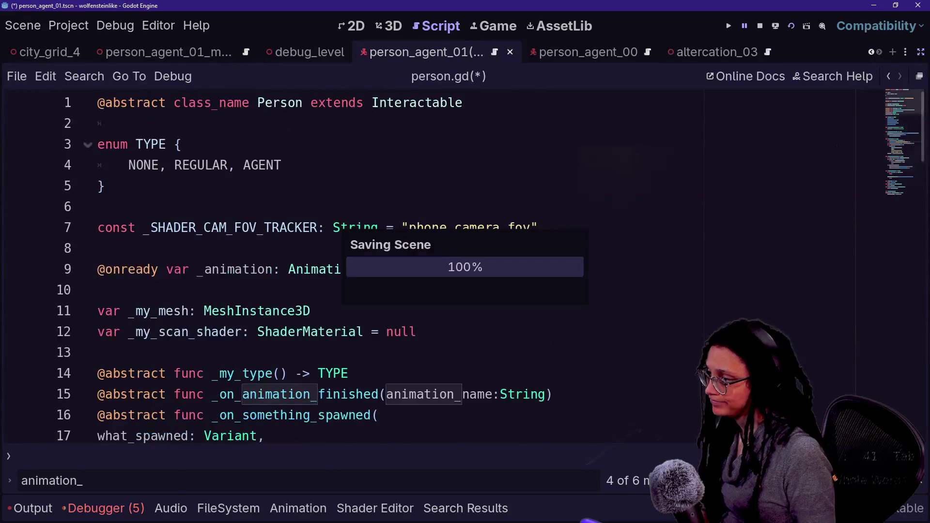
# Review the _animation: AnimationTree declaration on lines 9–12, then jump back to line 37.
pyautogui.doubleClick(338, 270)
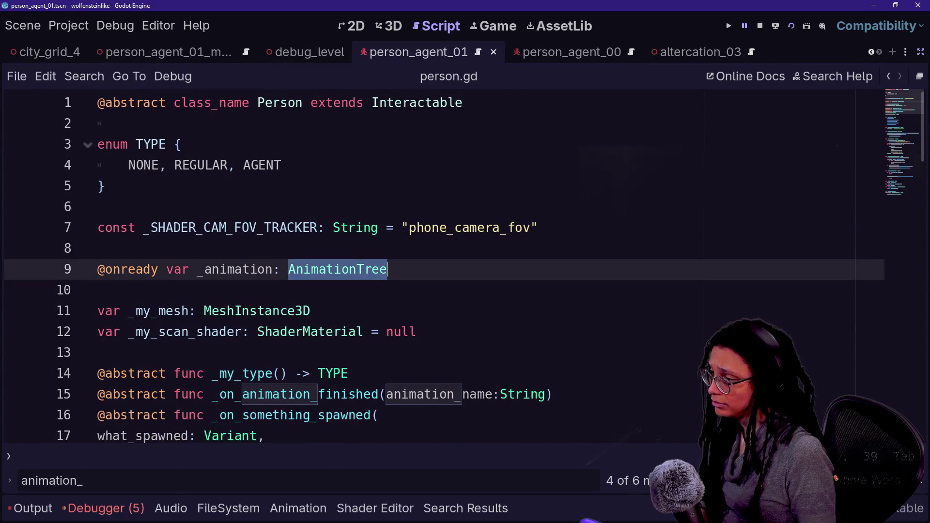
pyautogui.keyDown('shift'); pyautogui.click(417, 332); pyautogui.keyUp('shift')
pyautogui.click(181, 144)
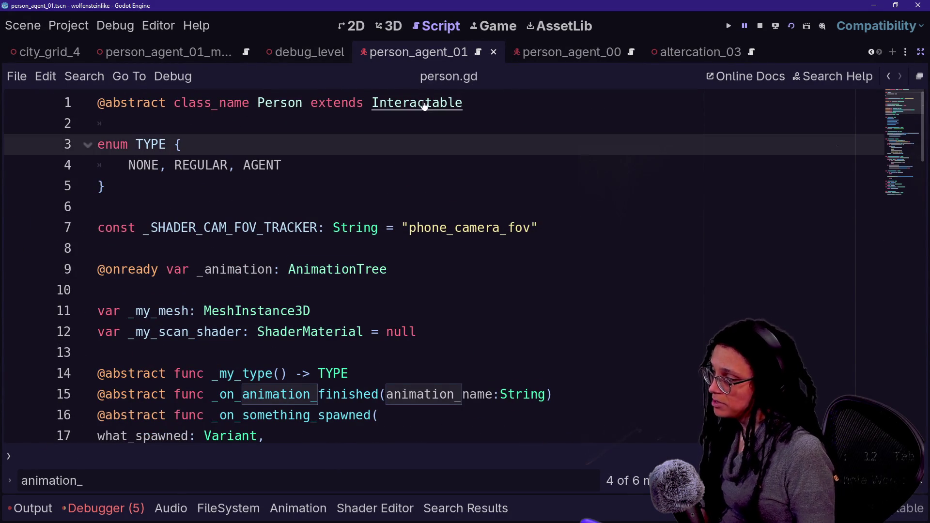
pyautogui.click(889, 76)
pyautogui.scroll(10, 290, 267)
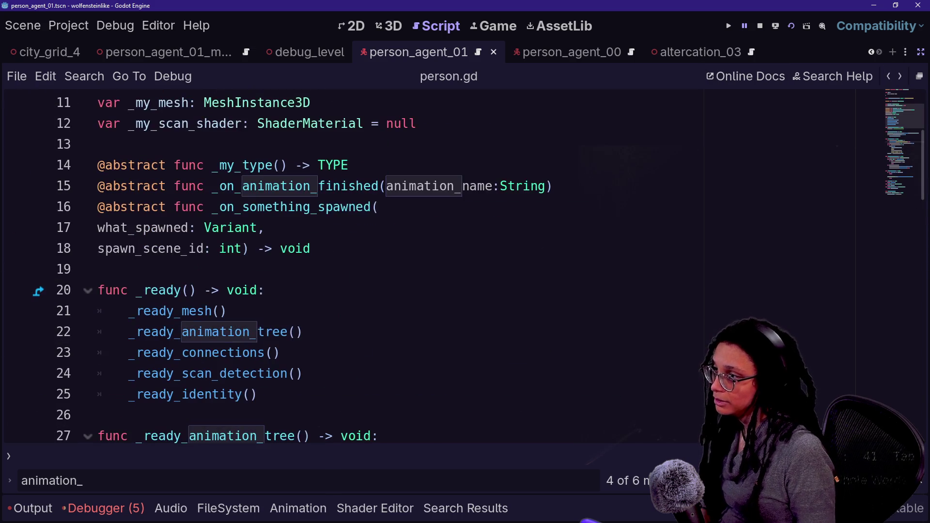
# Open person_regular.gd with the quick file search.
pyautogui.hotkey('shift', 'alt', 'o')
pyautogui.write('person')
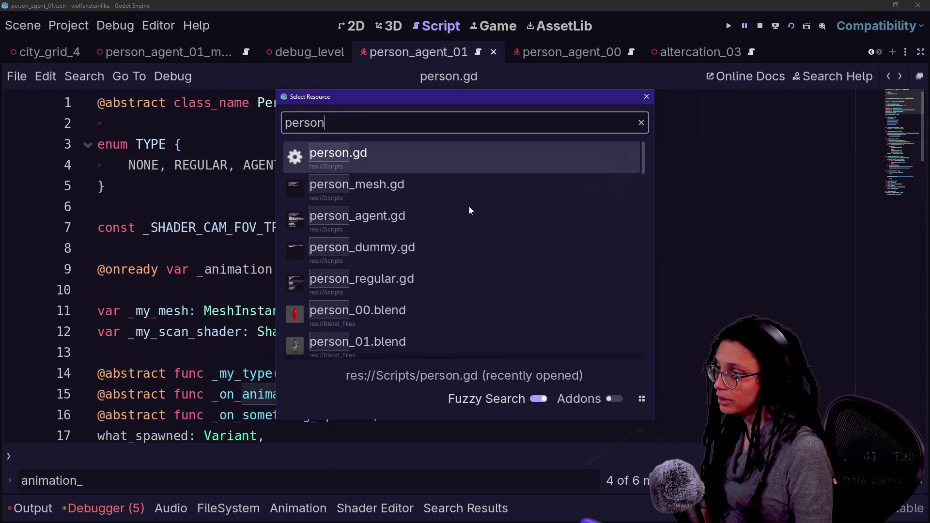
pyautogui.press('Return')
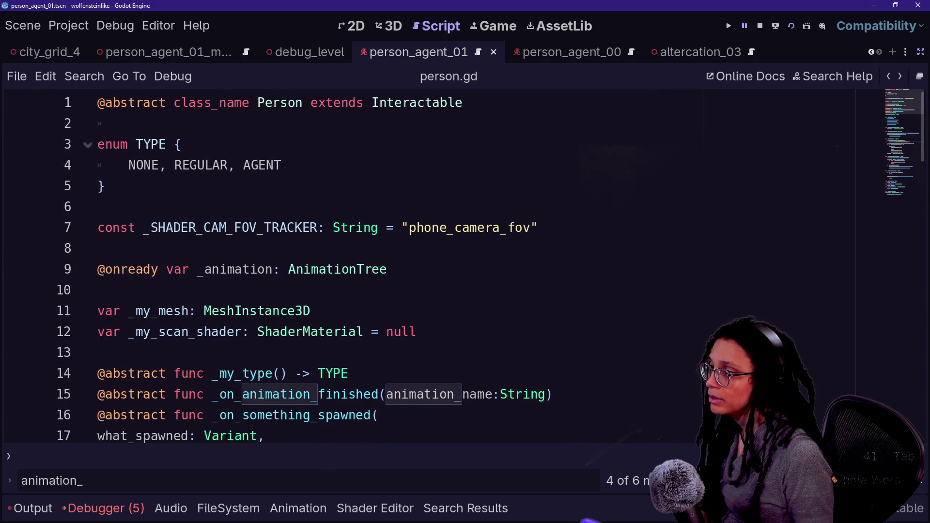
pyautogui.hotkey('shift', 'alt', 'o')
pyautogui.write('person_regul')
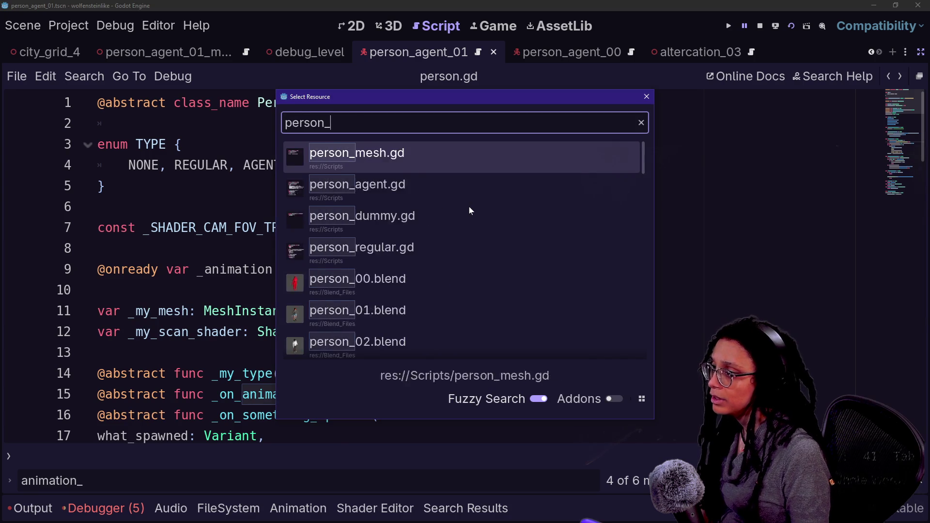
pyautogui.press('Return')
# Find the animation call on line 92 and rename it to _animation.
pyautogui.hotkey('ctrl', 'a')
pyautogui.write('animation')
pyautogui.press('Return')
pyautogui.press('Return')
pyautogui.press('Return')
pyautogui.press('Return')
pyautogui.press('Return')
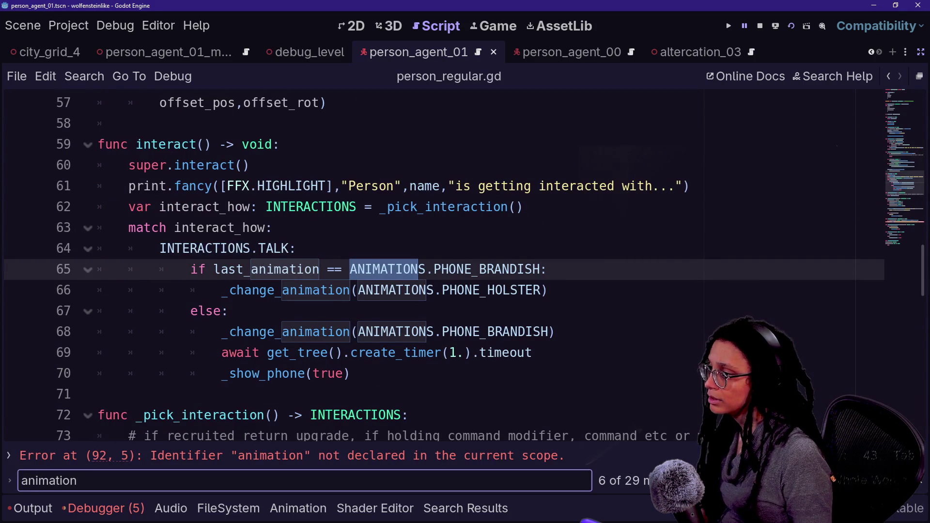
pyautogui.press('Return')
pyautogui.press('Return')
pyautogui.press('Return')
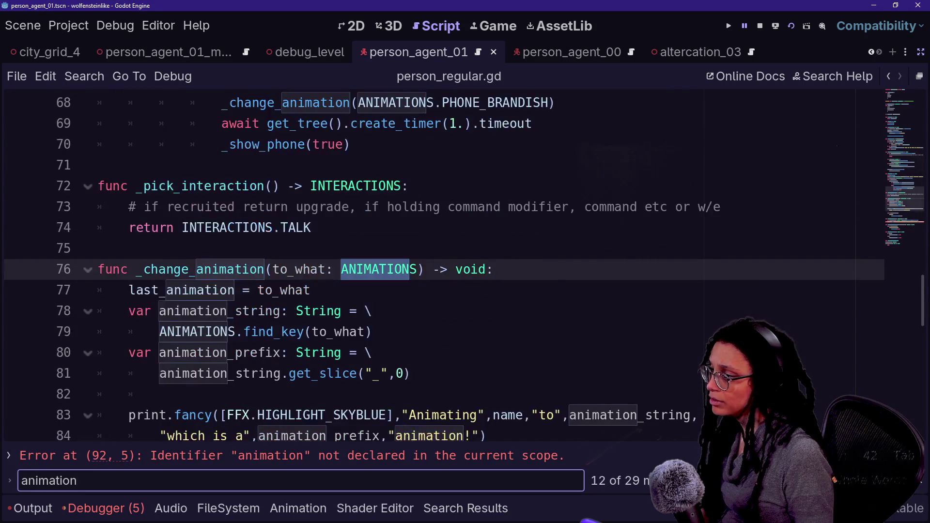
pyautogui.press('Return')
pyautogui.press('Return')
pyautogui.press('Return')
pyautogui.press('Return')
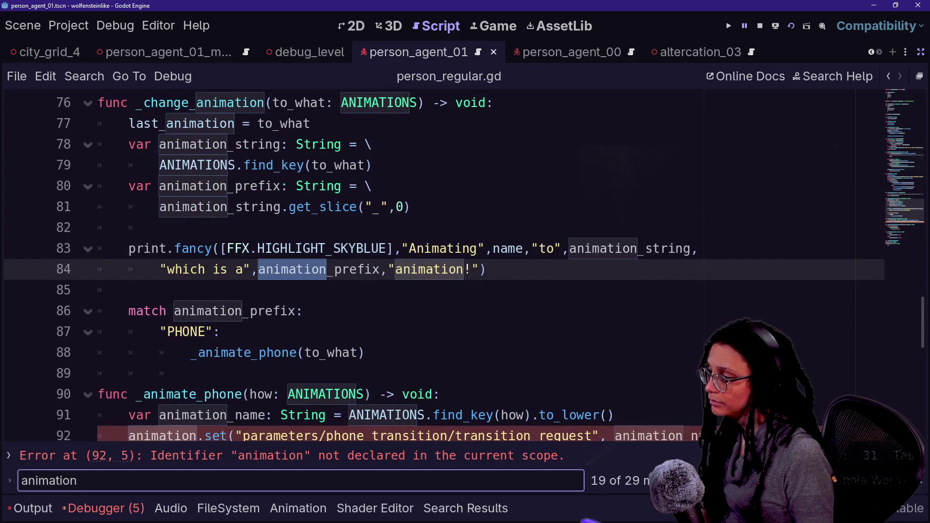
pyautogui.scroll(-8, 436, 266)
pyautogui.scroll(3, 436, 267)
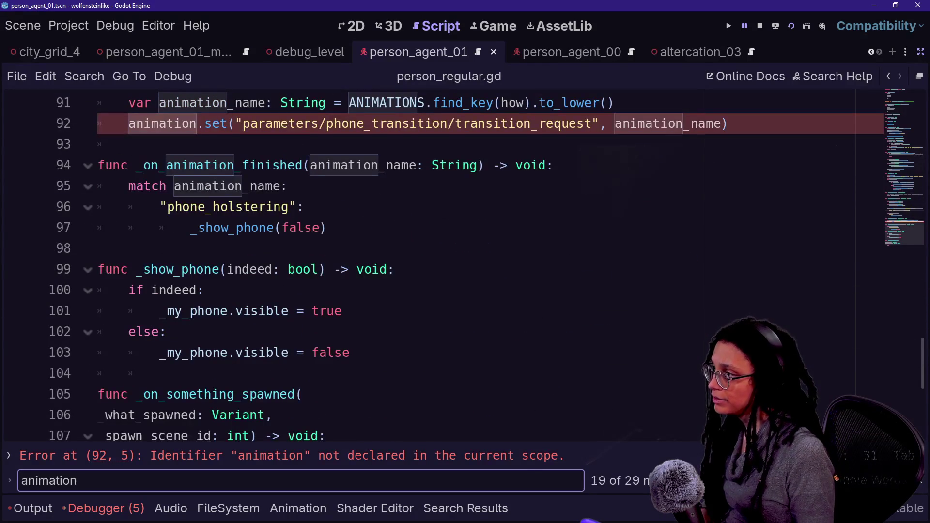
pyautogui.click(129, 124)
pyautogui.write('_')
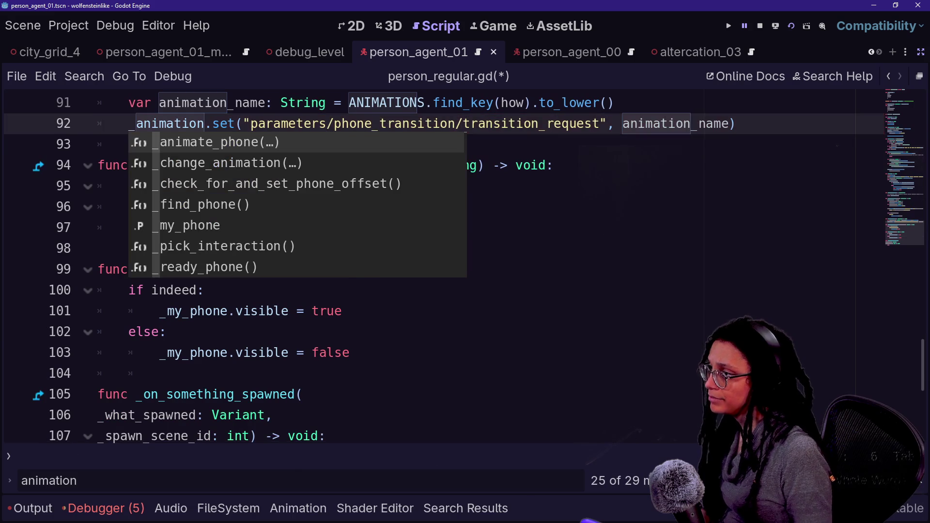
pyautogui.click(167, 332)
# Split the _animation.set() arguments onto separate lines and save the script.
pyautogui.click(241, 124)
pyautogui.press('Return')
pyautogui.click(289, 207)
pyautogui.hotkey('ctrl', 's')
pyautogui.click(538, 145)
pyautogui.press('Return')
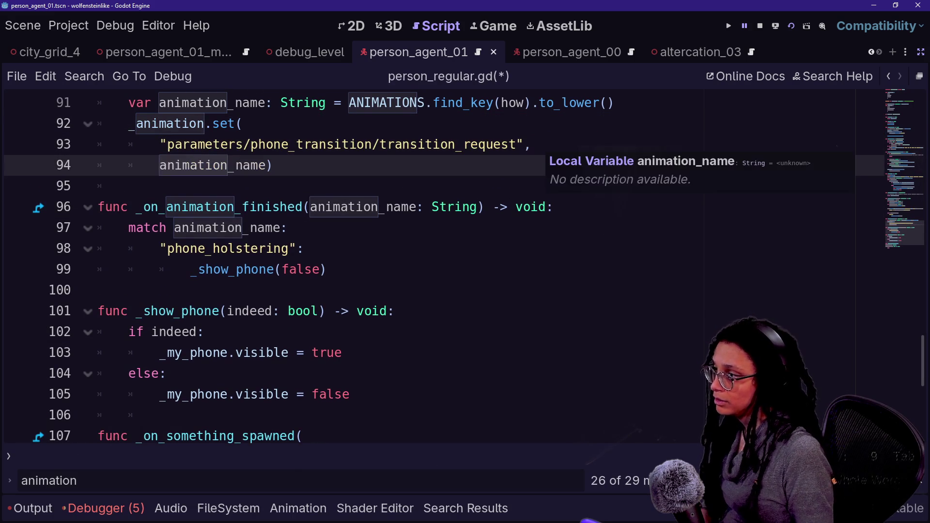
pyautogui.click(98, 289)
pyautogui.hotkey('ctrl', 's')
pyautogui.scroll(-2, 340, 267)
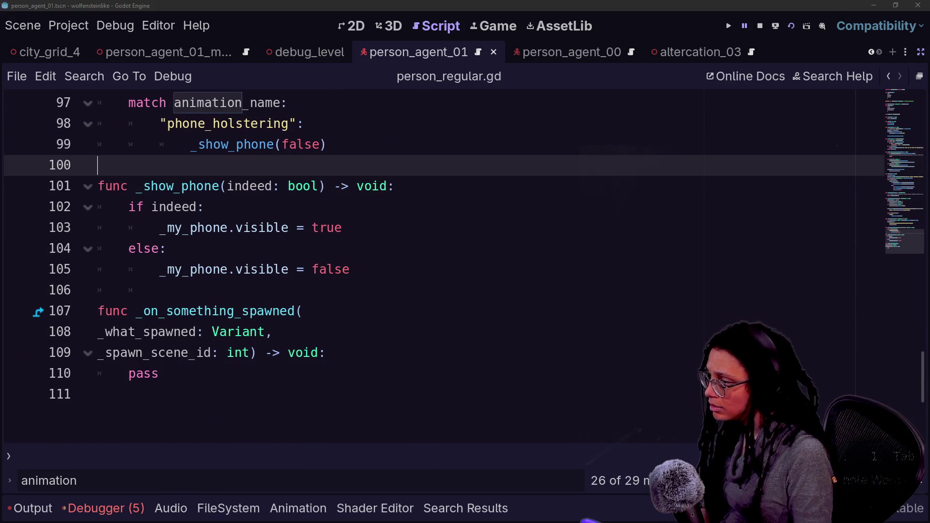
pyautogui.hotkey('shift', 'alt', 'o')
pyautogui.write('person_')
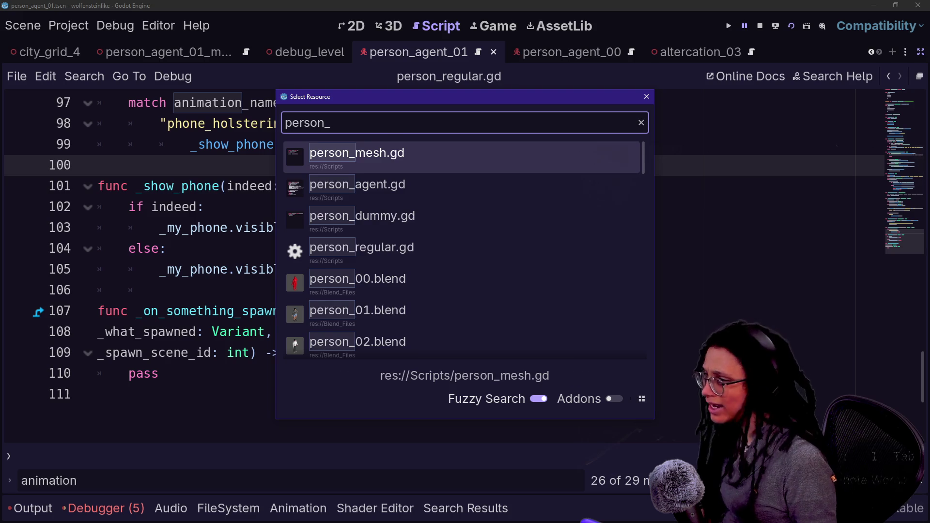
pyautogui.press('Down')
pyautogui.press('Return')
pyautogui.scroll(-15, 436, 267)
pyautogui.scroll(7, 436, 267)
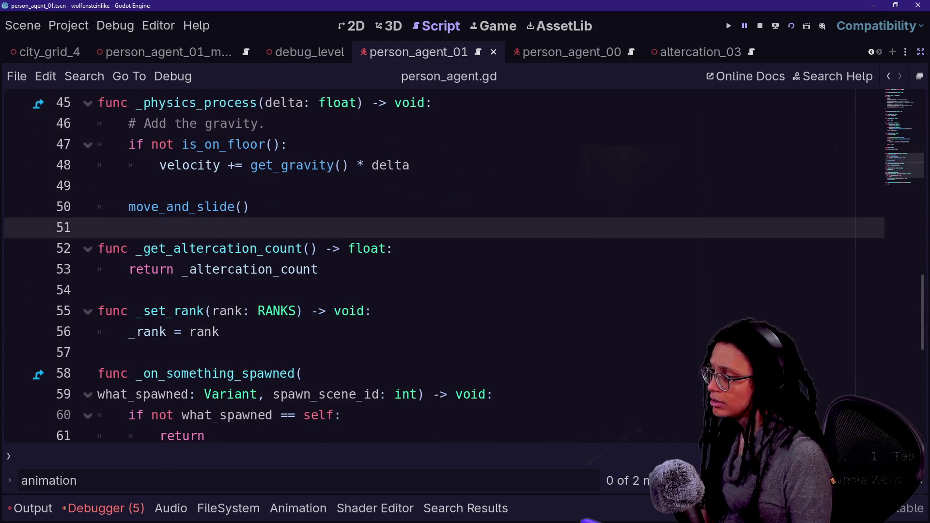
pyautogui.hotkey('alt', 'shift', 'o')
pyautogui.write('pl')
pyautogui.press('BackSpace')
pyautogui.press('BackSpace')
pyautogui.write('person')
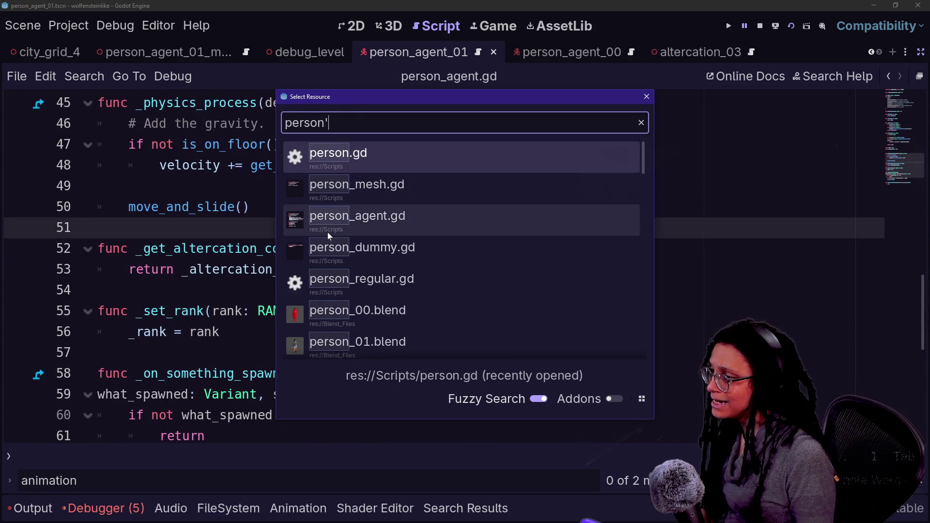
pyautogui.press('Escape')
pyautogui.hotkey('alt', 'Left')
pyautogui.scroll(-20, 436, 267)
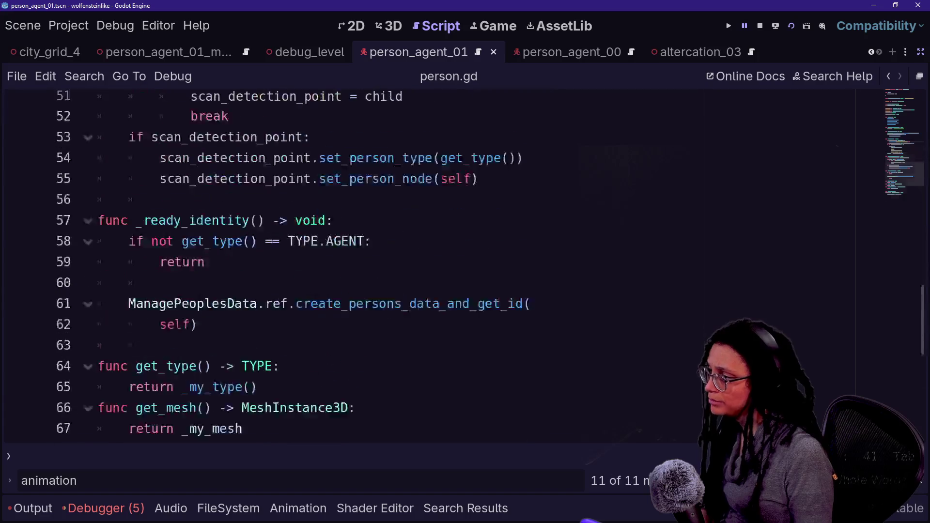
pyautogui.scroll(2, 436, 266)
pyautogui.hotkey('ctrl', 'f')
pyautogui.write("animation'")
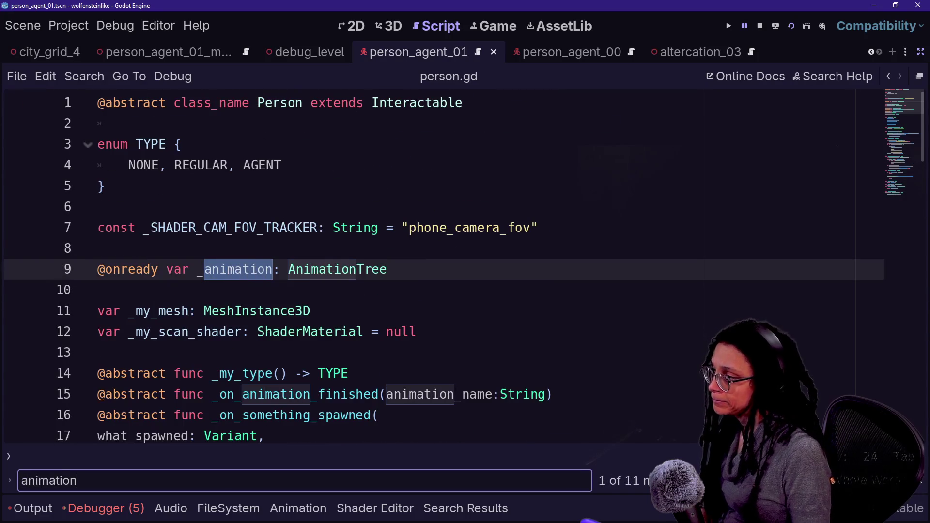
pyautogui.press('BackSpace')
pyautogui.press('Return')
pyautogui.press('Return')
pyautogui.press('Return')
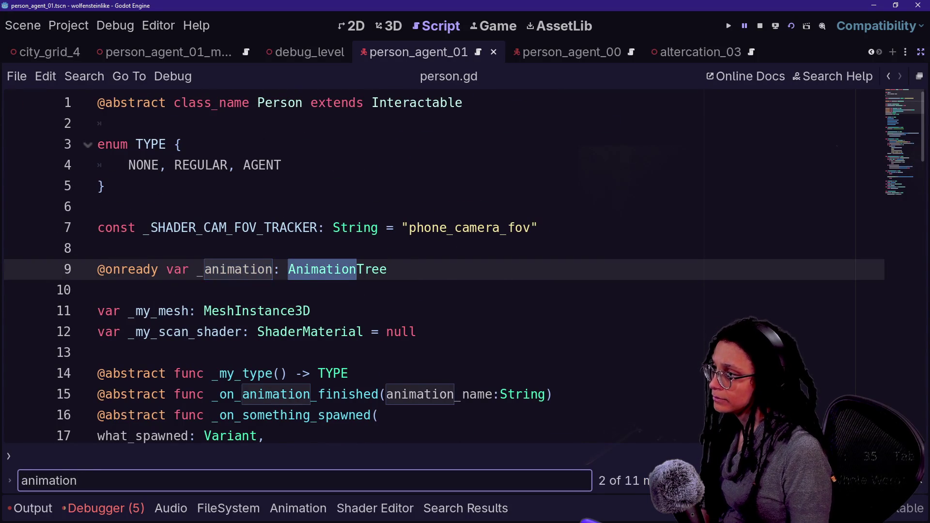
pyautogui.scroll(5, 436, 267)
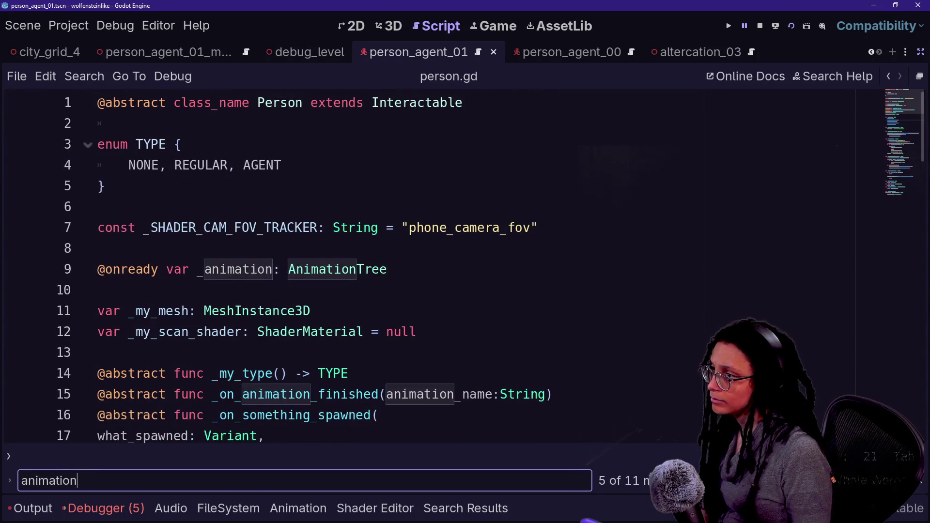
pyautogui.keyDown('ctrl'); pyautogui.click(415, 103); pyautogui.keyUp('ctrl')
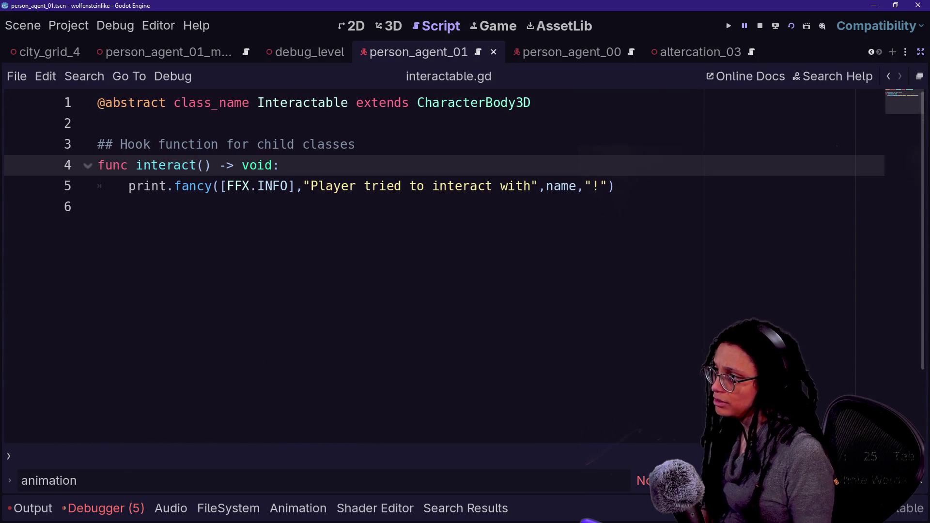
pyautogui.hotkey('ctrl', 'alt', 'o')
pyautogui.write('perso')
pyautogui.press('Return')
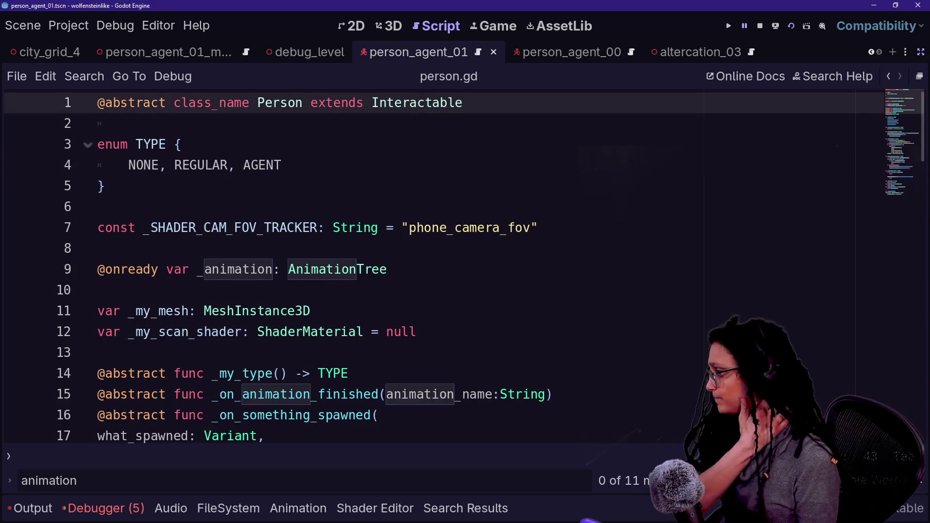
pyautogui.scroll(-4, 316, 137)
pyautogui.scroll(-1, 315, 266)
pyautogui.click(379, 332)
pyautogui.scroll(5, 339, 267)
pyautogui.scroll(-4, 340, 267)
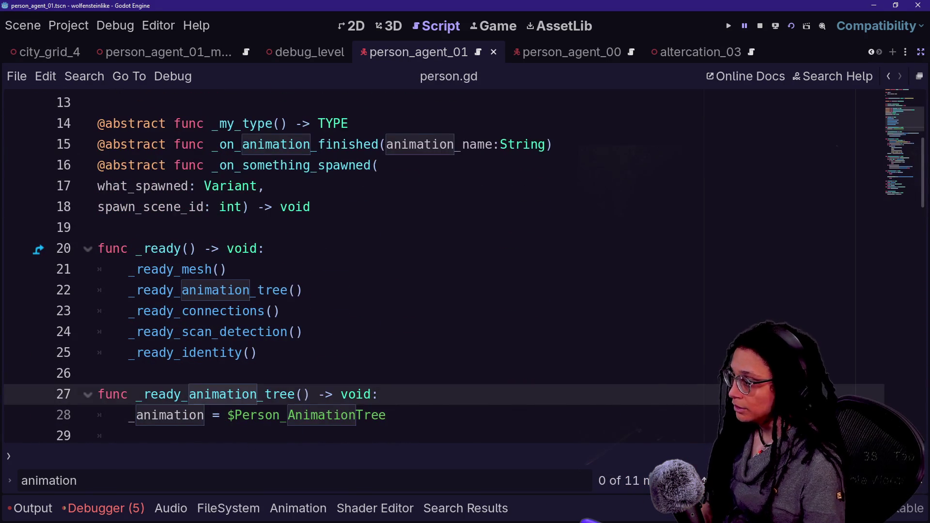
pyautogui.hotkey('ctrl', 'alt', 'o')
pyautogui.press('Down')
pyautogui.press('Down')
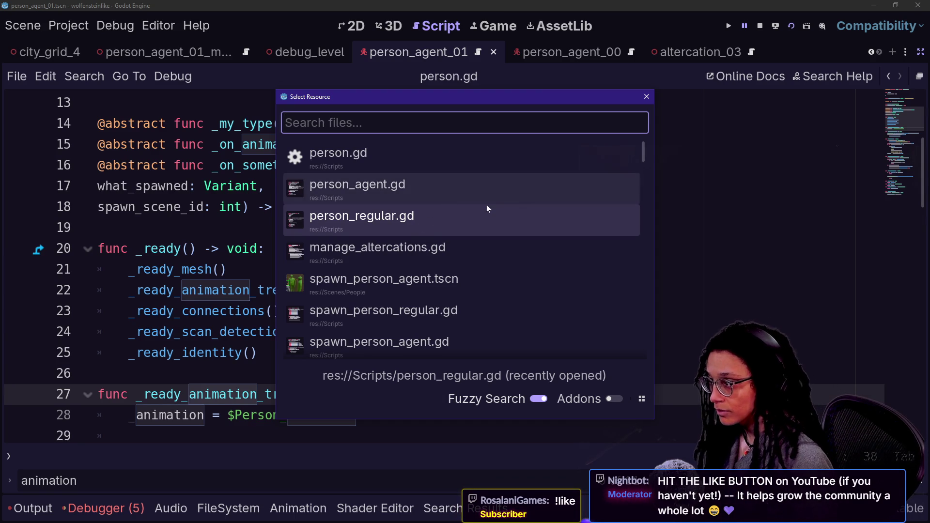
pyautogui.click(358, 189)
pyautogui.scroll(15, 339, 266)
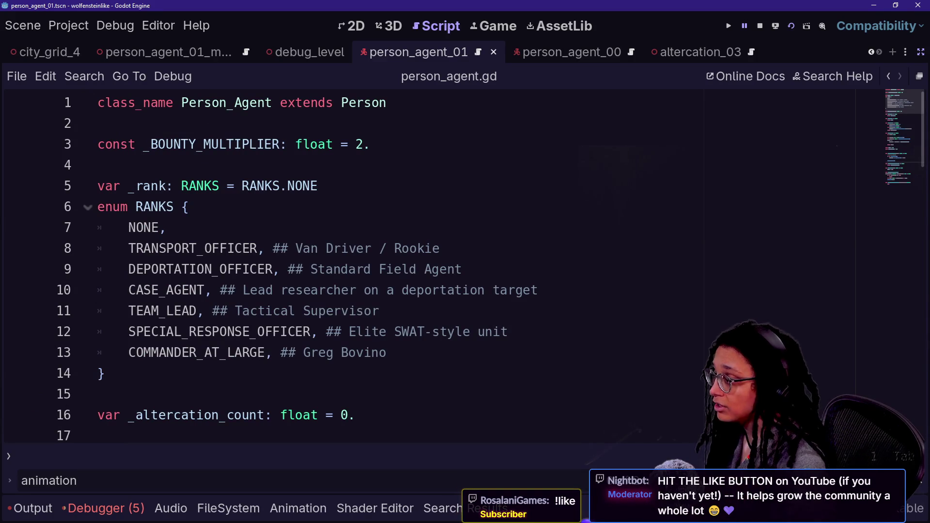
pyautogui.click(166, 227)
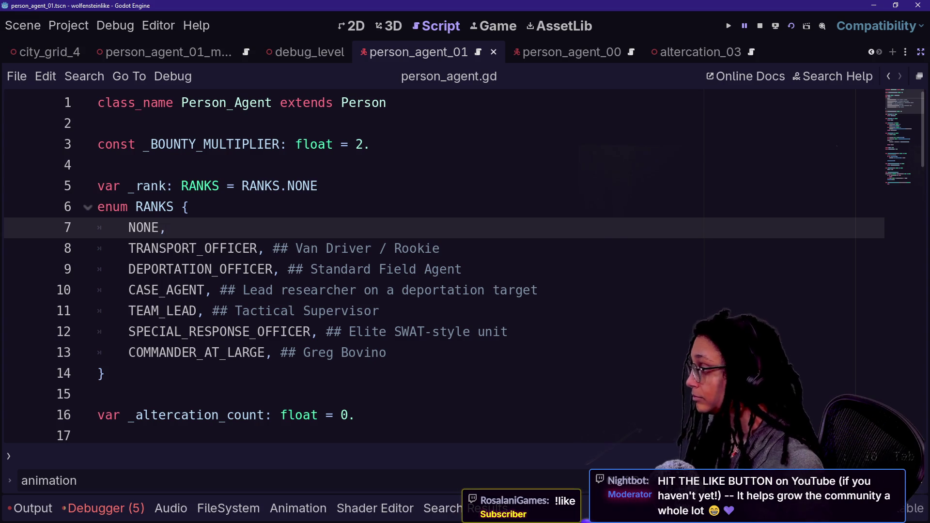
pyautogui.moveTo(249, 249); pyautogui.dragTo(255, 269)
pyautogui.click(374, 332)
pyautogui.hotkey('shift', 'alt', 'o')
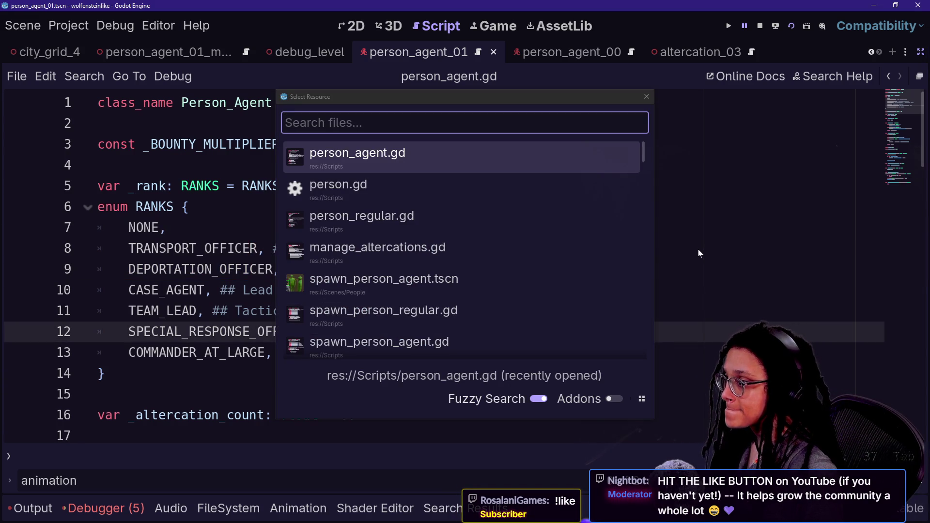
pyautogui.click(647, 96)
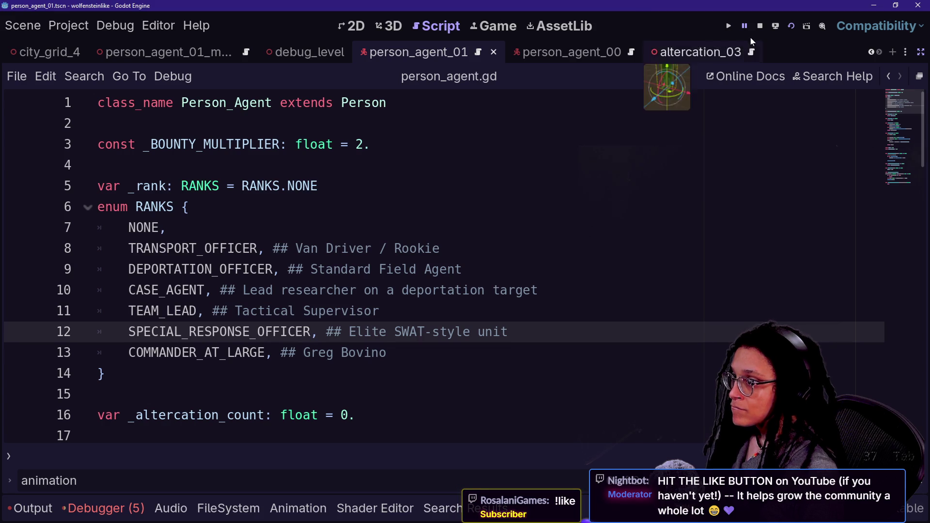
pyautogui.click(562, 220)
pyautogui.hotkey('shift', 'alt', 'o')
# Open person_mesh.gd and indent the _animation assignment under _ready().
pyautogui.write('perso')
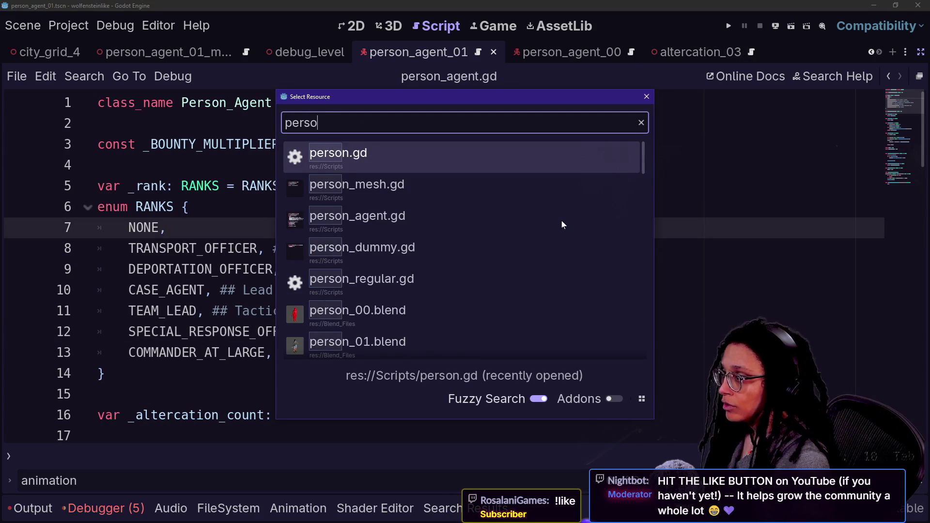
pyautogui.write('n_me')
pyautogui.press('Return')
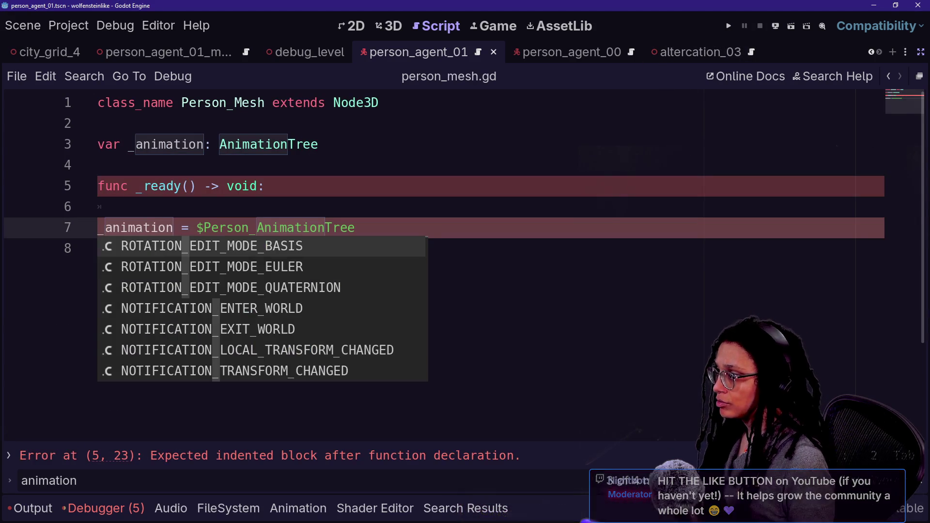
pyautogui.click(174, 144)
pyautogui.press('Down')
pyautogui.press('Down')
pyautogui.press('Down')
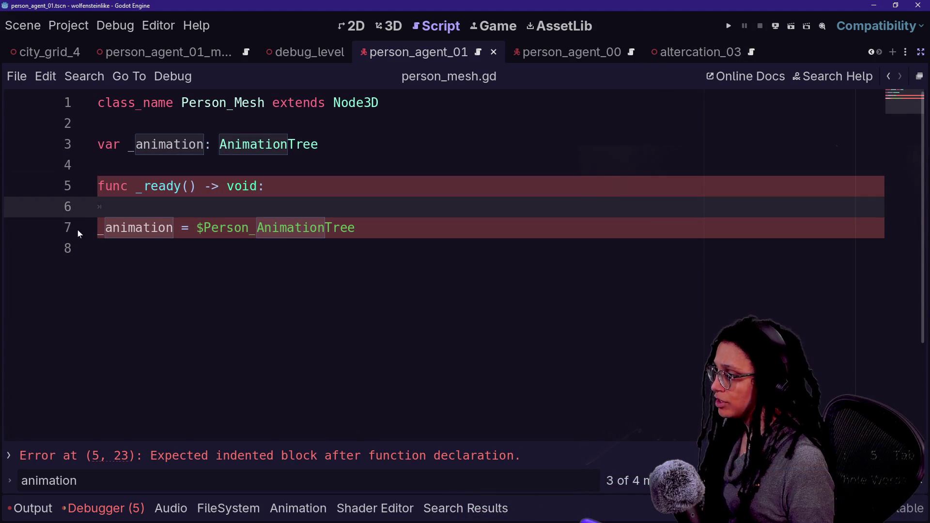
pyautogui.press('Down')
pyautogui.press('Tab')
pyautogui.press('Up')
pyautogui.press('BackSpace')
pyautogui.press('Down')
pyautogui.press('Down')
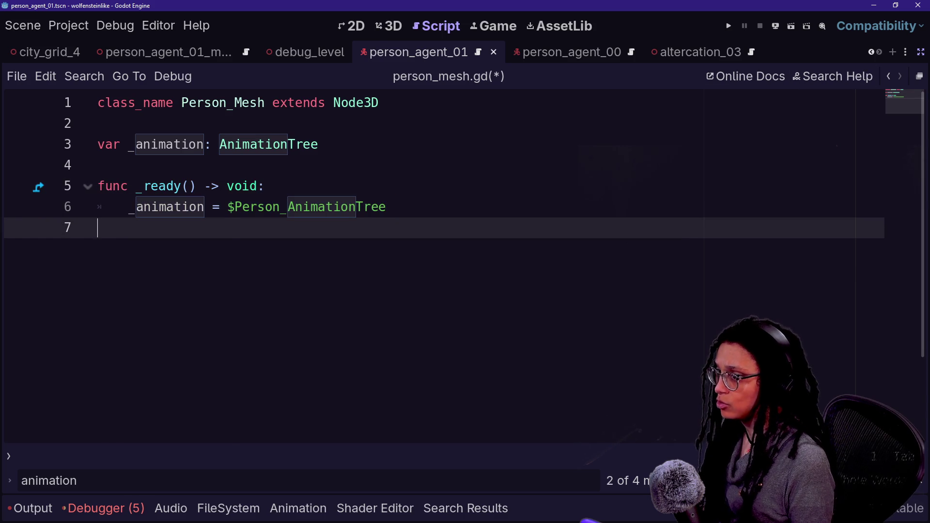
# Save person_mesh.gd, then open the person_agent_01_mesh scene and select its Person_AnimationTree node.
pyautogui.click(921, 52)
pyautogui.click(92, 104)
pyautogui.click(172, 159)
pyautogui.hotkey('ctrl', 's')
pyautogui.click(210, 123)
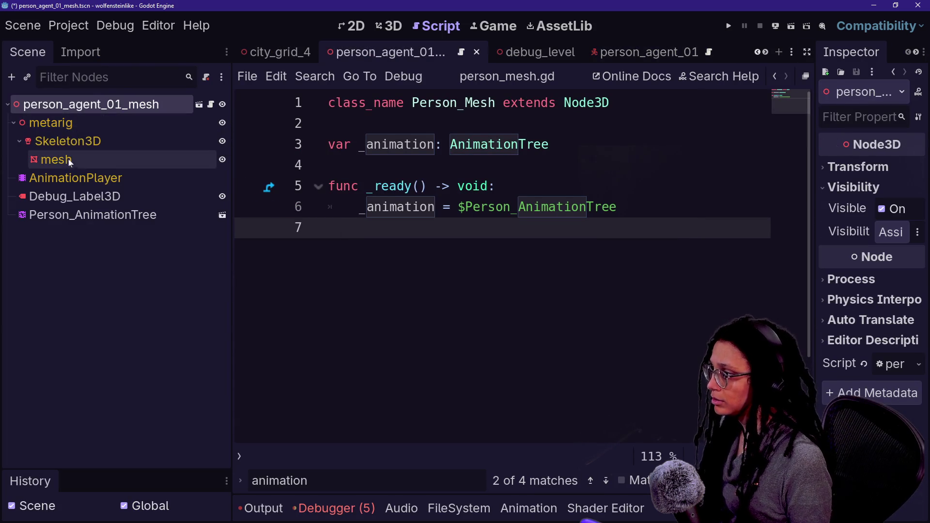
pyautogui.click(110, 197)
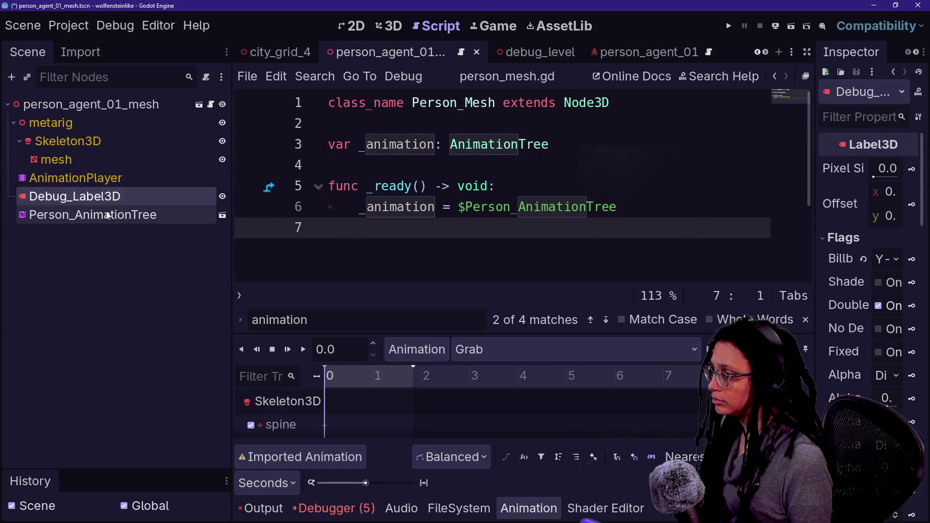
pyautogui.click(113, 215)
pyautogui.click(118, 205)
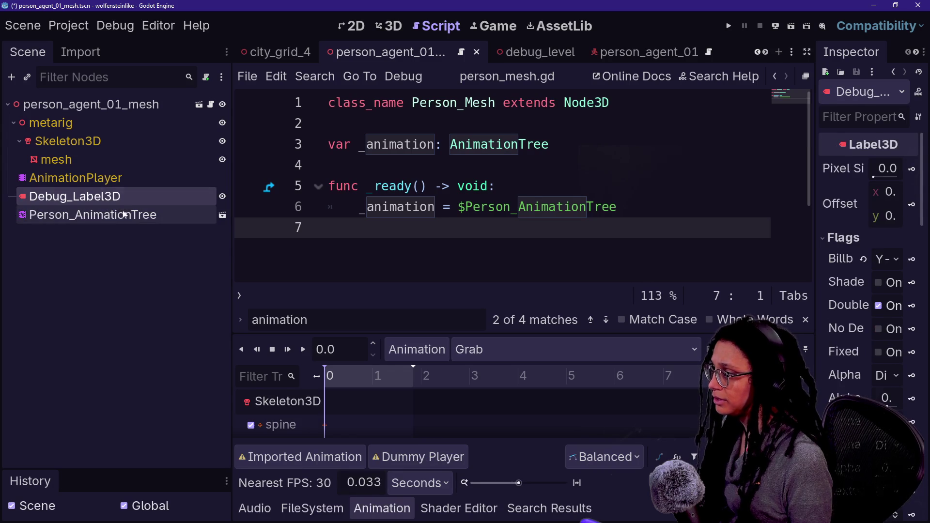
pyautogui.click(128, 215)
# Add a new func get_animation() -> AnimationTree: declaration after _ready().
pyautogui.click(405, 186)
pyautogui.click(618, 207)
pyautogui.press('Return')
pyautogui.press('Return')
pyautogui.press('BackSpace')
pyautogui.write('func')
pyautogui.press('BackSpace')
pyautogui.press('BackSpace')
pyautogui.write('get_animation() -> Anima')
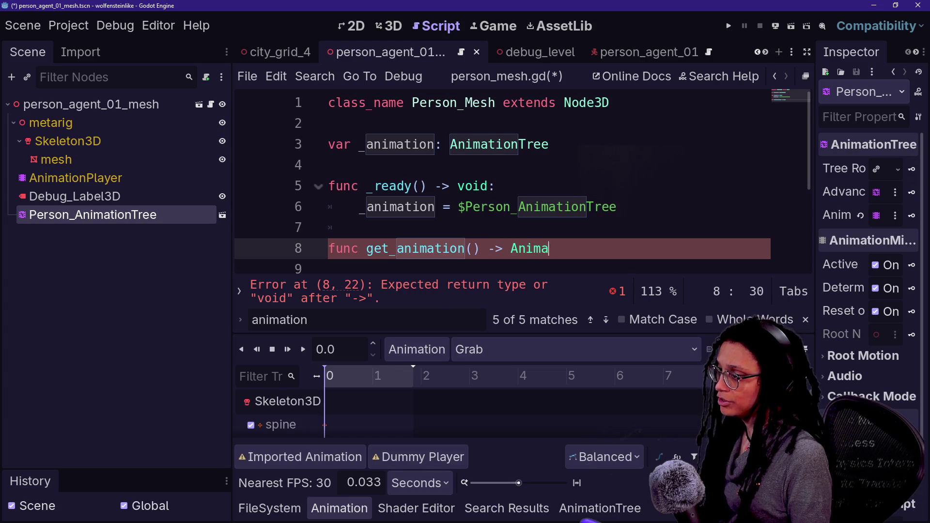
pyautogui.write('tioNT')
pyautogui.write('ree')
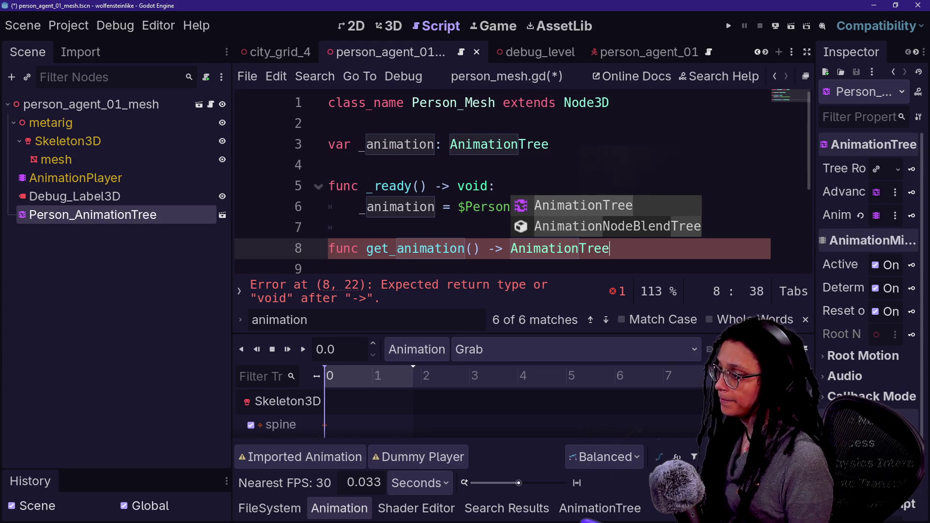
pyautogui.write(':')
# Give get_animation() the body 'return _animation' and save the scene and script.
pyautogui.press('capslock')
pyautogui.press('Return')
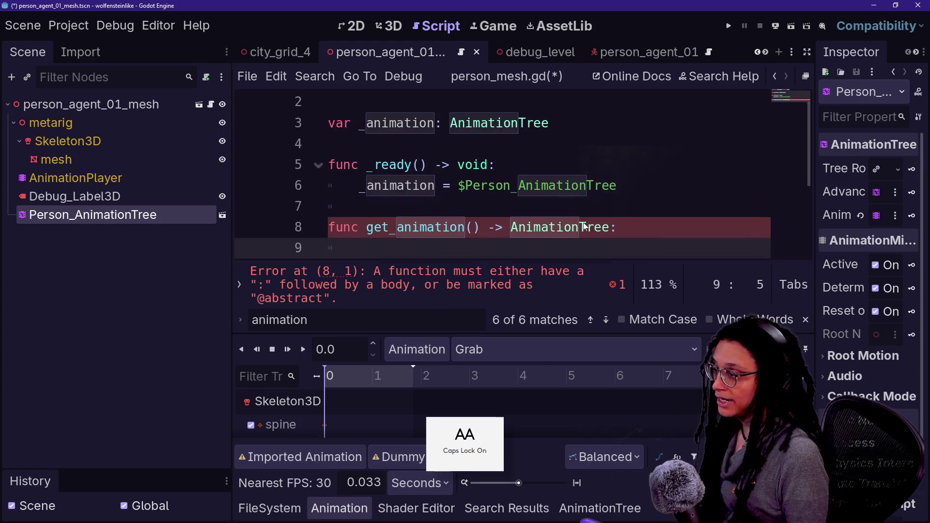
pyautogui.write('R')
pyautogui.press('BackSpace')
pyautogui.press('BackSpace')
pyautogui.press('BackSpace')
pyautogui.press('capslock')
pyautogui.write('return _n')
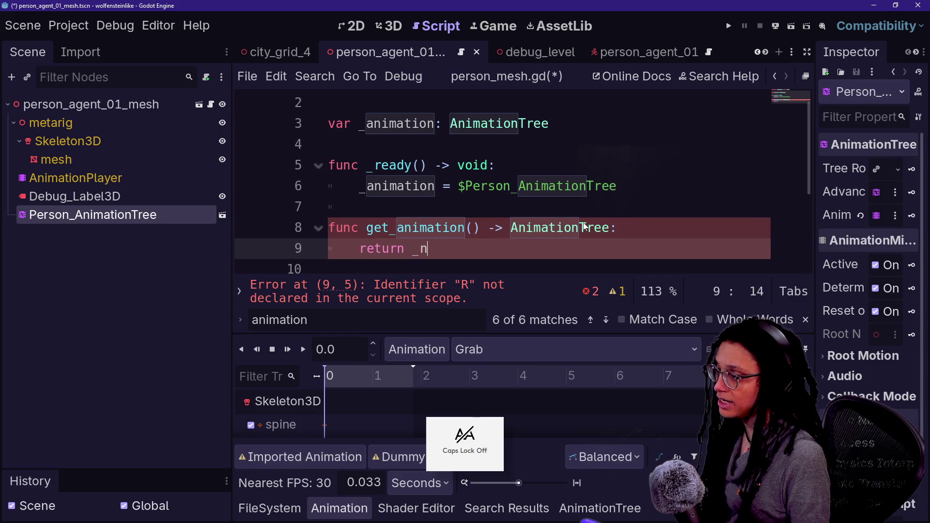
pyautogui.press('BackSpace')
pyautogui.write('animation')
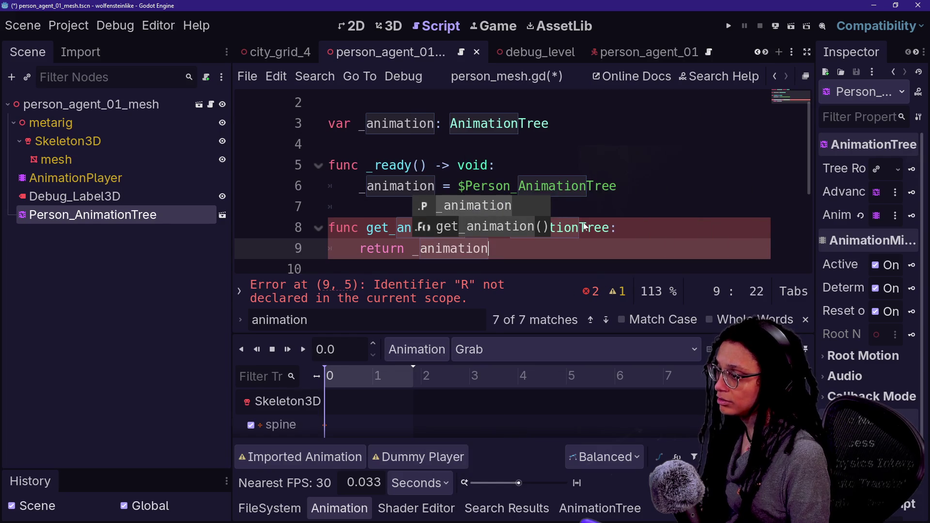
pyautogui.click(496, 165)
pyautogui.hotkey('ctrl', 's')
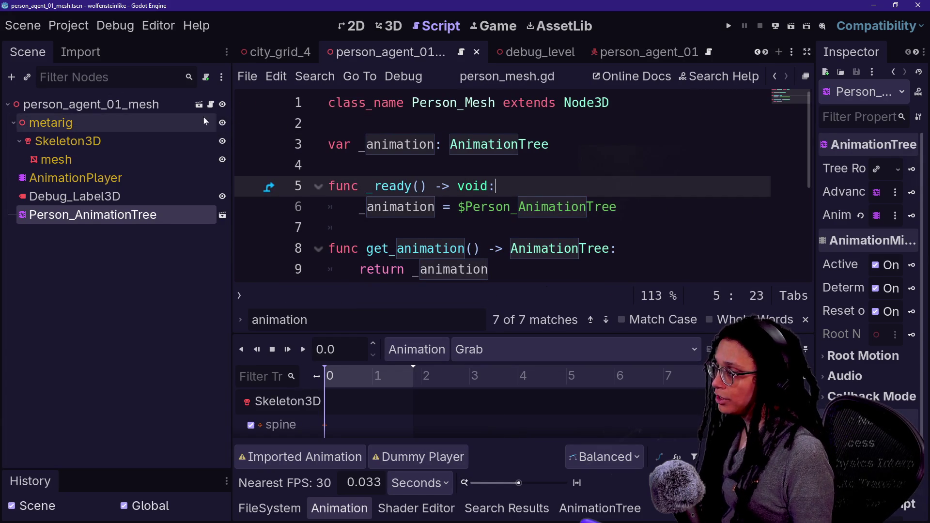
# Switch to the person_agent_01 scene and open its base script person.gd.
pyautogui.click(647, 52)
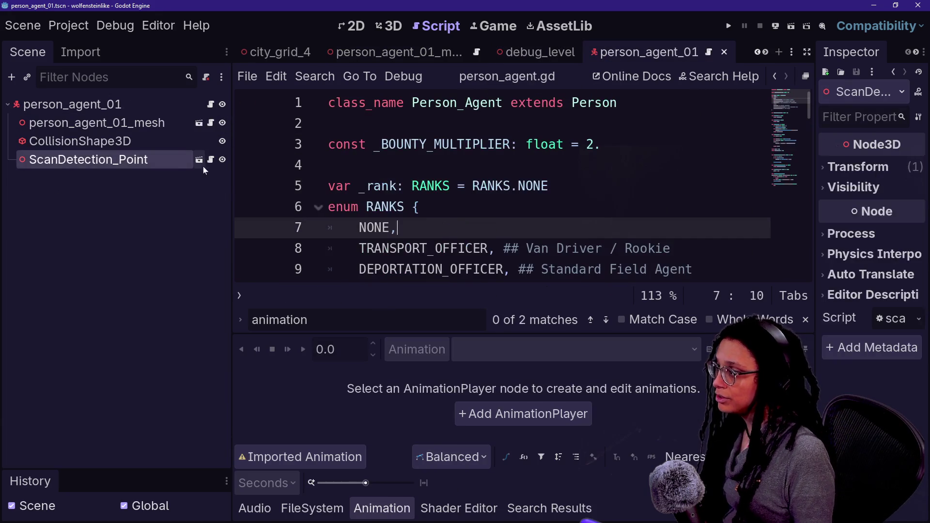
pyautogui.click(138, 123)
pyautogui.click(163, 107)
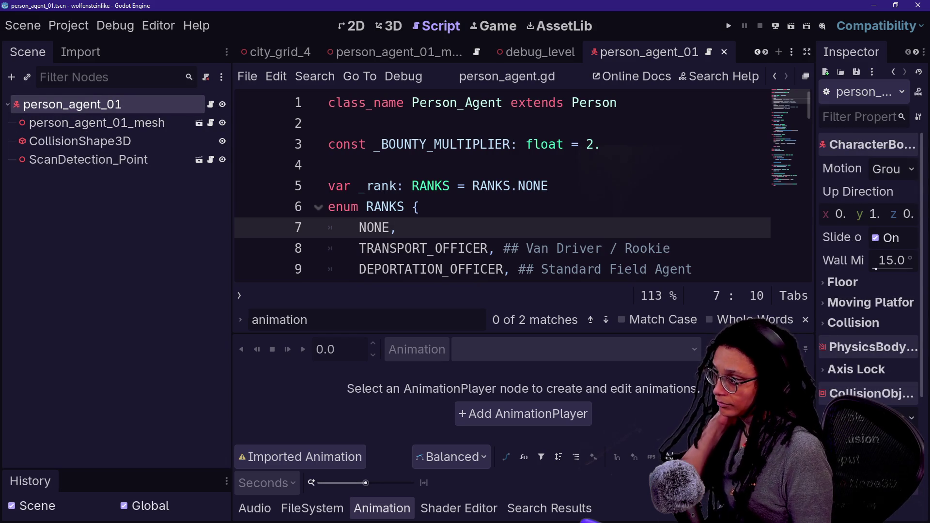
pyautogui.scroll(-6, 501, 187)
pyautogui.scroll(6, 502, 186)
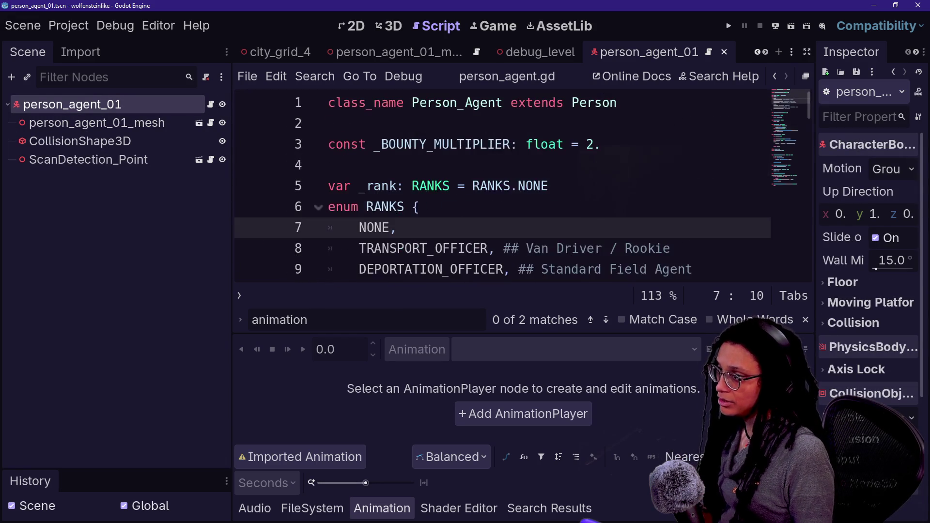
pyautogui.keyDown('ctrl'); pyautogui.click(657, 103); pyautogui.keyUp('ctrl')
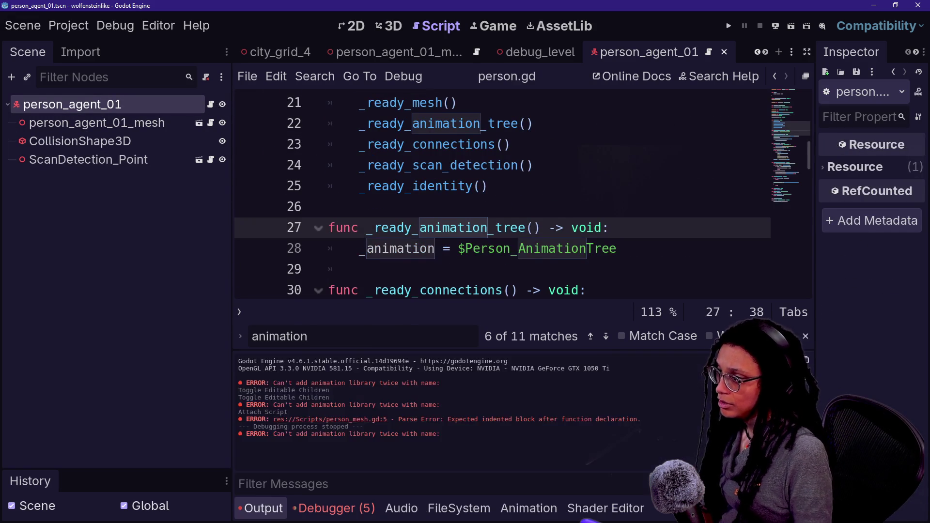
# Inspect the _animation = $Person_AnimationTree assignment on line 28 and review the scene nodes.
pyautogui.press('Down')
pyautogui.press('Left')
pyautogui.press('Left')
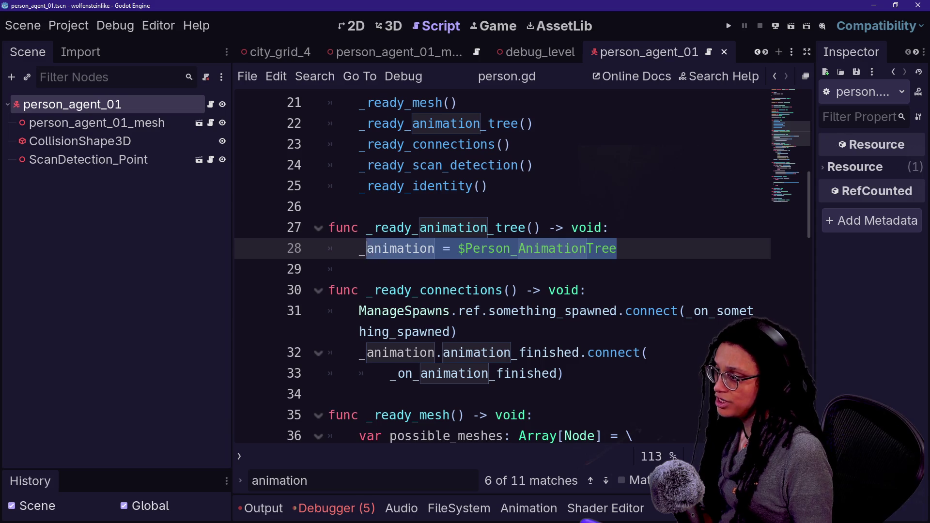
pyautogui.press('End')
pyautogui.hotkey('shift', 'Home')
pyautogui.hotkey('shift', 'Home')
pyautogui.press('Left')
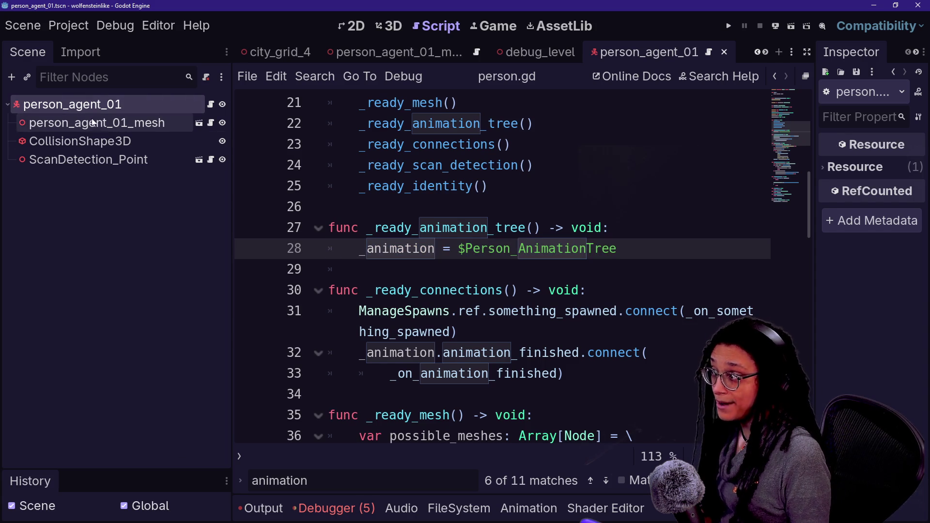
pyautogui.click(127, 123)
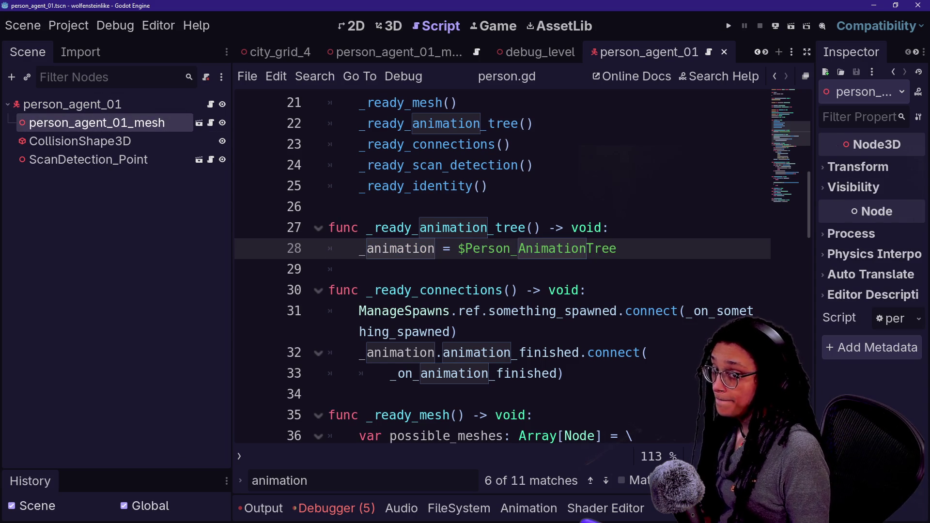
pyautogui.scroll(2, 412, 227)
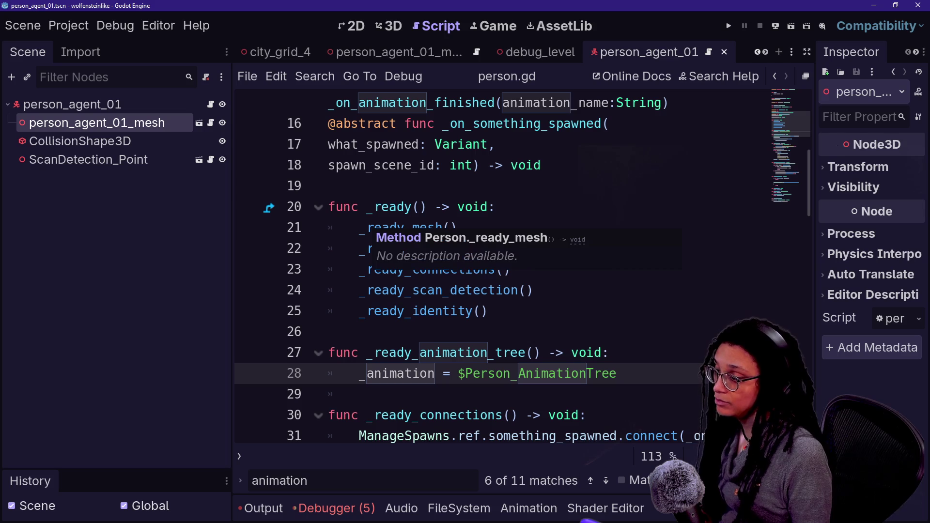
pyautogui.click(82, 141)
pyautogui.click(85, 127)
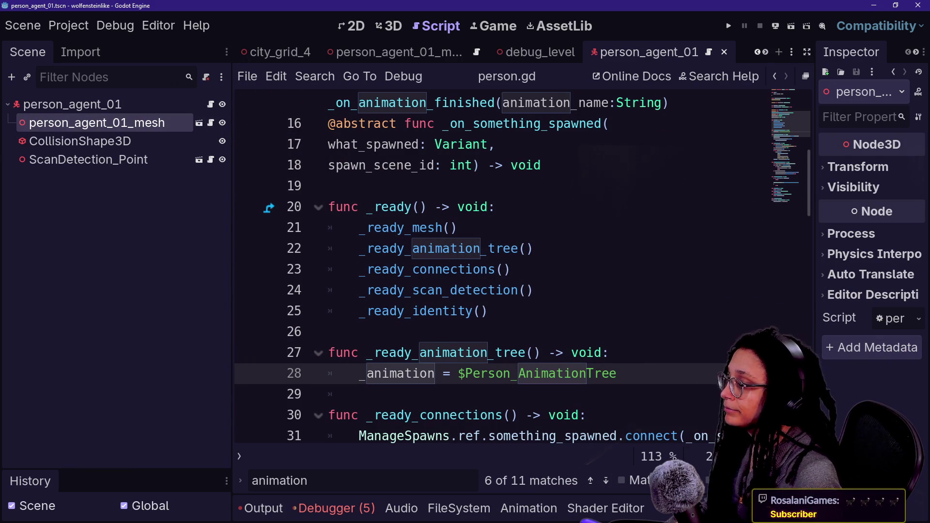
# Add var person_mesh: Node3D and a get_children() loop checking 'if child is Person_Mesh'.
pyautogui.click(610, 353)
pyautogui.press('Return')
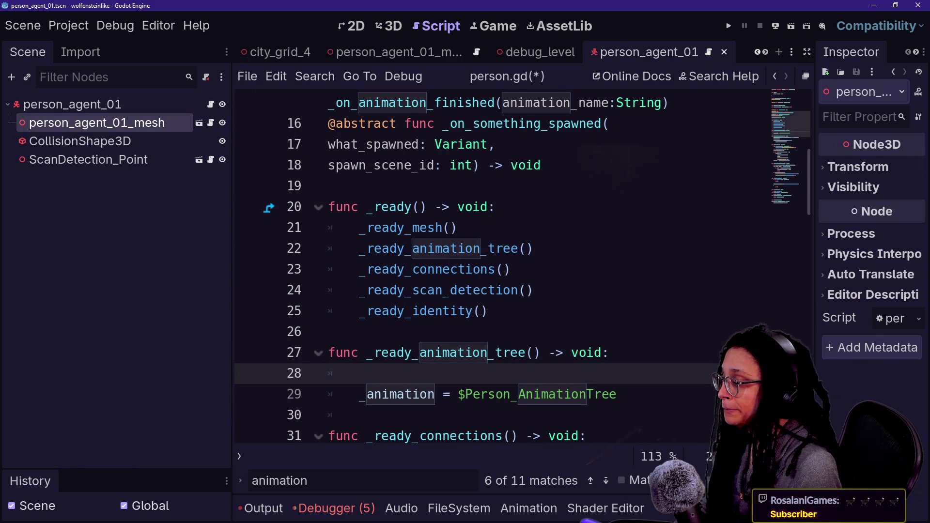
pyautogui.write('for')
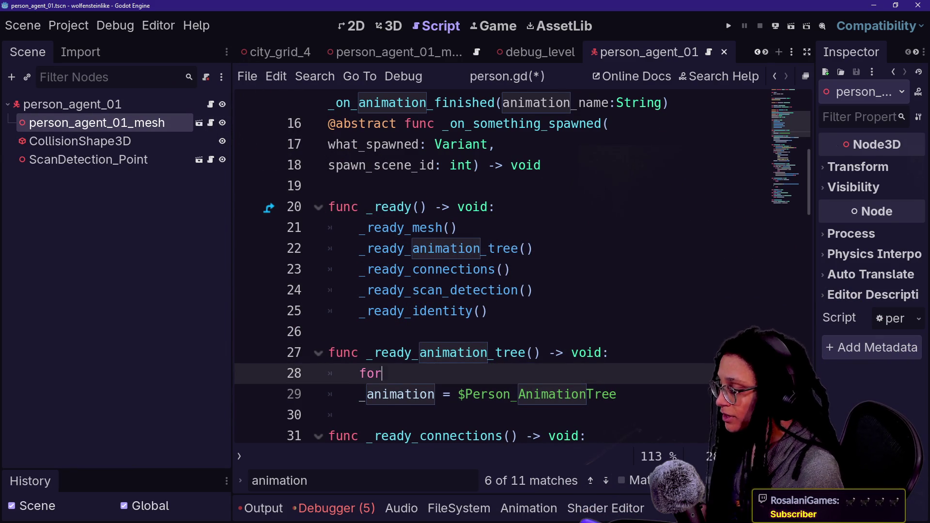
pyautogui.write(' child: Node3D')
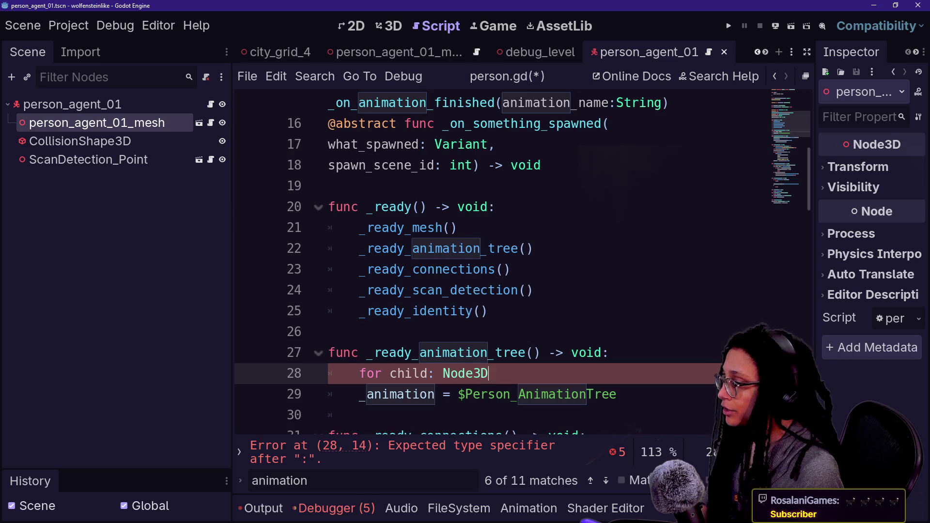
pyautogui.write(' in get_c')
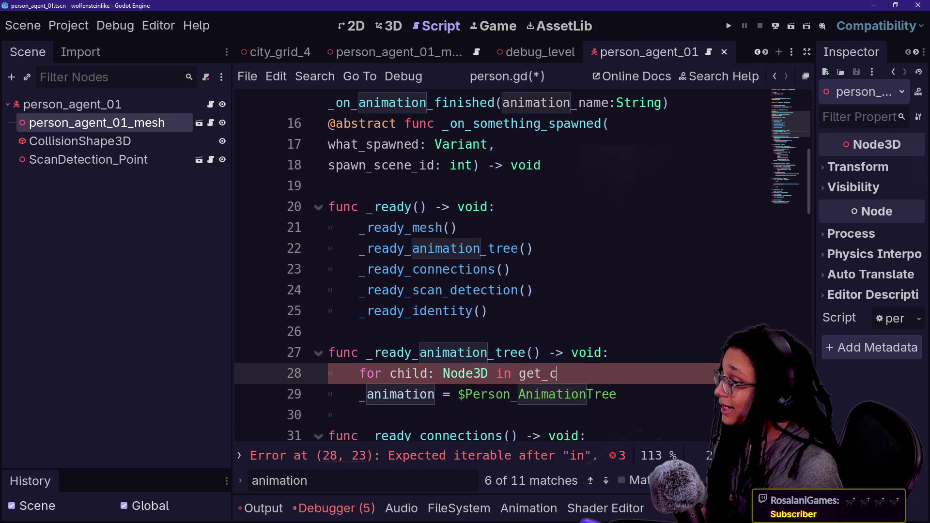
pyautogui.write('hidlre')
pyautogui.press('BackSpace')
pyautogui.write('ldren:')
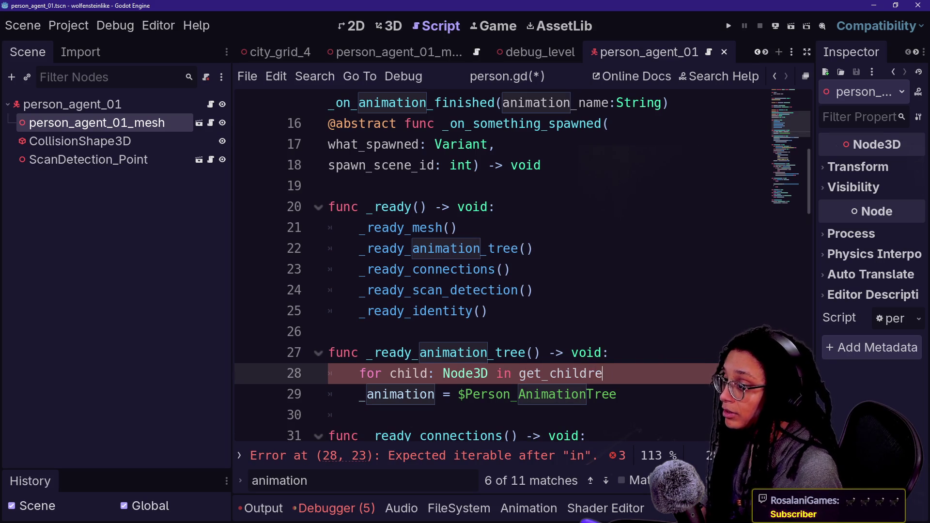
pyautogui.press('Return')
pyautogui.write('if child is ')
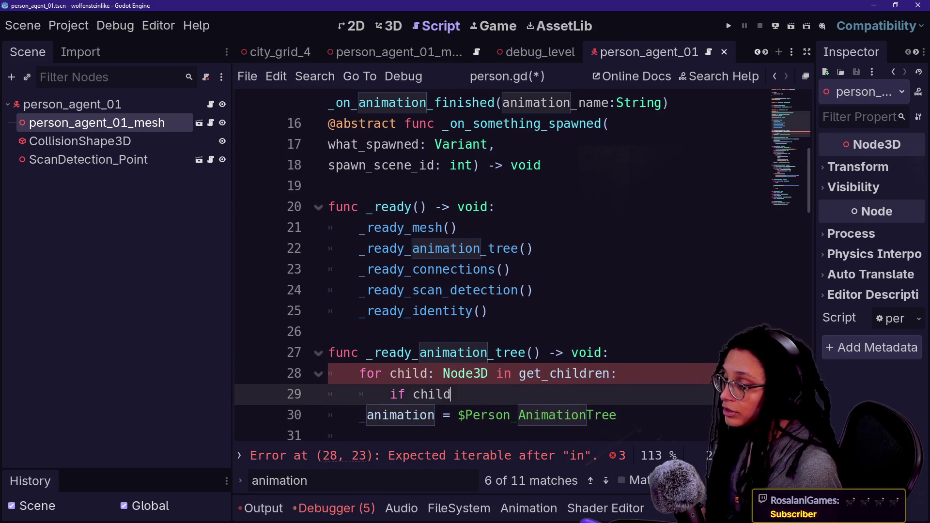
pyautogui.write('Person_Mesh')
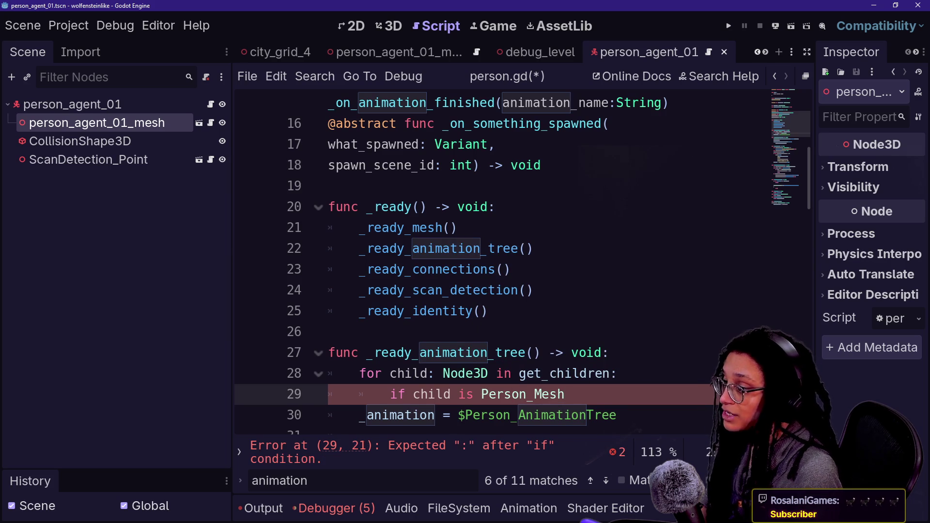
pyautogui.click(612, 353)
pyautogui.press('Return')
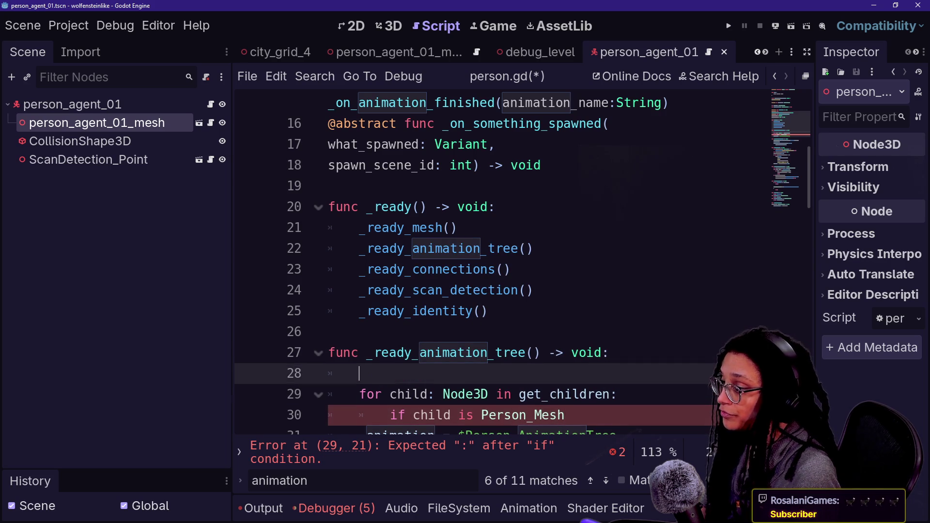
pyautogui.write('var person_mesh: Node3D')
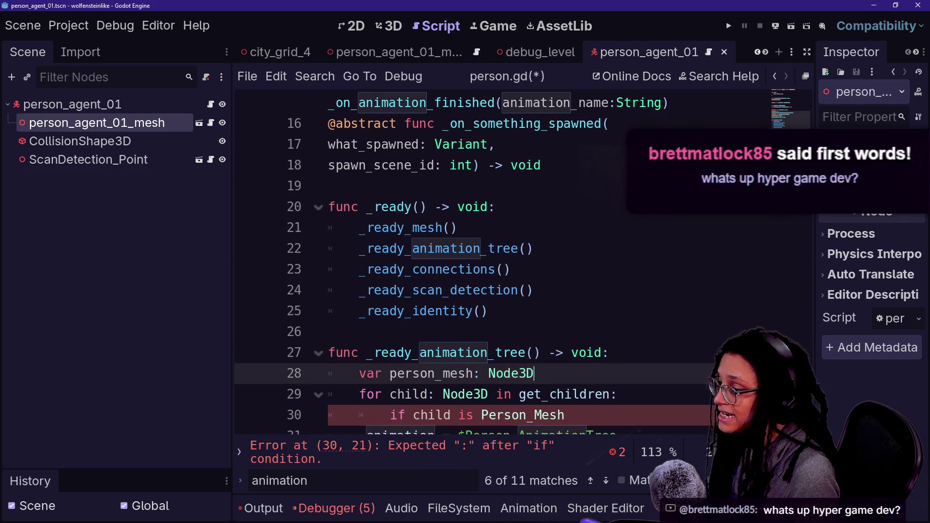
# Fill the if block with 'person_mesh = child' followed by break.
pyautogui.click(617, 433)
pyautogui.click(565, 401)
pyautogui.scroll(-2, 523, 261)
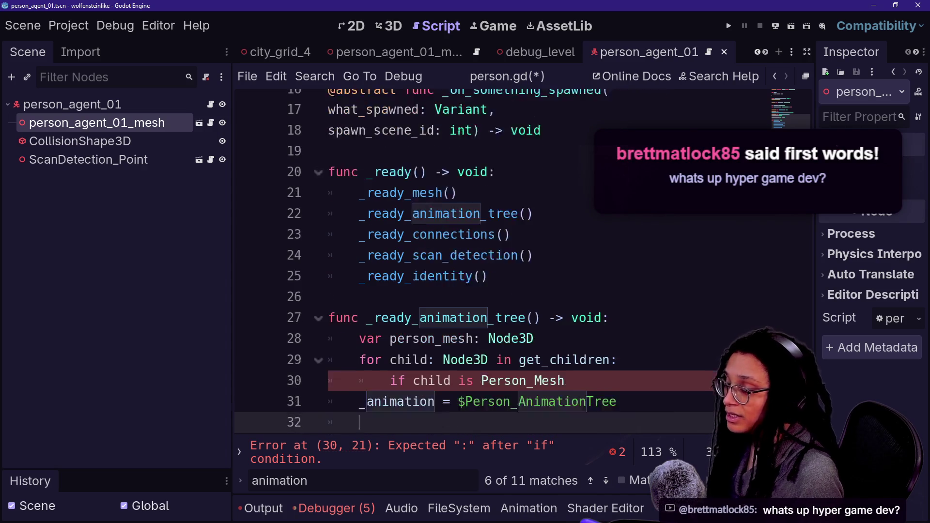
pyautogui.press('BackSpace')
pyautogui.write('h')
pyautogui.press('Return')
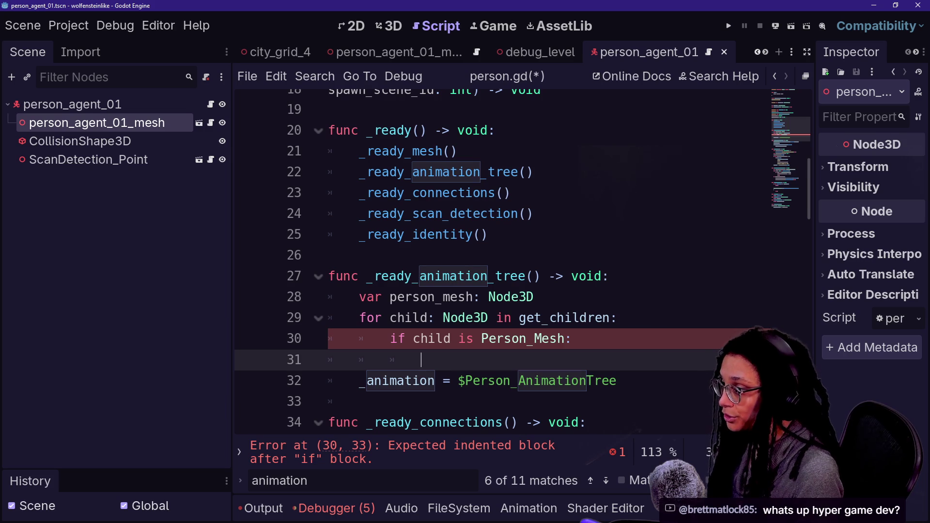
pyautogui.write('person_mesh = ')
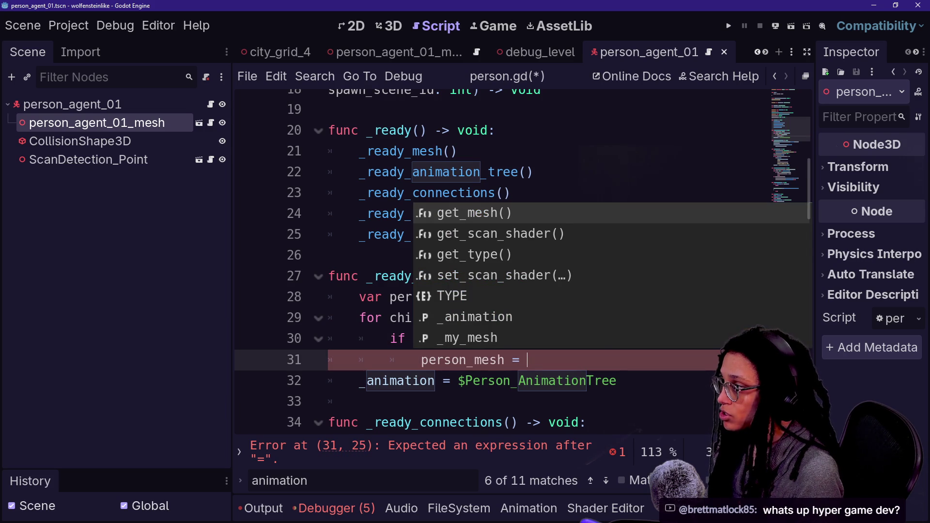
pyautogui.write('child')
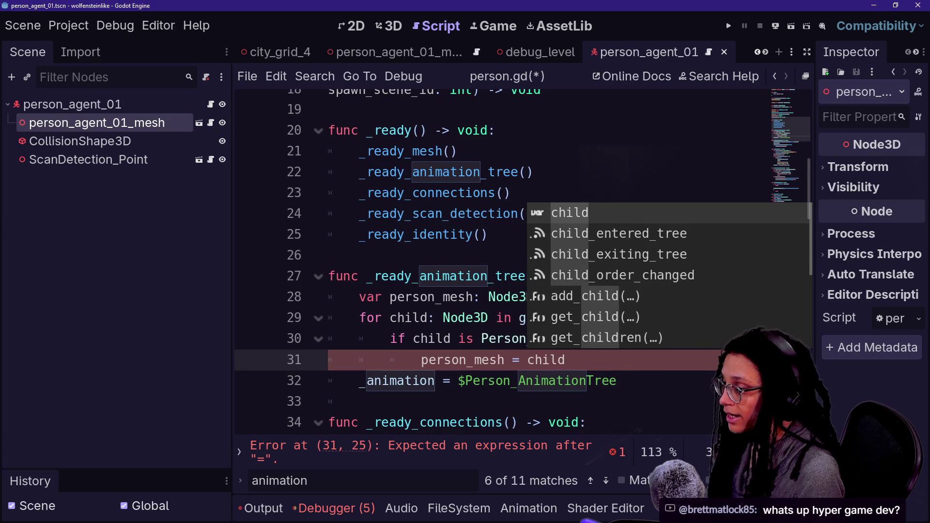
pyautogui.press('Escape')
pyautogui.press('Return')
pyautogui.write('br')
pyautogui.press('BackSpace')
pyautogui.press('BackSpace')
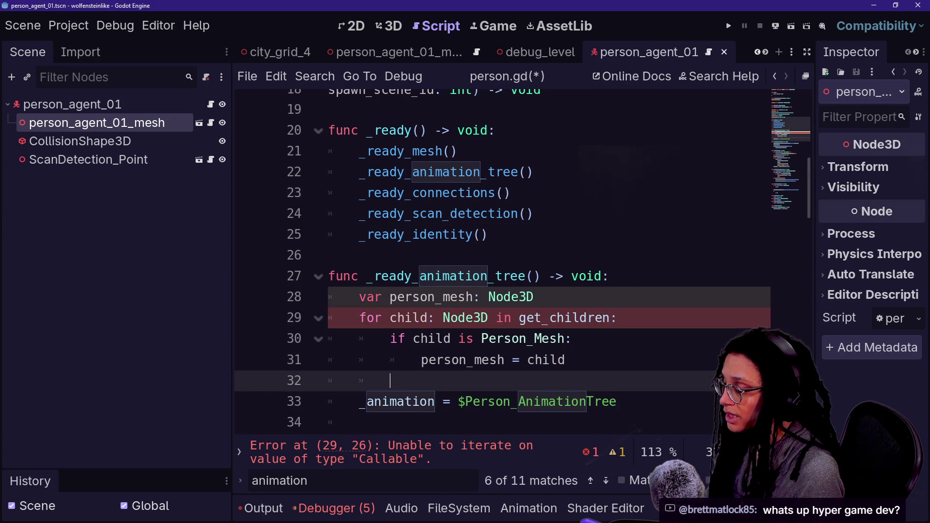
pyautogui.write('as')
pyautogui.write('break')
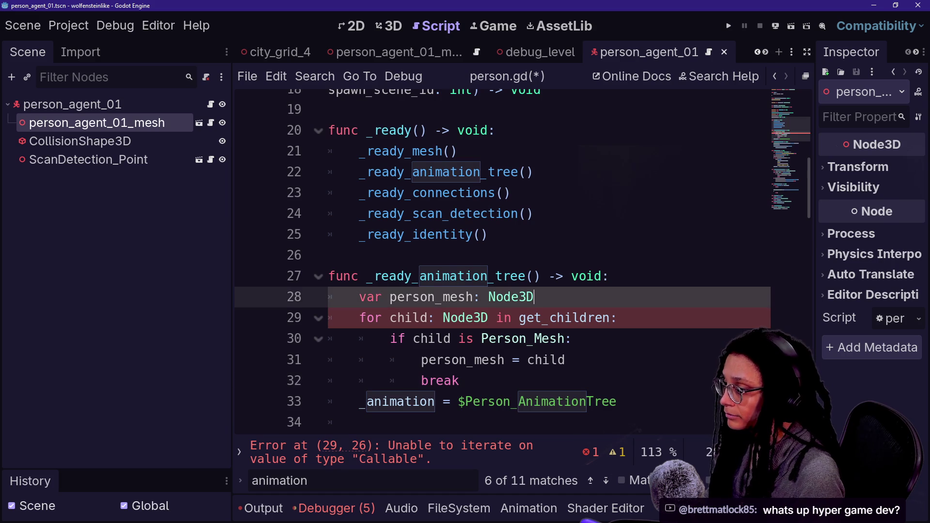
# Add the missing () to get_children and a blank line after the loop.
pyautogui.click(566, 360)
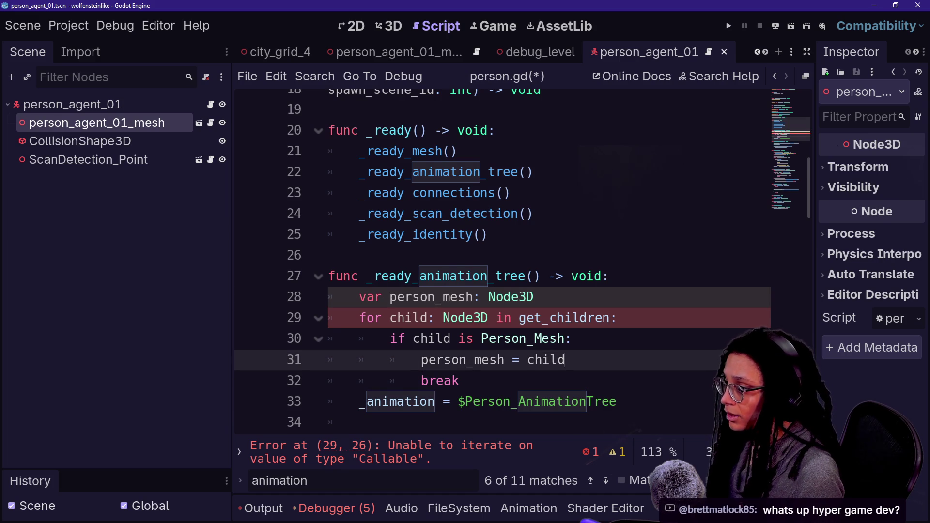
pyautogui.click(612, 317)
pyautogui.write('()')
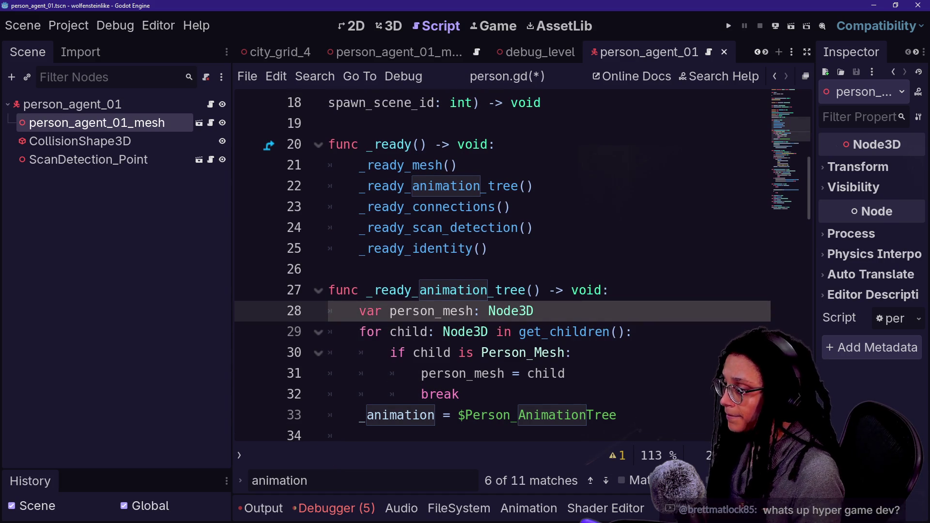
pyautogui.click(459, 394)
pyautogui.press('Return')
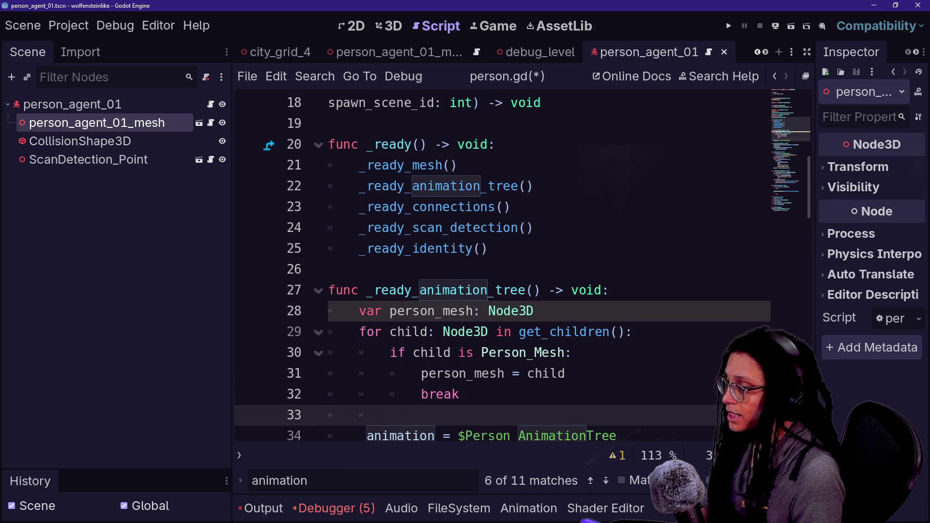
pyautogui.scroll(-1, 501, 267)
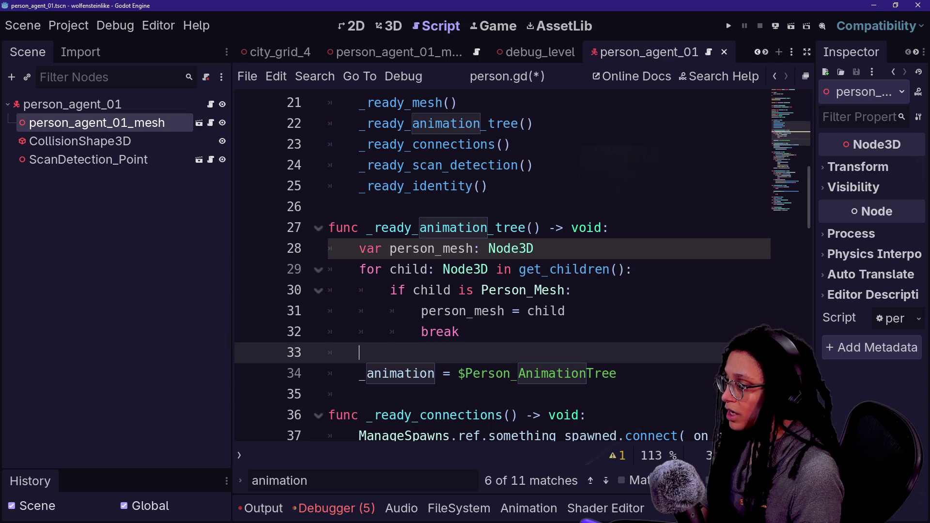
# Start replacing $Person_AnimationTree with a person_mesh call in the _animation assignment.
pyautogui.click(359, 374)
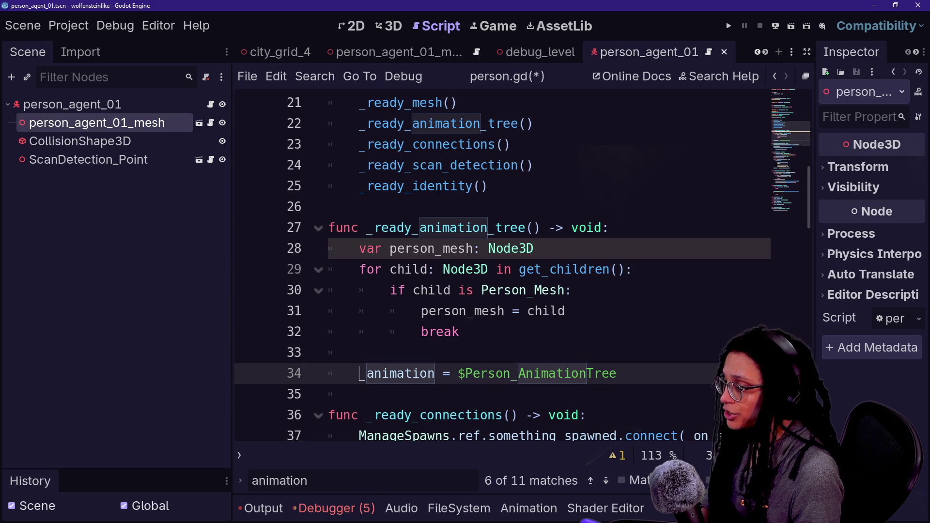
pyautogui.write('person_me')
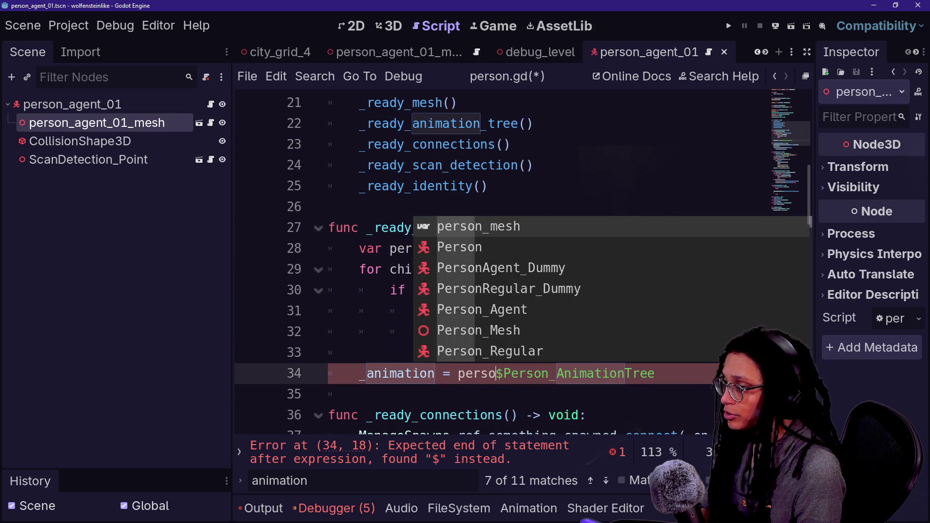
pyautogui.write('sh')
pyautogui.hotkey('shift', 'Down')
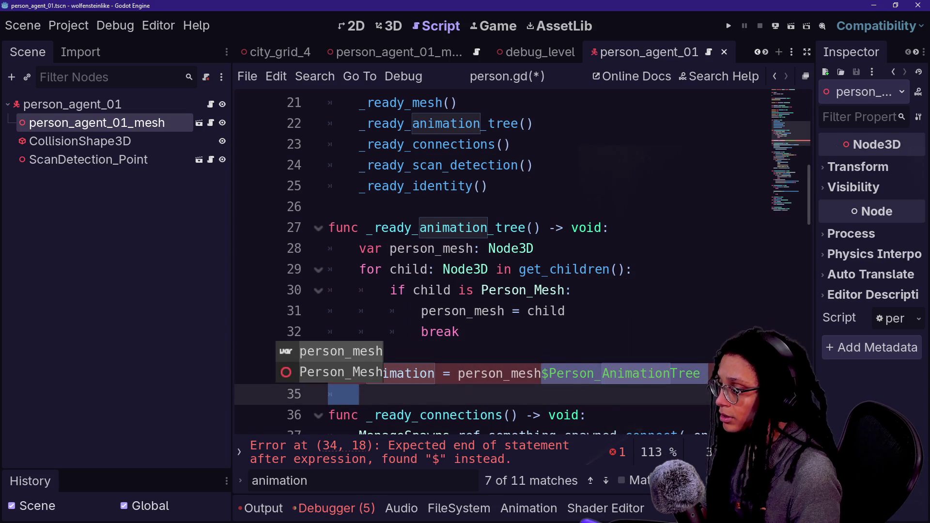
pyautogui.press('BackSpace')
pyautogui.press('Return')
pyautogui.click(548, 374)
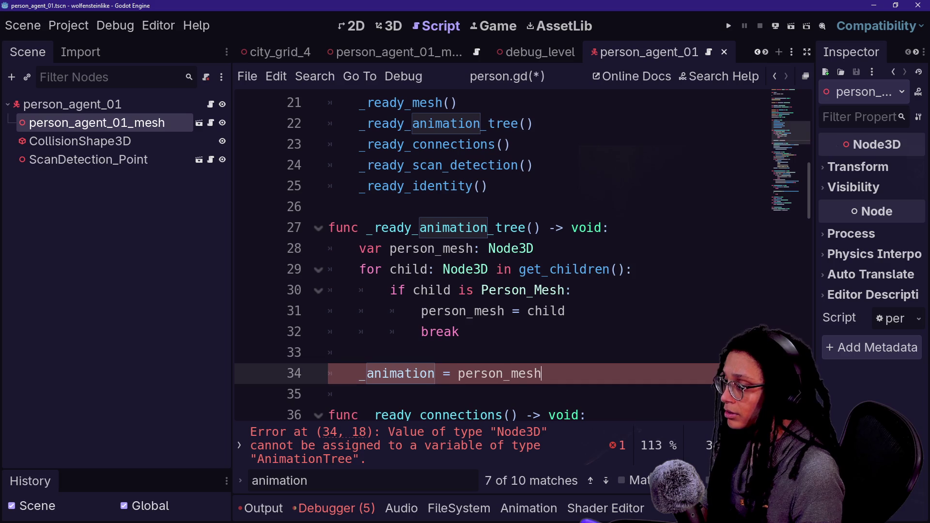
pyautogui.write('.g')
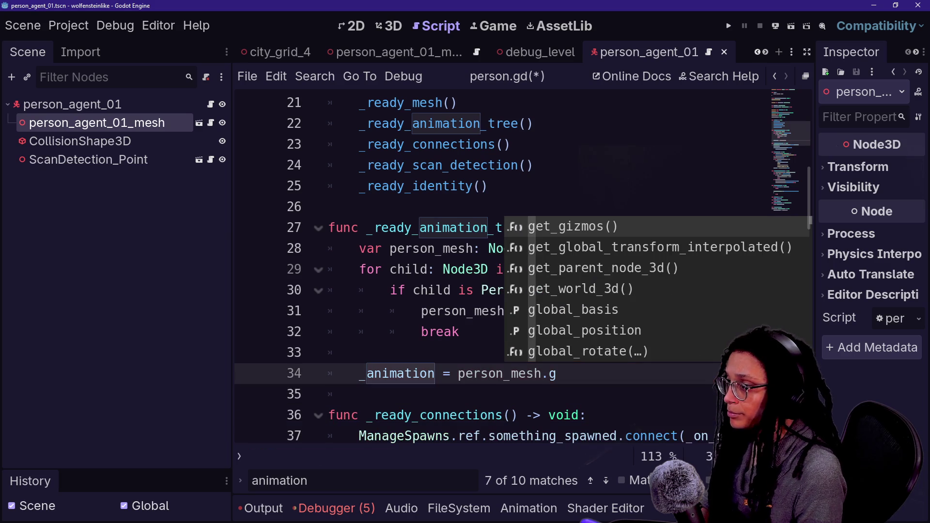
pyautogui.write('et_chil')
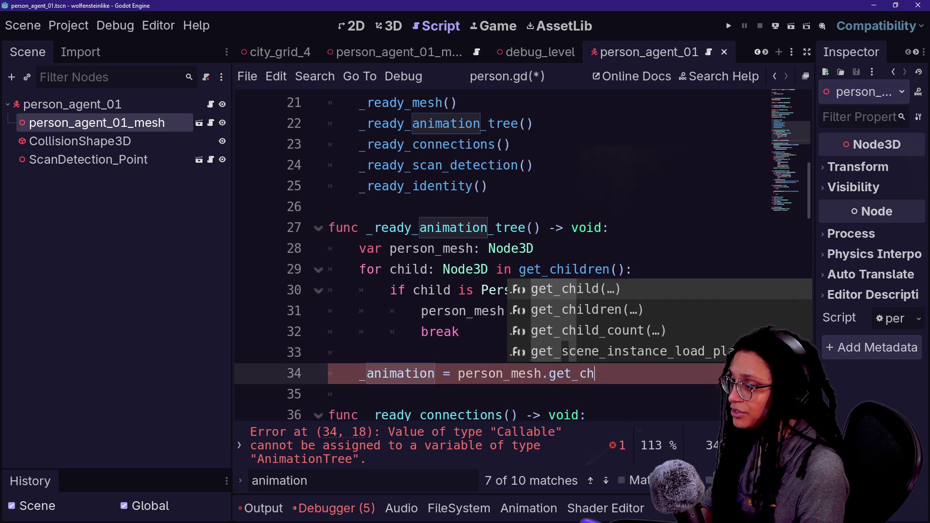
# Delete the partial method call typed after person_mesh on the _animation line.
pyautogui.press('BackSpace')
pyautogui.press('BackSpace')
pyautogui.press('BackSpace')
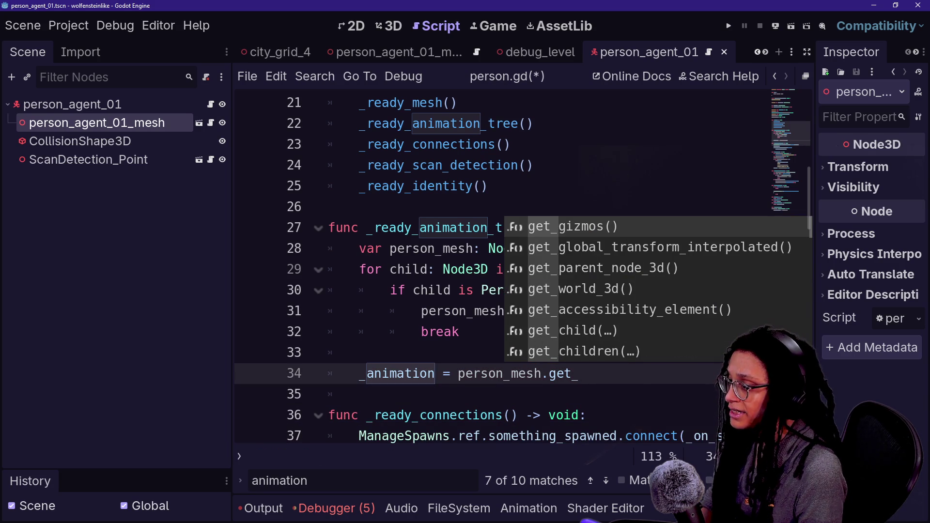
pyautogui.write('animation')
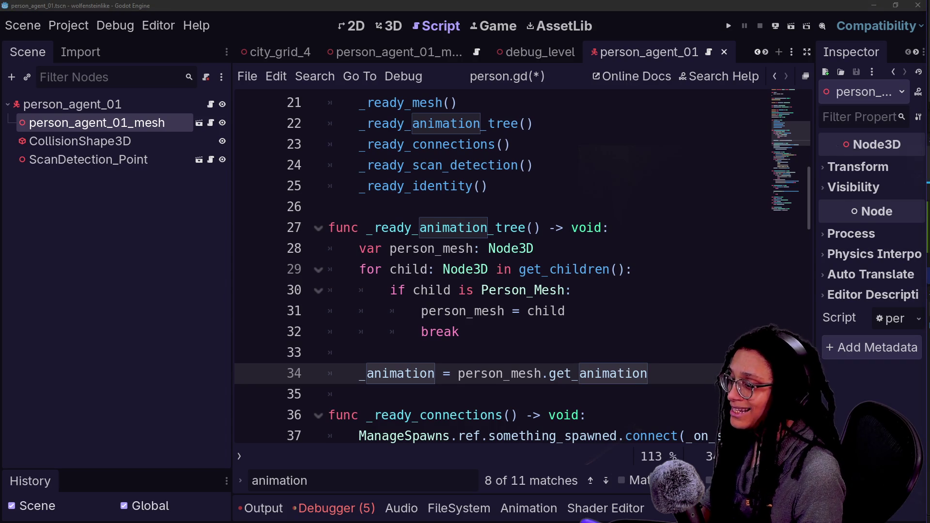
pyautogui.press('Down')
pyautogui.press('Up')
pyautogui.hotkey('shift', 'Left')
pyautogui.hotkey('shift', 'Left')
pyautogui.hotkey('shift', 'Left')
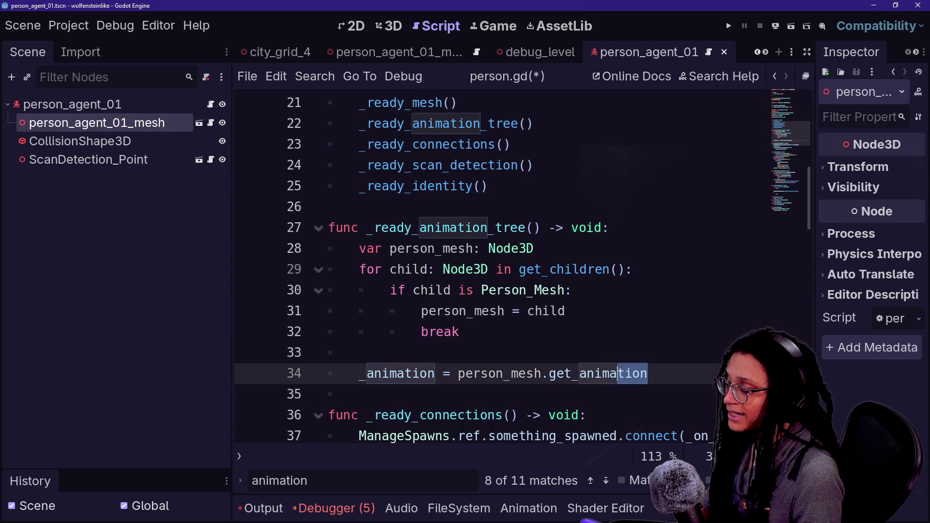
pyautogui.press('BackSpace')
pyautogui.press('BackSpace')
pyautogui.press('BackSpace')
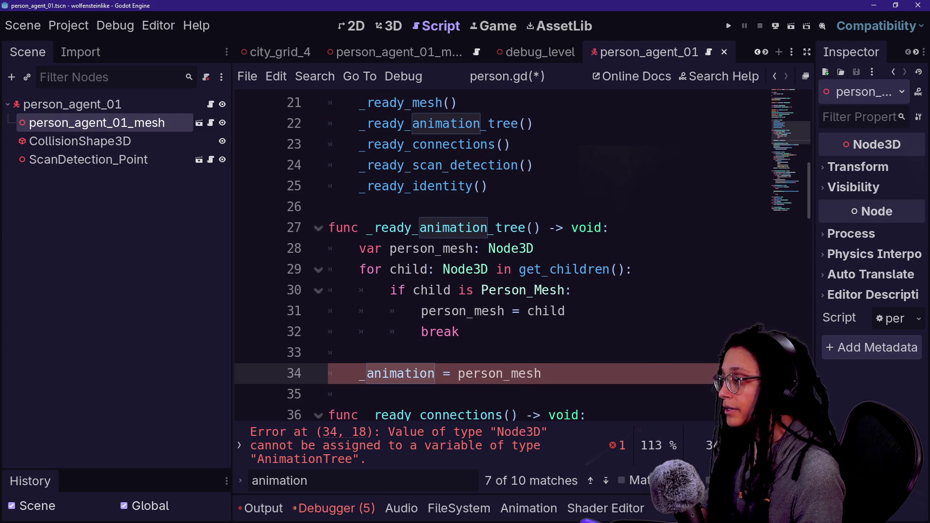
# Type person_mesh as Person_Mesh and cast child as Person_Mesh in the assignment.
pyautogui.doubleClick(511, 249)
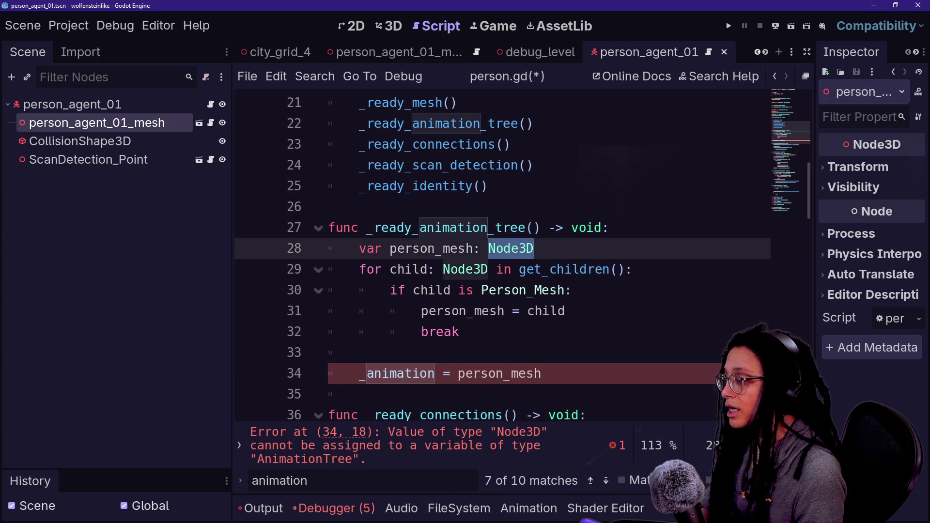
pyautogui.write('P')
pyautogui.press('BackSpace')
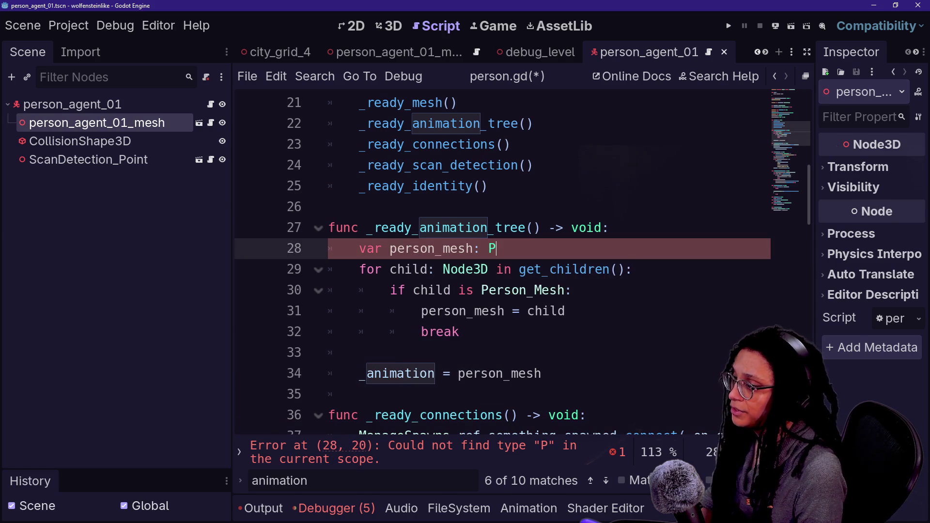
pyautogui.write('erson_mesh')
pyautogui.press('BackSpace')
pyautogui.press('BackSpace')
pyautogui.press('BackSpace')
pyautogui.press('BackSpace')
pyautogui.write('M')
pyautogui.press('Return')
pyautogui.click(459, 332)
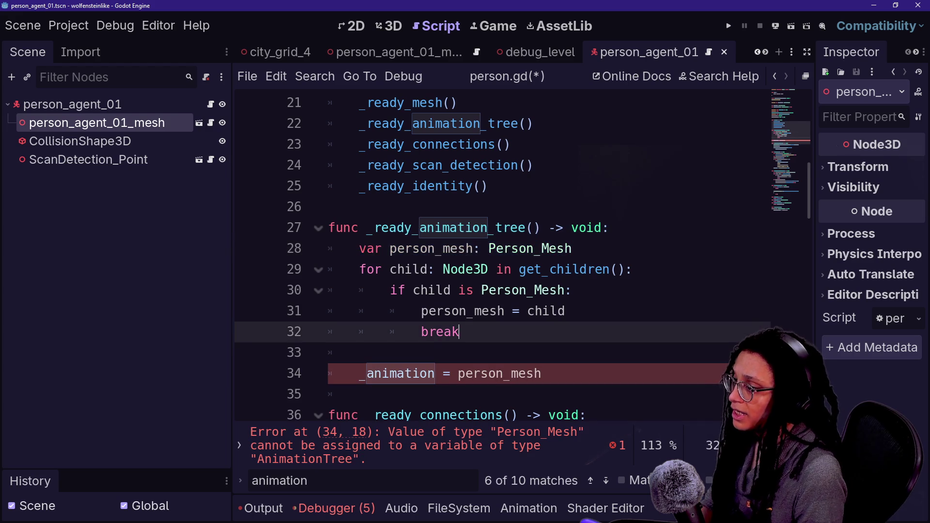
pyautogui.click(565, 312)
pyautogui.write('Person_m')
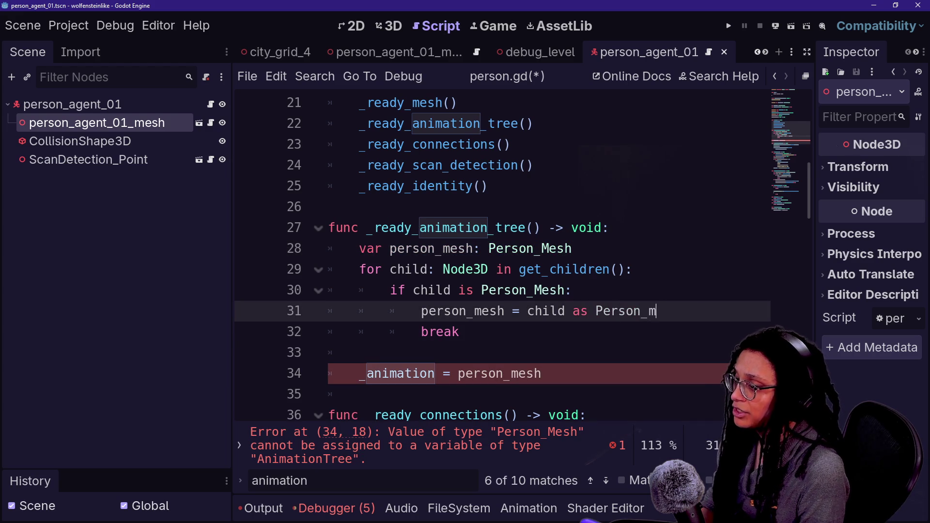
pyautogui.press('Return')
# Set _animation = person_mesh.get_animation() and save person.gd.
pyautogui.press('Down')
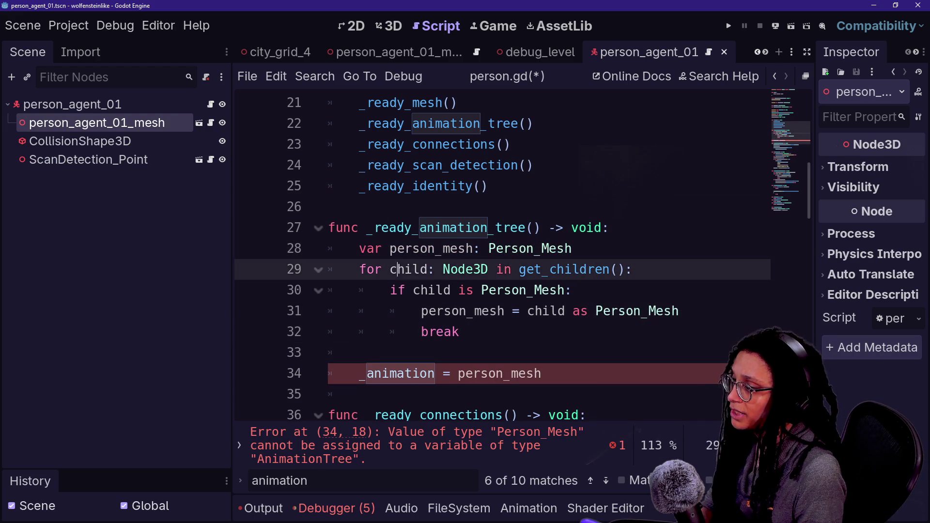
pyautogui.press('Up')
pyautogui.press('Down')
pyautogui.press('Down')
pyautogui.press('Down')
pyautogui.press('BackSpace')
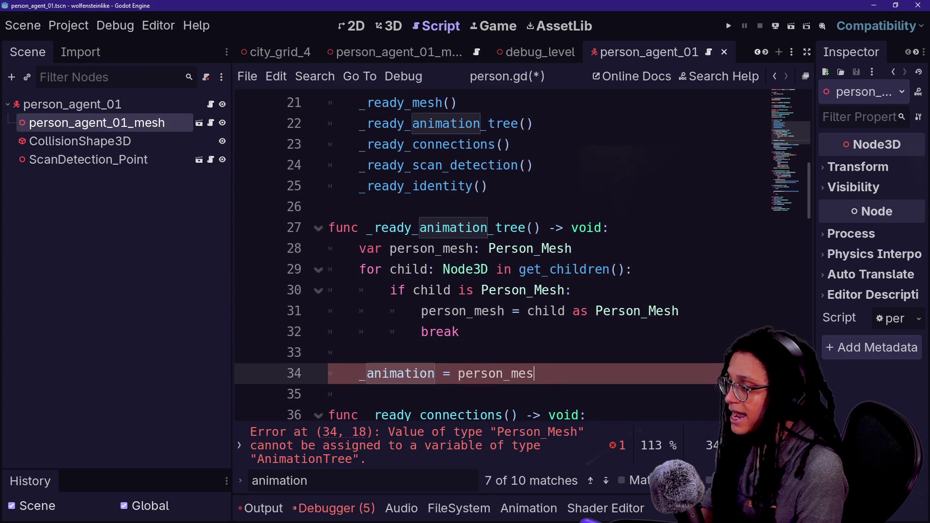
pyautogui.write('sh.')
pyautogui.press('Return')
pyautogui.press('Up')
pyautogui.press('Up')
pyautogui.press('Down')
pyautogui.hotkey('ctrl', 's')
pyautogui.scroll(7, 500, 267)
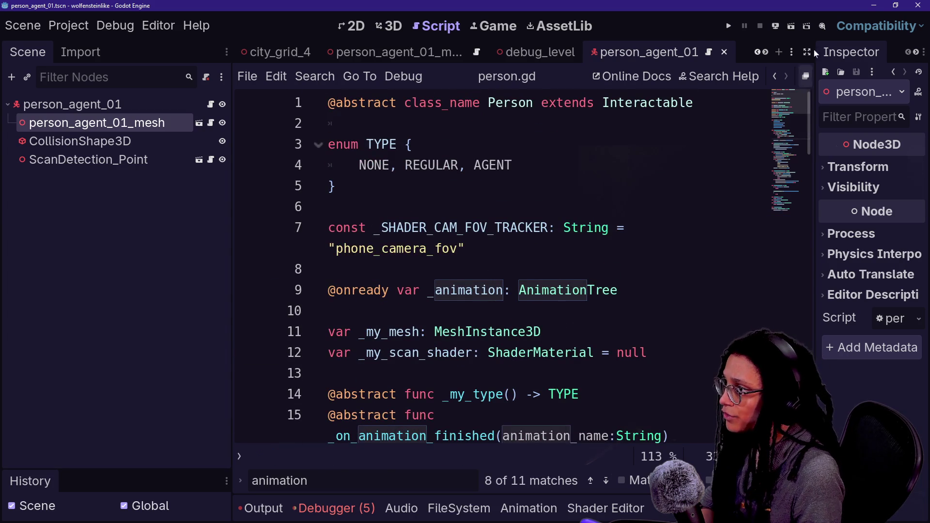
# Stop the errored session and start a fresh run of the debug_level scene.
pyautogui.click(797, 30)
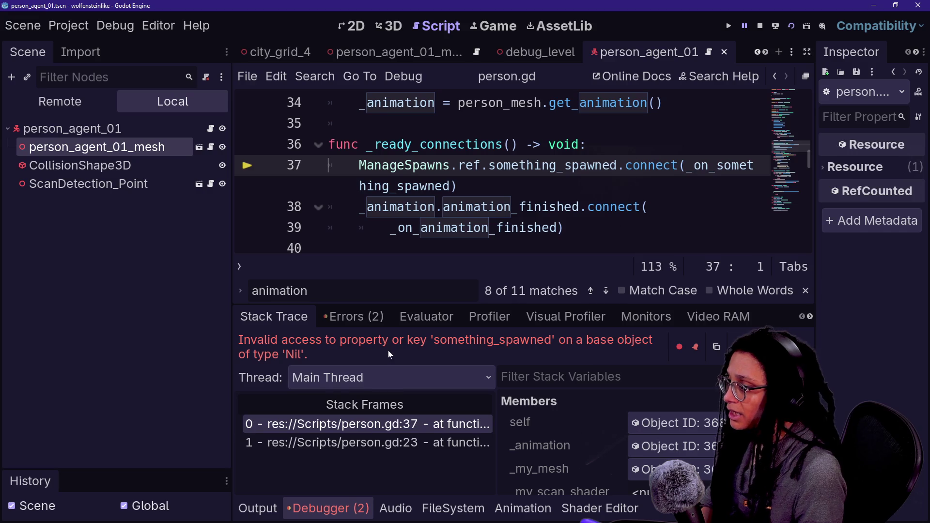
pyautogui.click(762, 27)
pyautogui.scroll(-2, 652, 49)
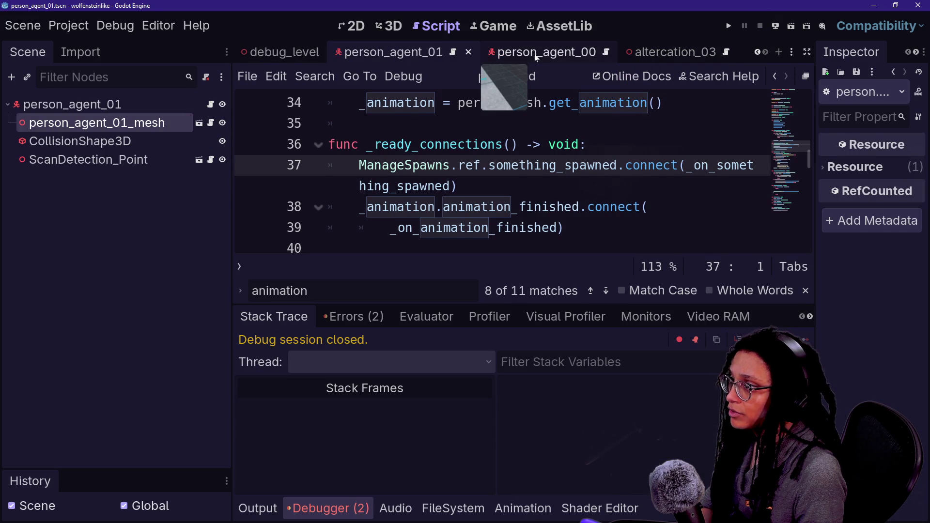
pyautogui.scroll(2, 530, 54)
pyautogui.click(280, 52)
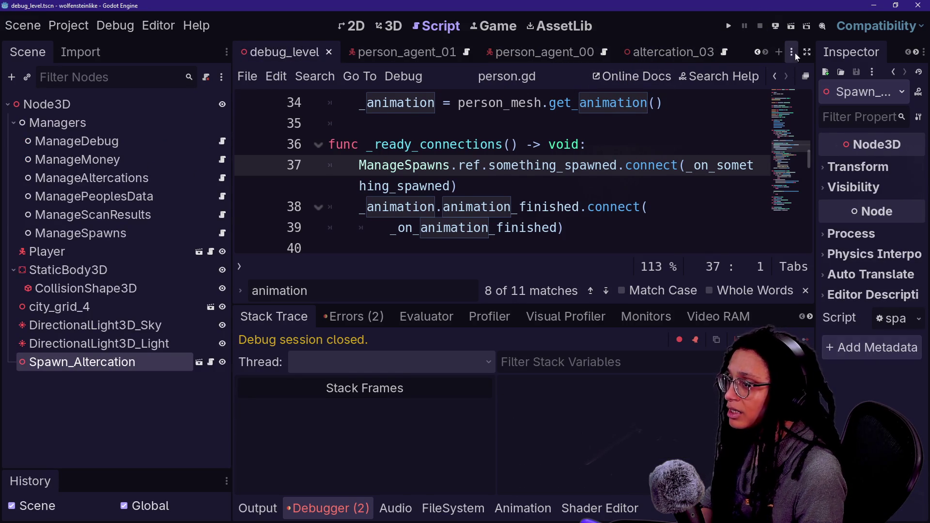
pyautogui.click(789, 30)
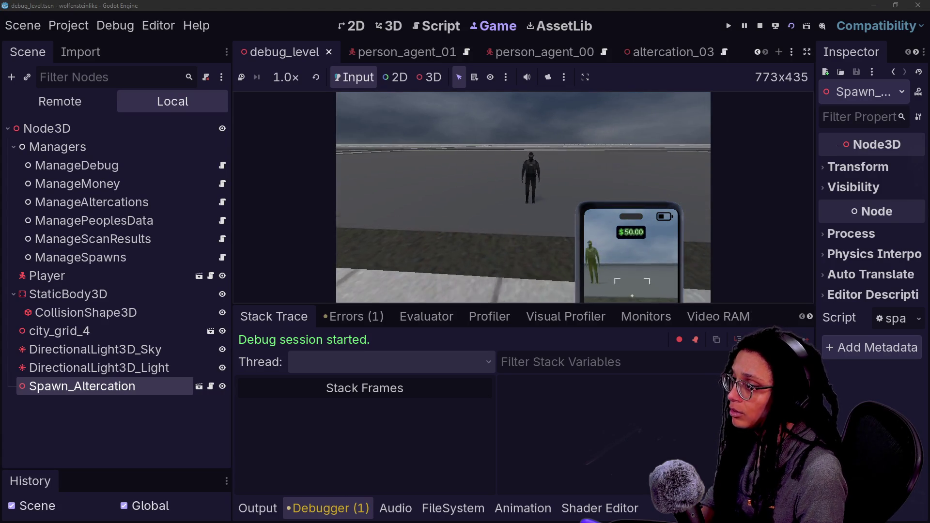
# Walk forward with W and raise the phone with E to frame the highlighted NPC.
pyautogui.press('w')
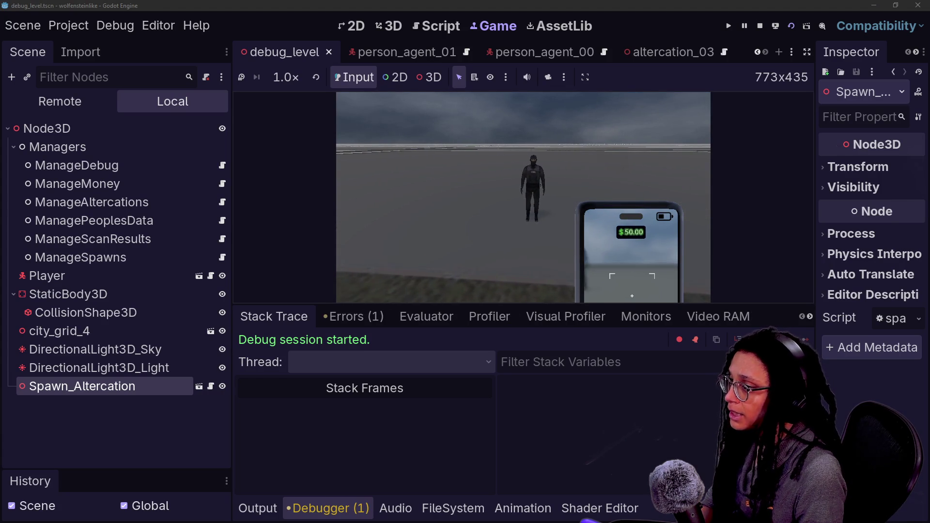
pyautogui.press('e')
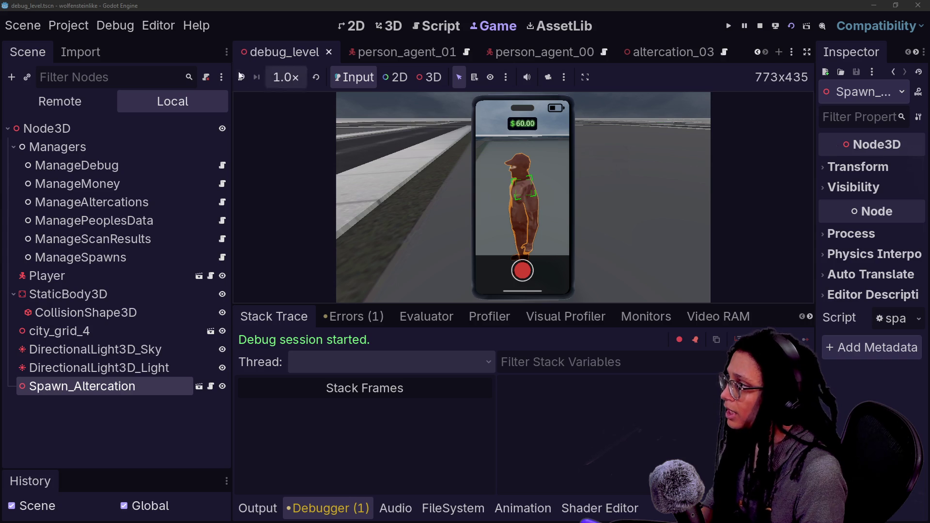
pyautogui.click(68, 25)
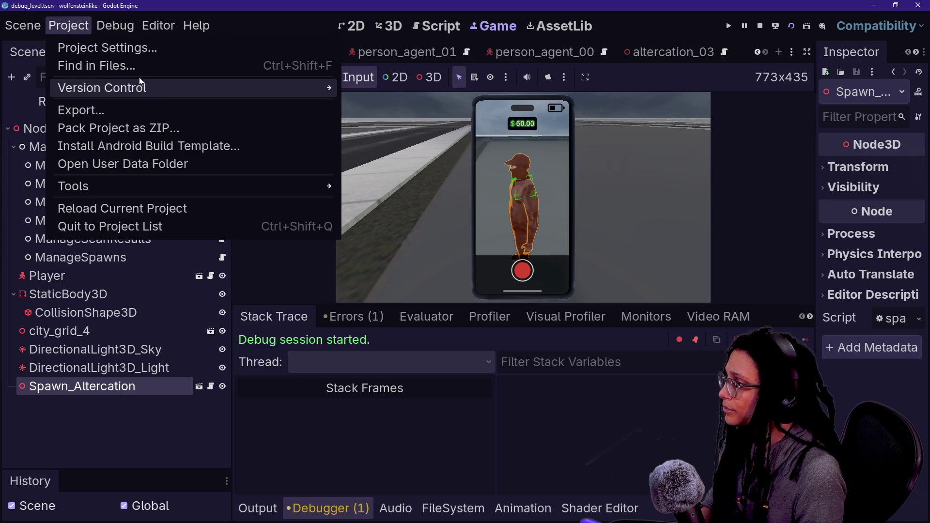
# Open Project Settings' Input Map and scroll down to the Phone_Left and Phone_Right actions.
pyautogui.click(116, 48)
pyautogui.click(300, 107)
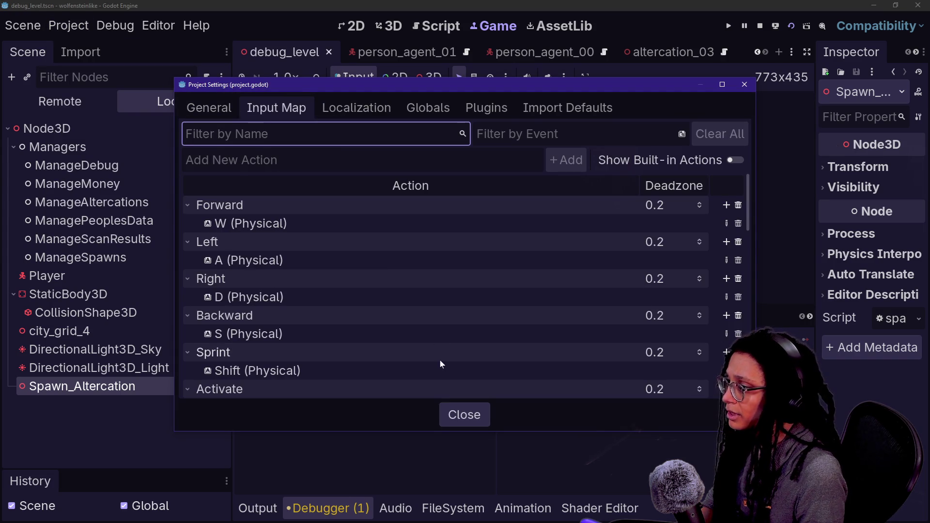
pyautogui.scroll(-5, 437, 310)
pyautogui.scroll(-3, 437, 308)
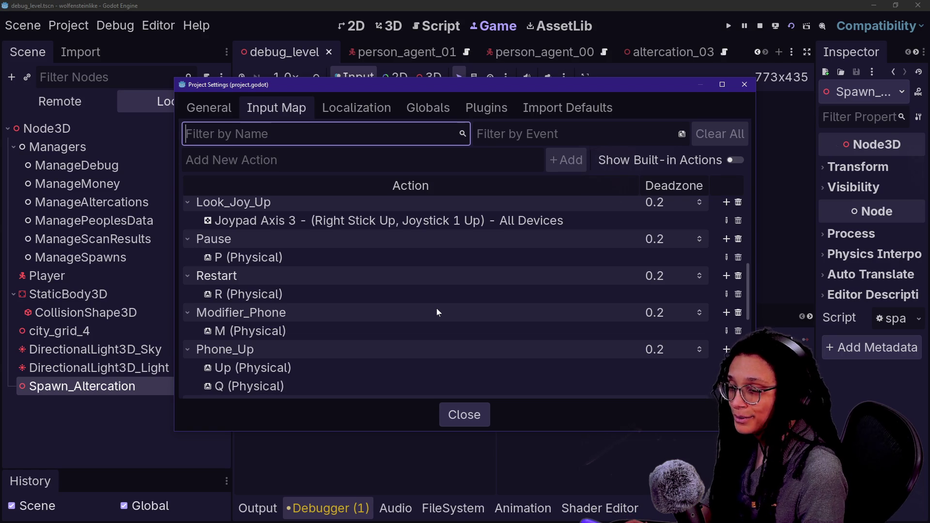
pyautogui.scroll(-3, 437, 308)
pyautogui.scroll(-1, 437, 308)
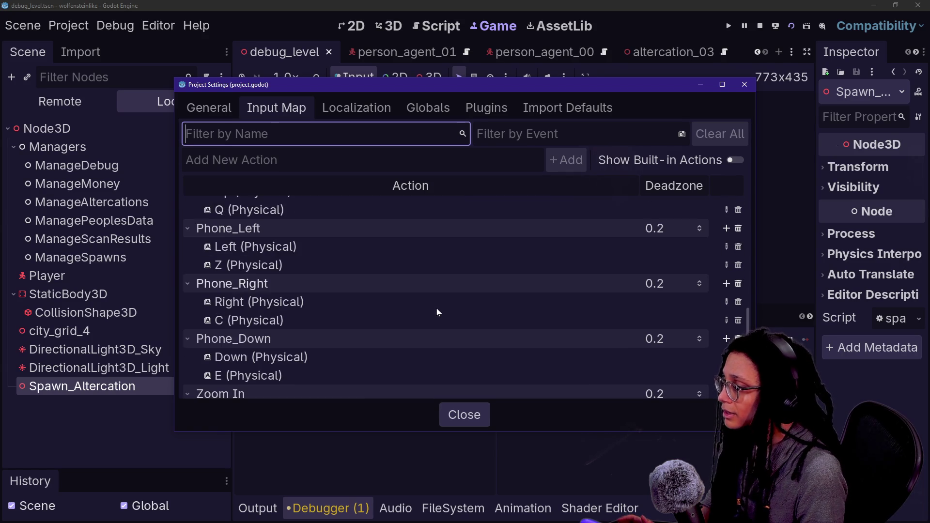
pyautogui.scroll(-4, 437, 309)
pyautogui.scroll(2, 437, 309)
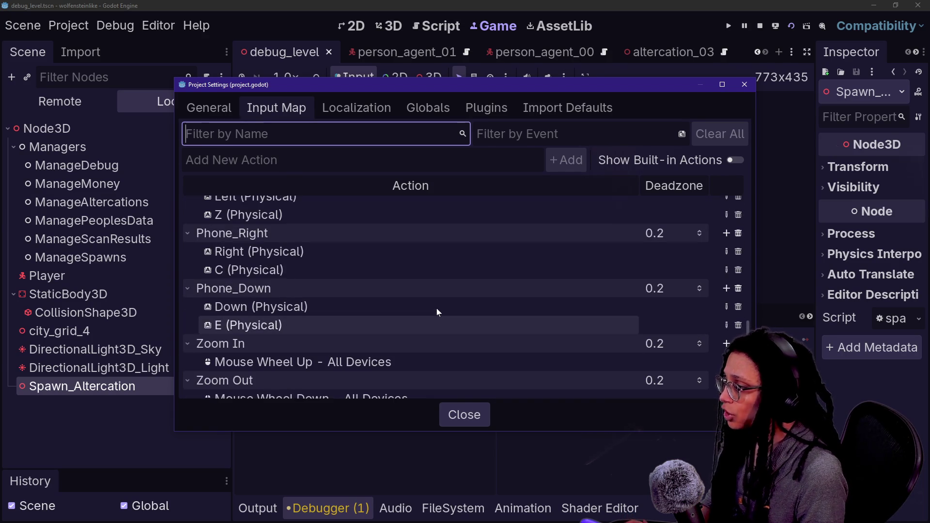
# Delete C from Phone_Right and Z from Phone_Left, then close settings and restart the game.
pyautogui.click(739, 270)
pyautogui.scroll(3, 359, 274)
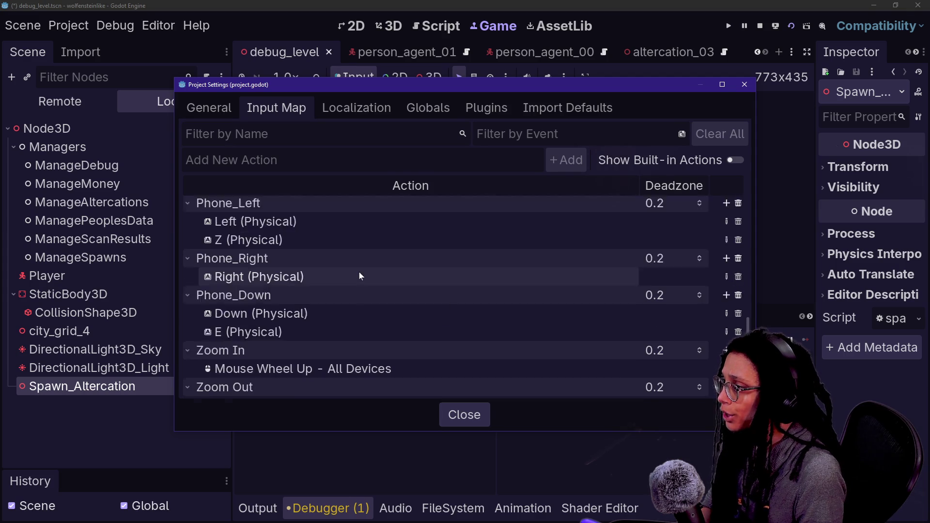
pyautogui.click(739, 264)
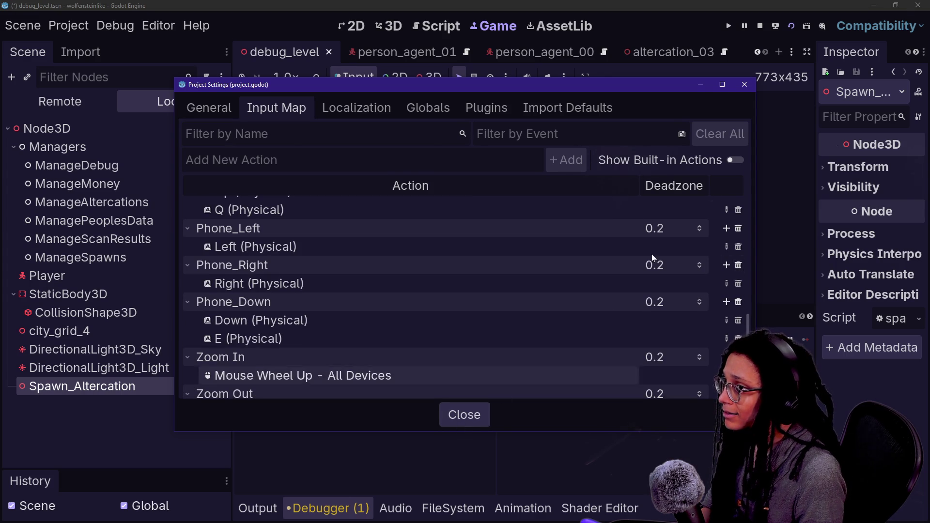
pyautogui.click(480, 420)
pyautogui.click(791, 27)
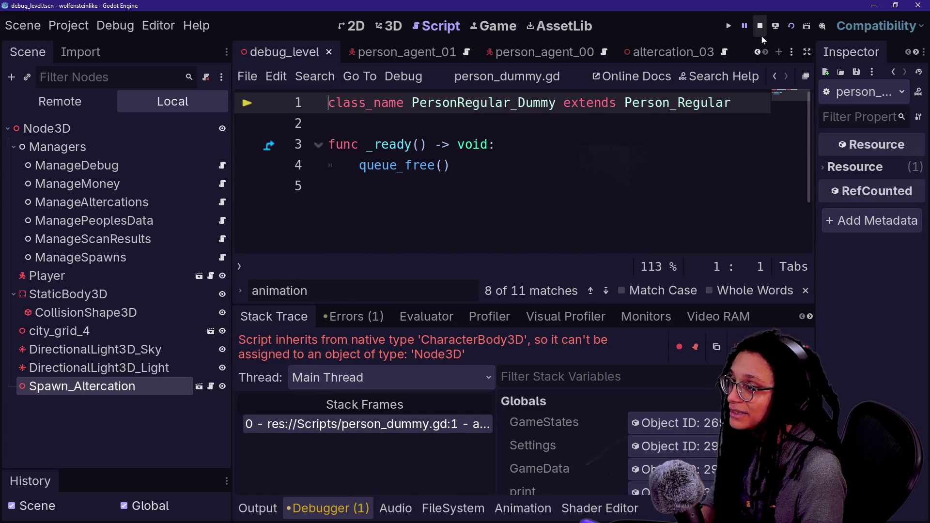
# Put the cursor on line 5 of person_dummy.gd and open the Spawn_Altercation scene in the editor.
pyautogui.click(329, 186)
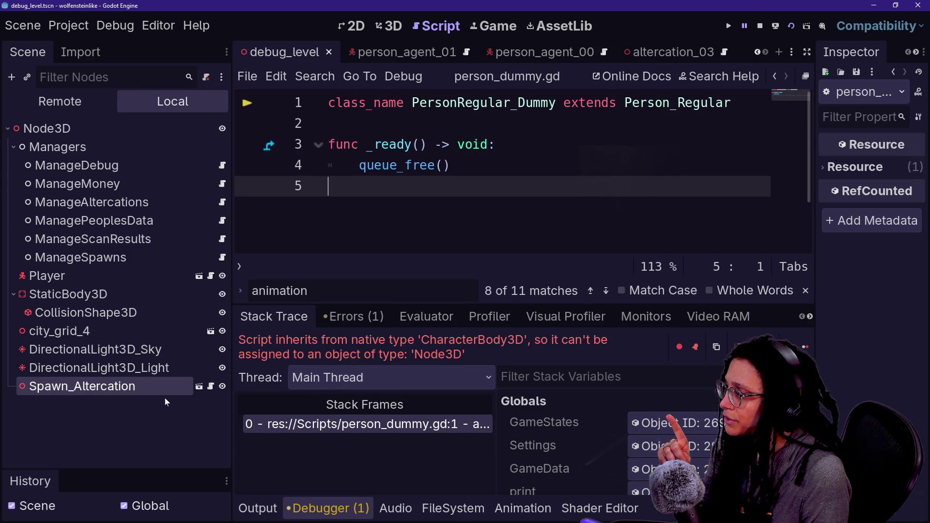
pyautogui.click(112, 386)
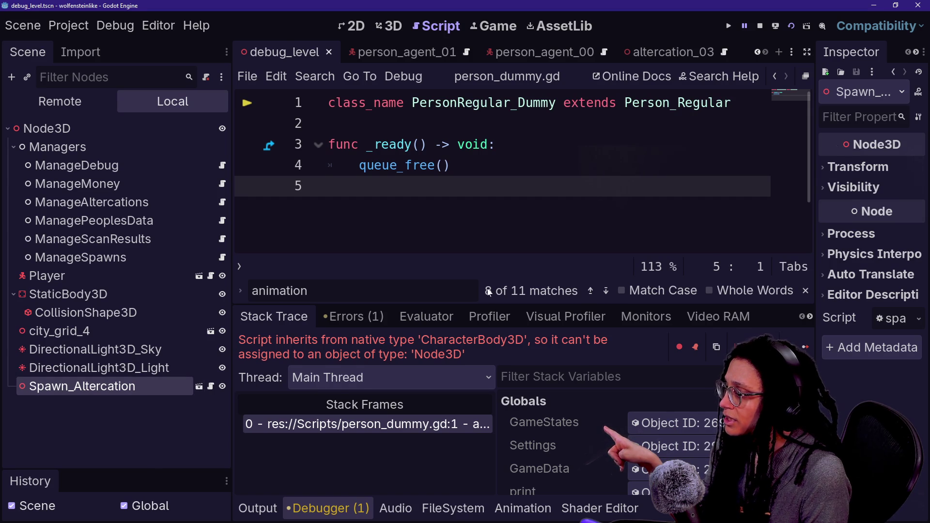
pyautogui.click(199, 386)
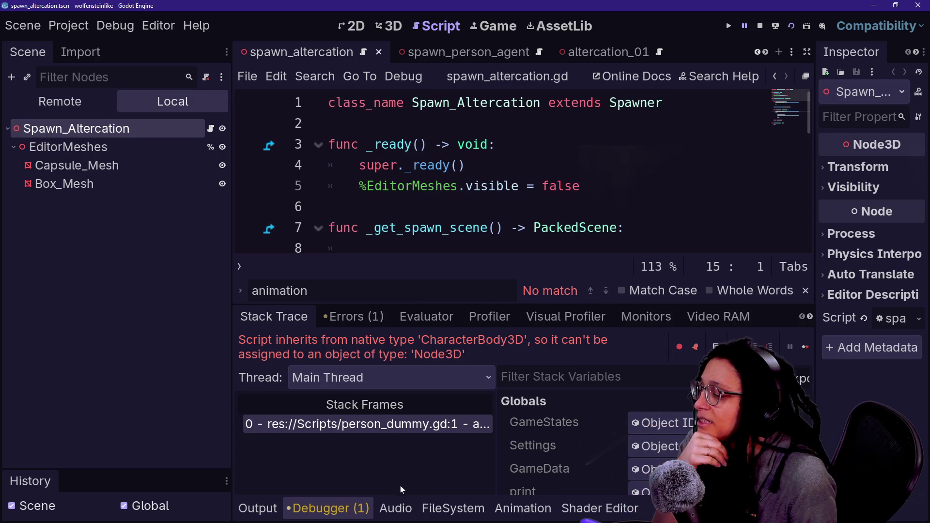
# Return to person_dummy.gd, then rerun the game from the debug_level scene to reproduce the error.
pyautogui.click(383, 426)
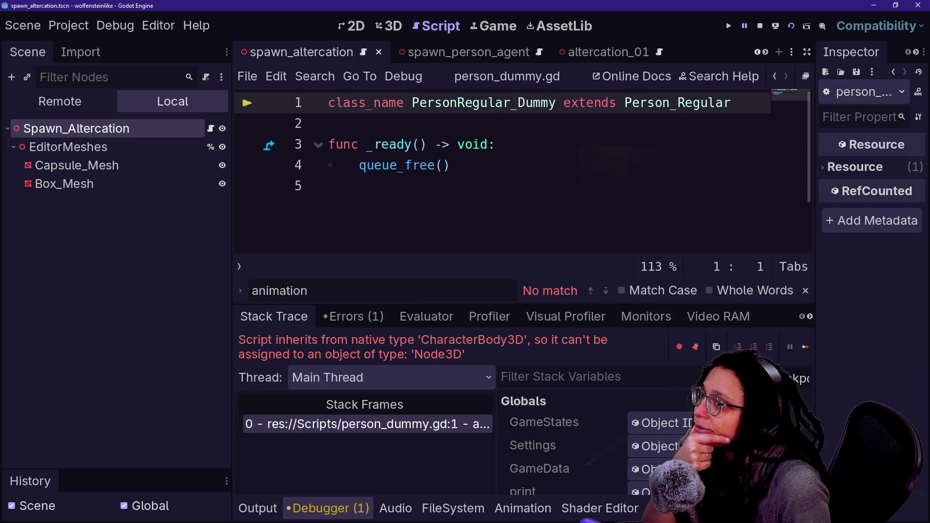
pyautogui.click(793, 29)
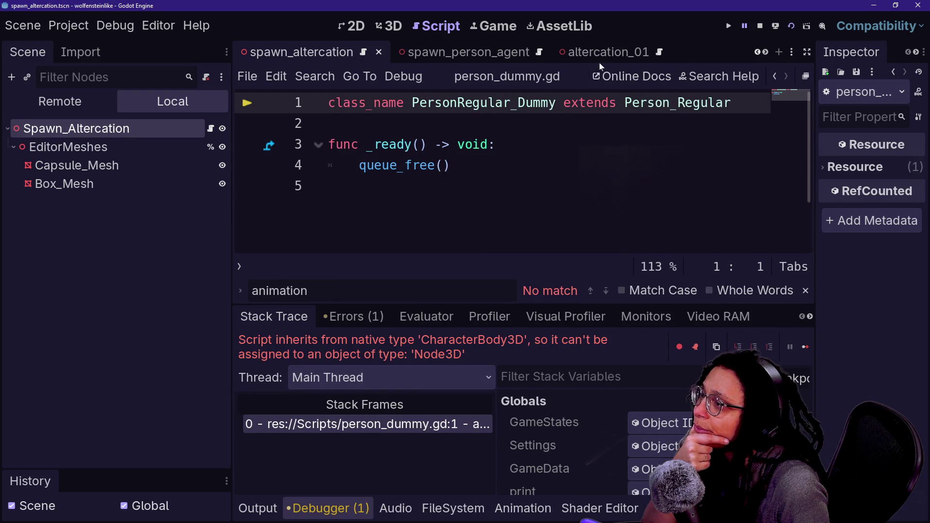
pyautogui.scroll(-5, 599, 56)
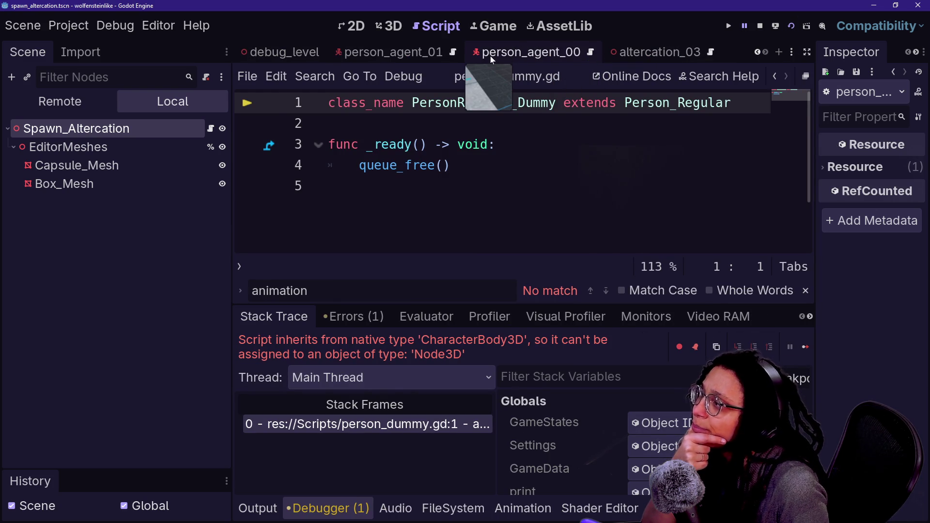
pyautogui.click(284, 54)
pyautogui.click(793, 29)
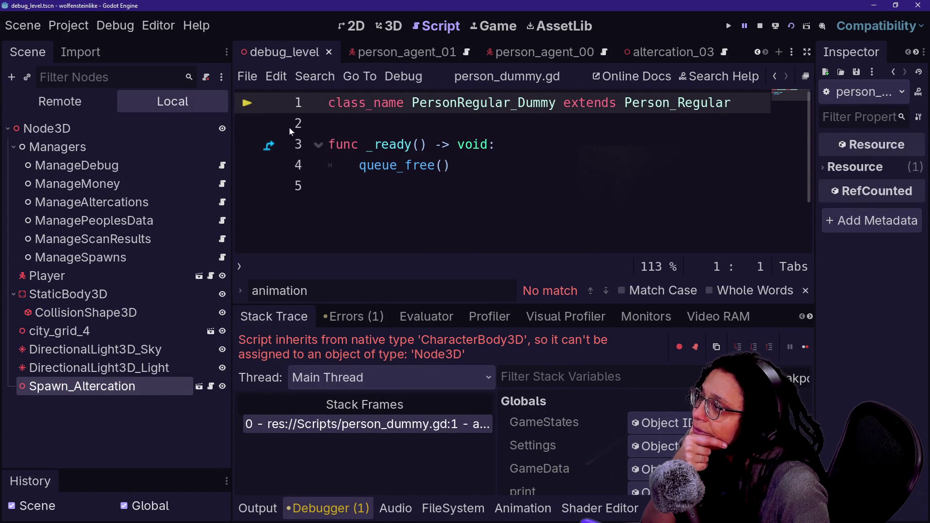
# In the Remote tree, expand Node3D, Spawn_Altercation and EditorMeshes, and inspect Spawn_Altercation.
pyautogui.click(60, 102)
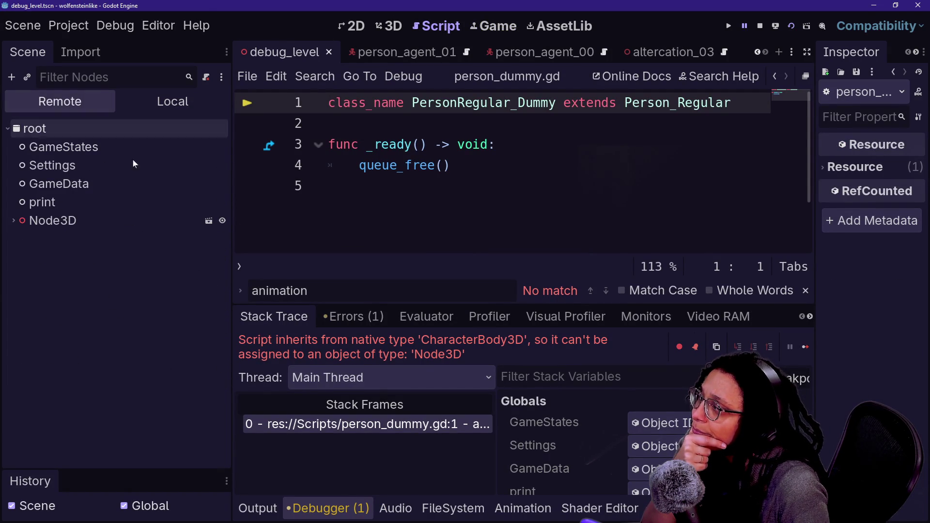
pyautogui.click(13, 221)
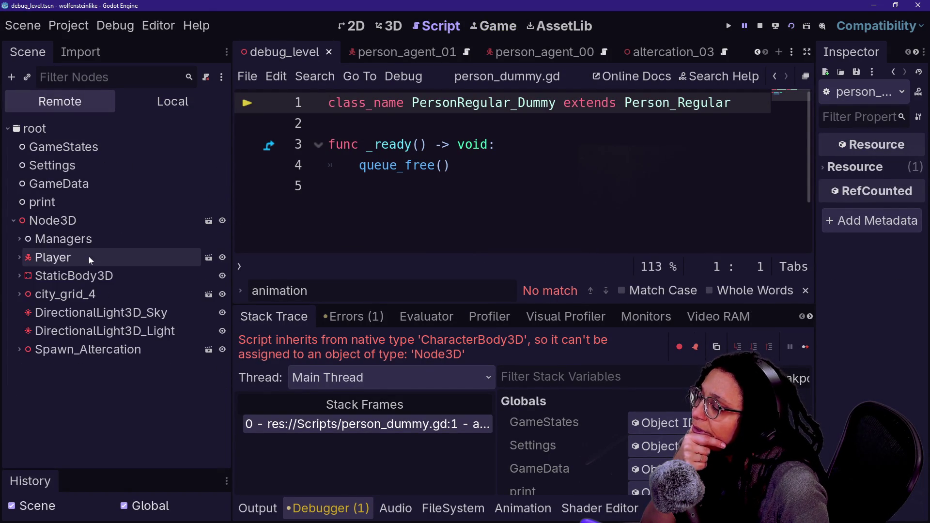
pyautogui.click(80, 223)
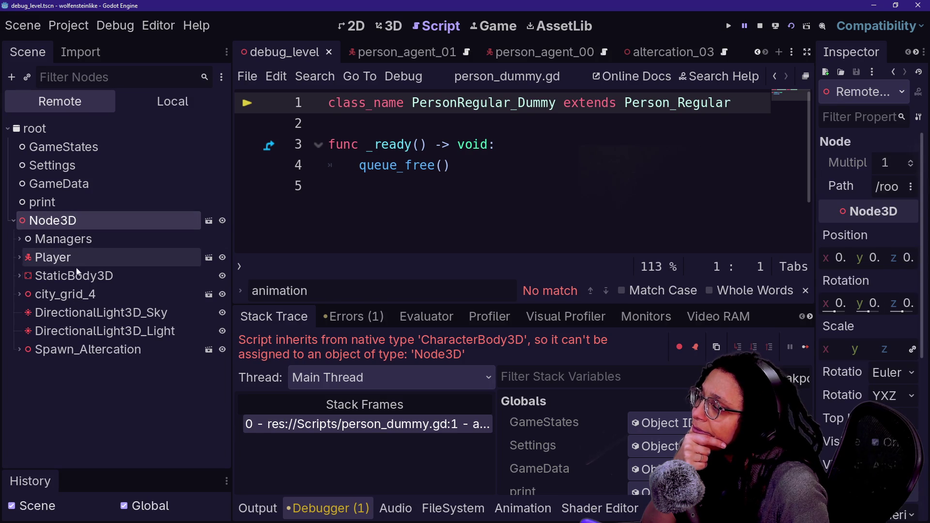
pyautogui.click(19, 350)
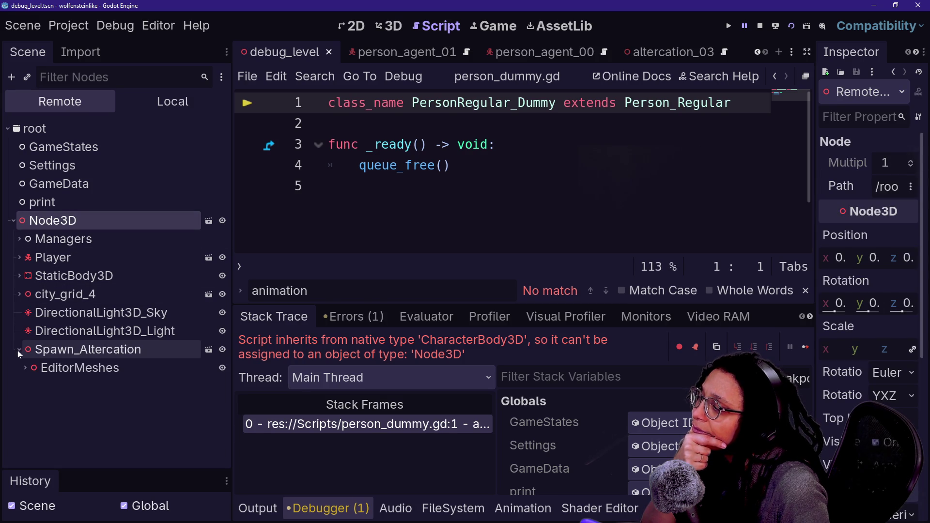
pyautogui.click(26, 367)
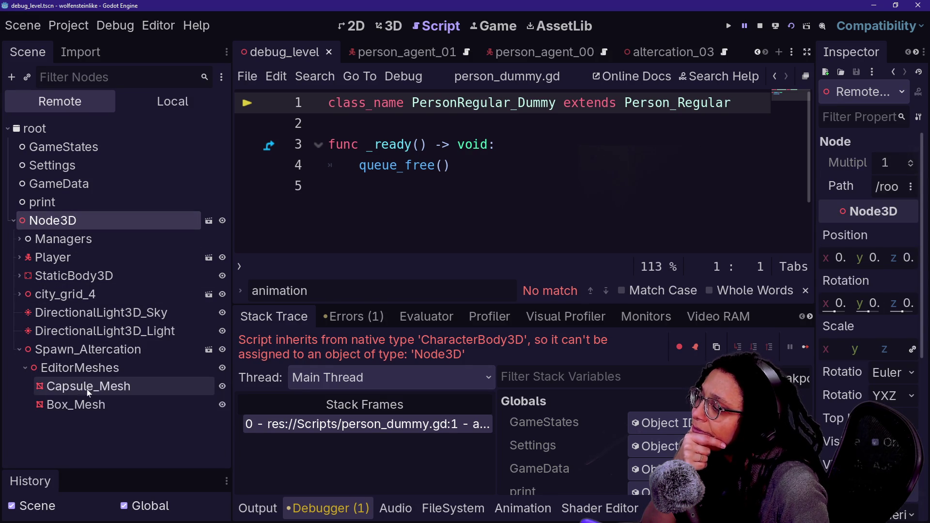
pyautogui.click(101, 352)
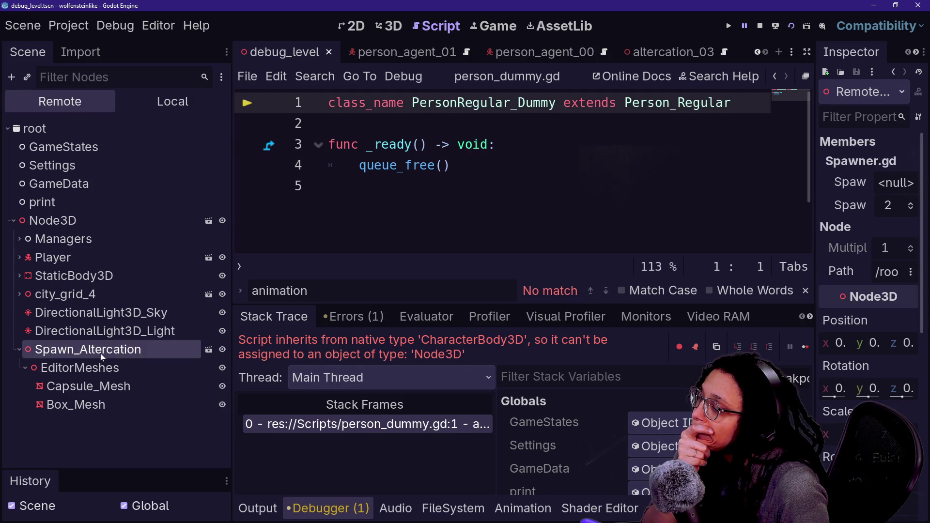
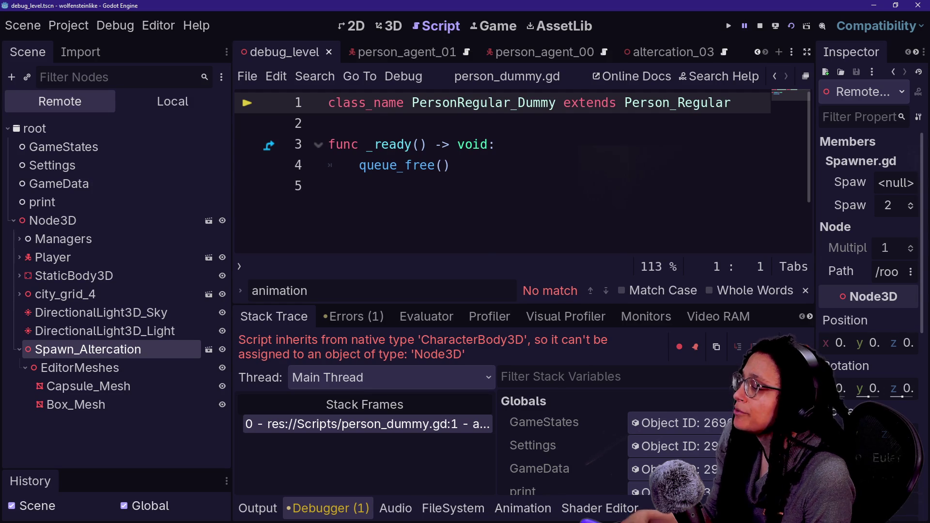
# Filter the FileSystem for person_regul and open the spawn_person_regular scene and person_regular.gd script.
pyautogui.click(460, 165)
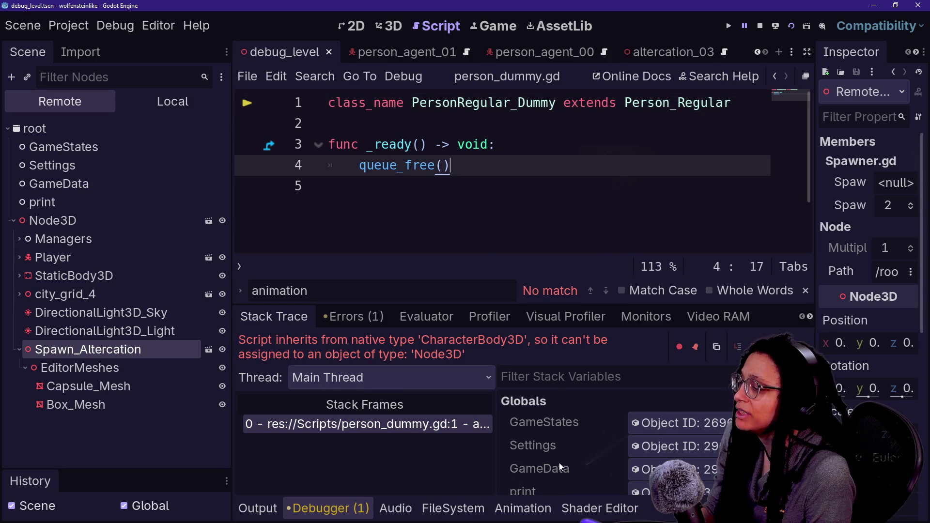
pyautogui.click(453, 508)
pyautogui.click(569, 388)
pyautogui.hotkey('ctrl', 'a')
pyautogui.write('person_')
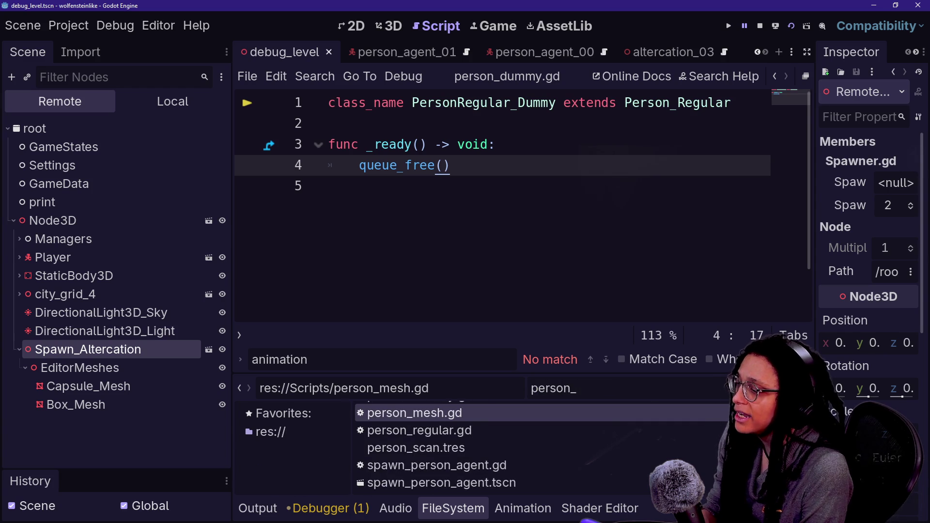
pyautogui.write('regula')
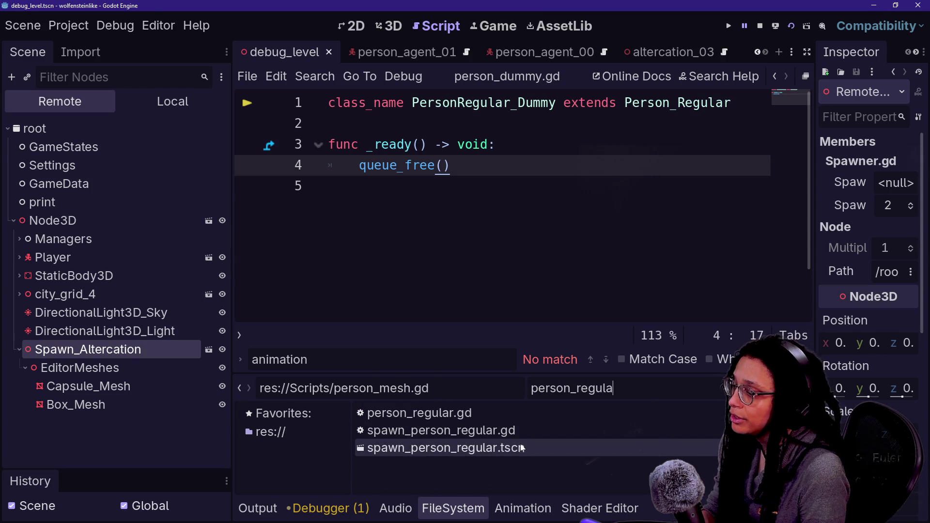
pyautogui.doubleClick(446, 448)
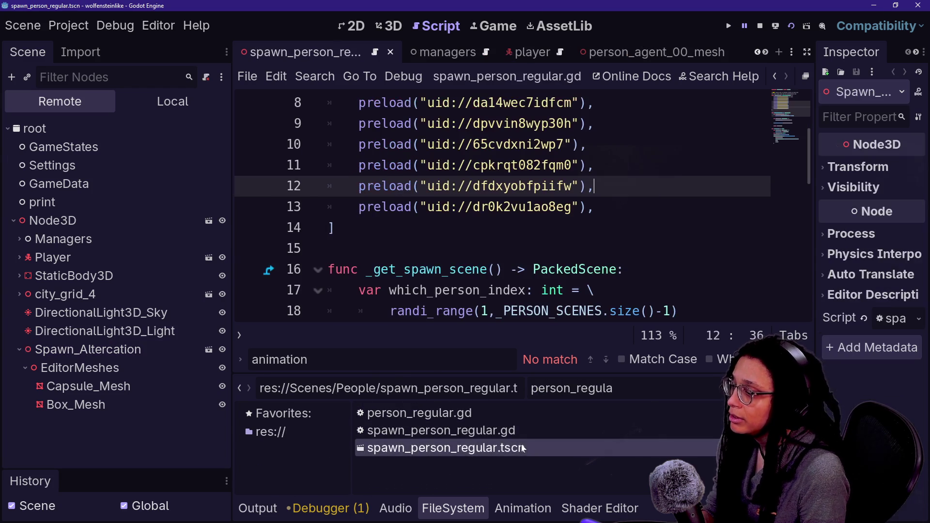
pyautogui.doubleClick(490, 413)
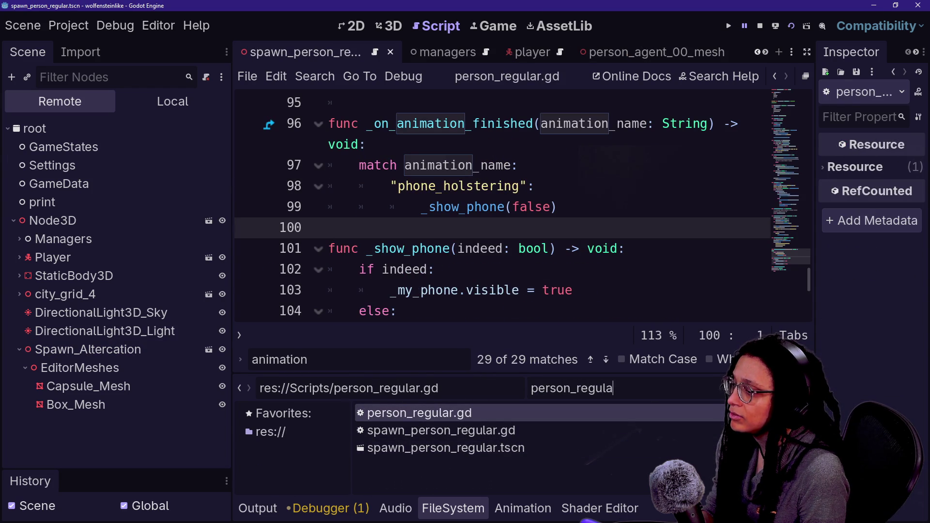
# Filter the files for _00 and open person_00.tscn.
pyautogui.press('BackSpace')
pyautogui.press('BackSpace')
pyautogui.press('BackSpace')
pyautogui.hotkey('ctrl', 'a')
pyautogui.write('dum')
pyautogui.press('BackSpace')
pyautogui.press('BackSpace')
pyautogui.write('um')
pyautogui.press('BackSpace')
pyautogui.press('BackSpace')
pyautogui.press('BackSpace')
pyautogui.write('00')
pyautogui.press('BackSpace')
pyautogui.press('BackSpace')
pyautogui.write('_00')
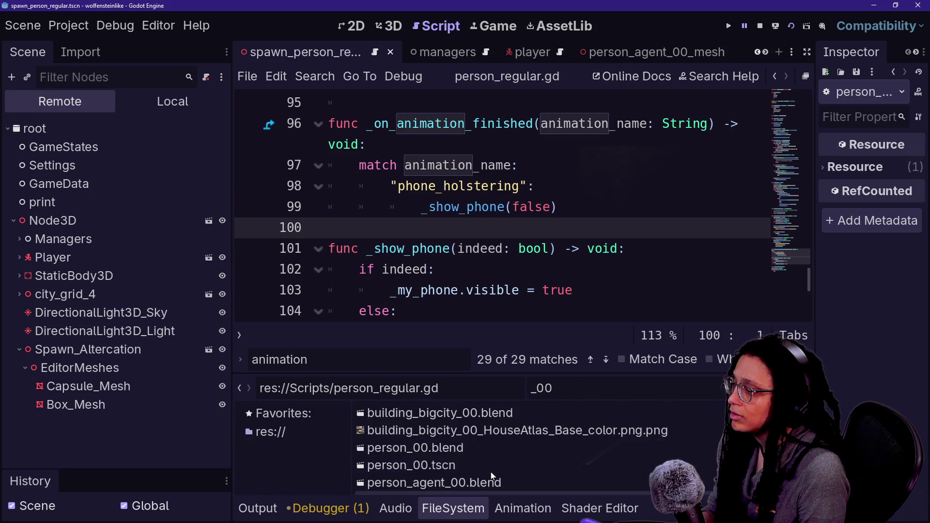
pyautogui.doubleClick(511, 462)
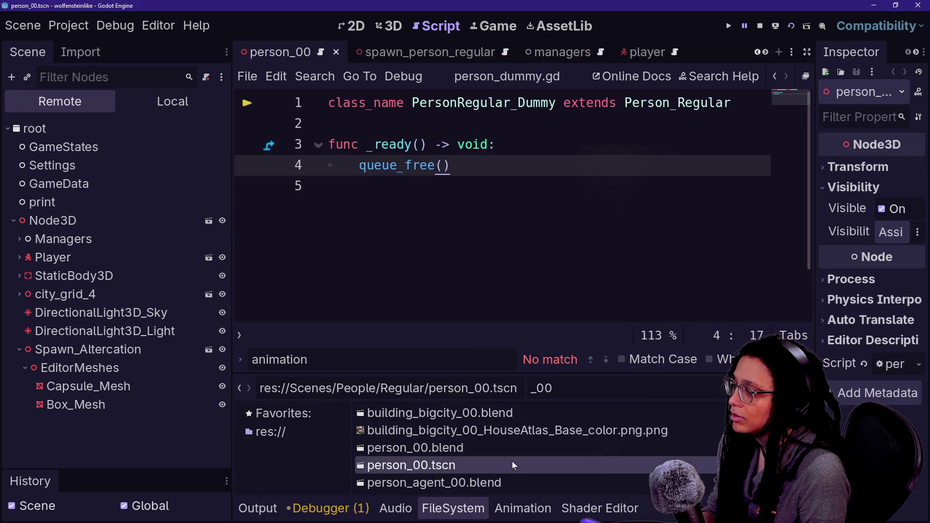
# Inspect the person_00 model in 3D and its root node's attached script.
pyautogui.click(403, 27)
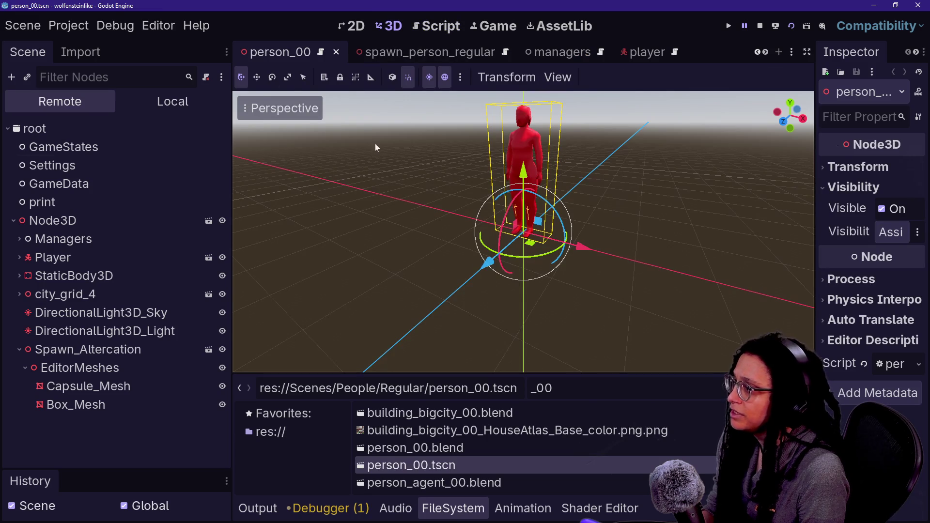
pyautogui.click(121, 165)
pyautogui.click(173, 101)
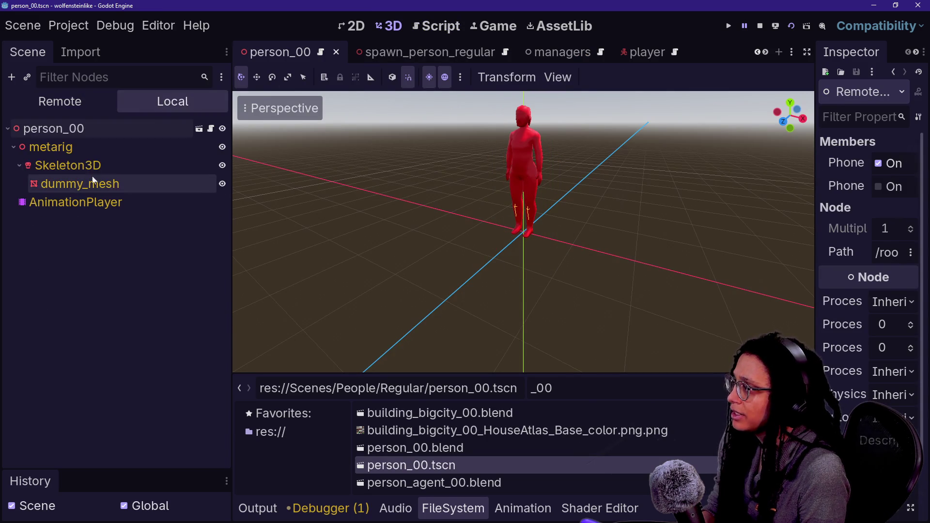
pyautogui.click(100, 147)
pyautogui.click(100, 130)
pyautogui.click(211, 129)
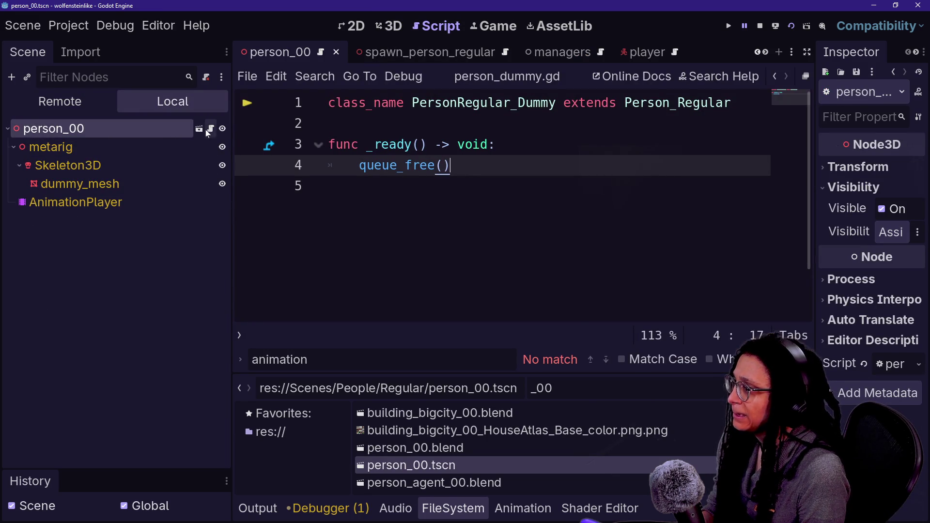
pyautogui.click(150, 141)
pyautogui.click(149, 135)
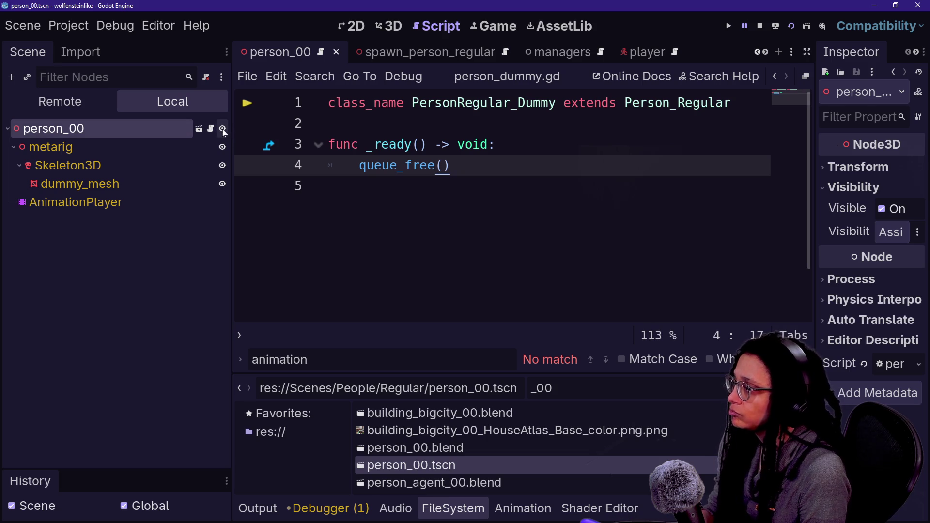
# Detach the script from the person_00 root node.
pyautogui.rightClick(177, 134)
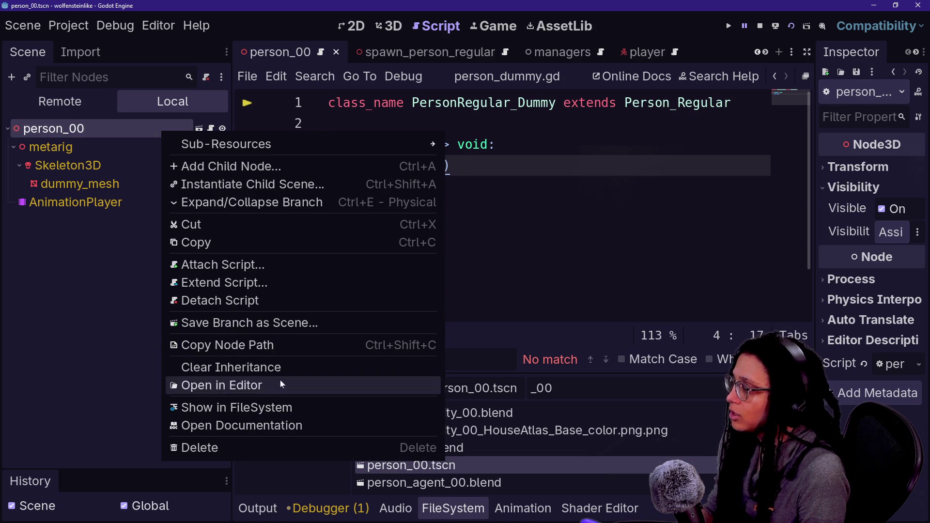
pyautogui.click(295, 303)
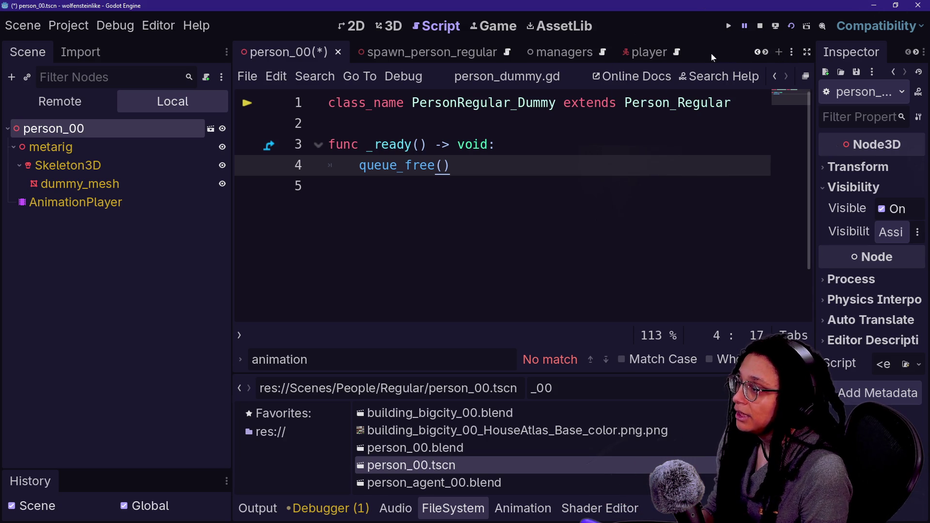
pyautogui.click(779, 54)
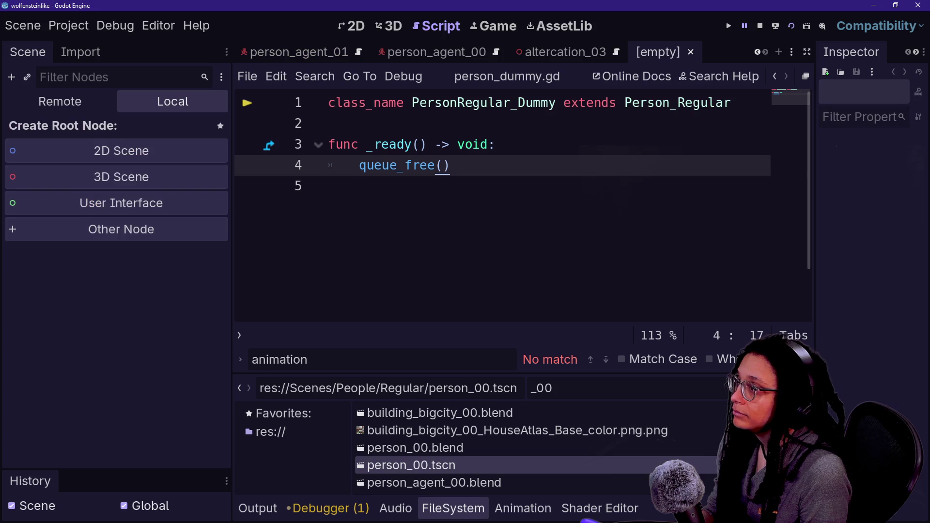
pyautogui.click(438, 52)
pyautogui.click(570, 47)
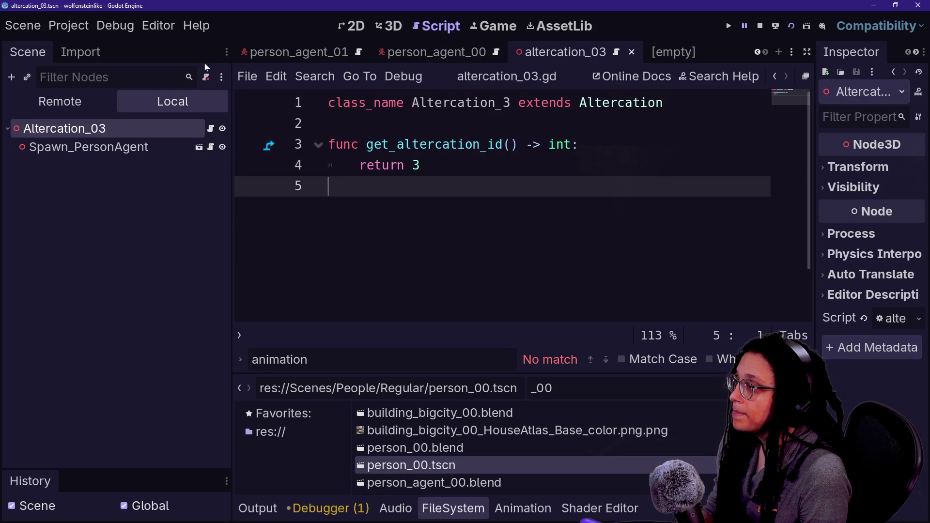
# Reopen person_00.tscn through Quick Open.
pyautogui.hotkey('shift', 'alt', 'o')
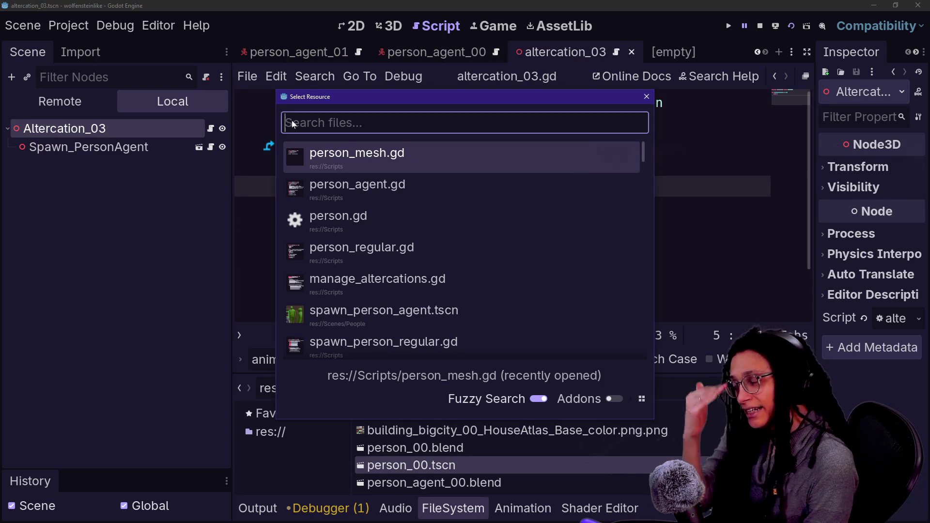
pyautogui.press('Down')
pyautogui.press('Down')
pyautogui.write('person_00')
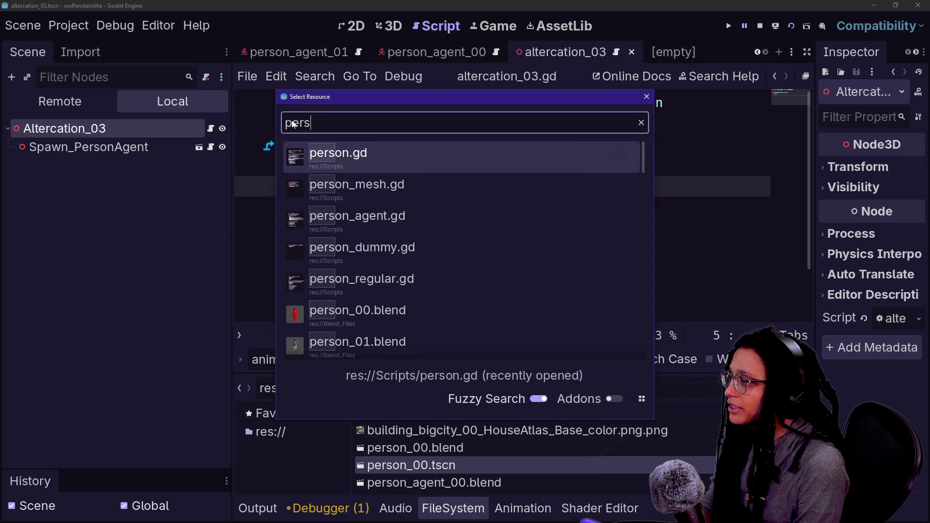
pyautogui.press('Down')
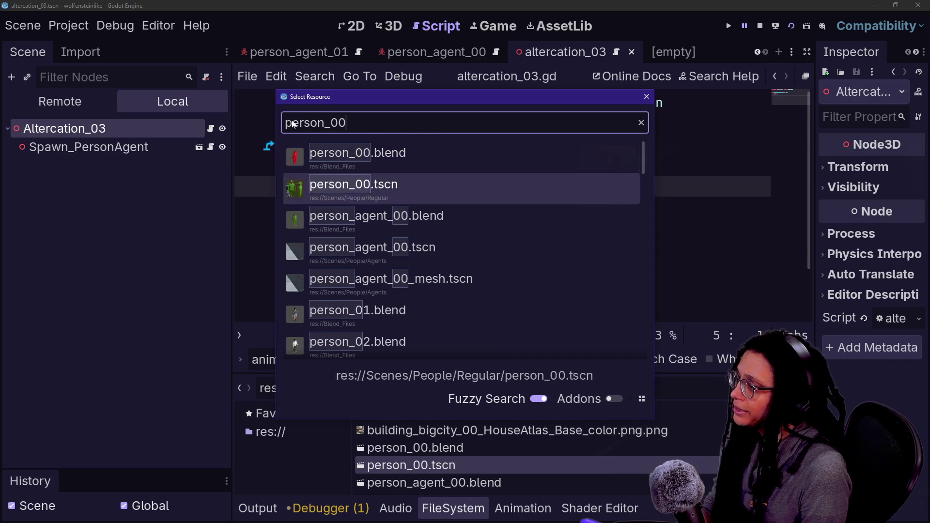
pyautogui.press('Return')
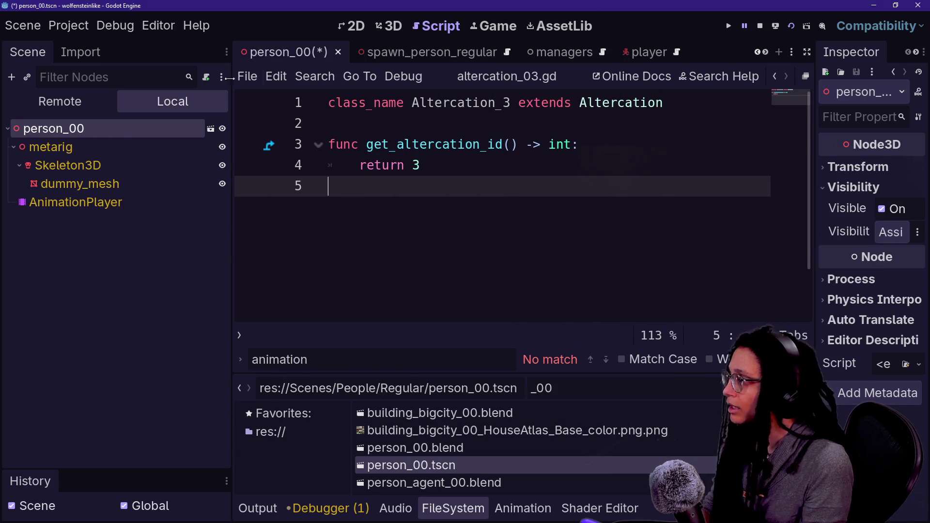
# Rename the scene's root node to person_00_mesh.
pyautogui.doubleClick(74, 132)
pyautogui.write('mesh')
pyautogui.press('Return')
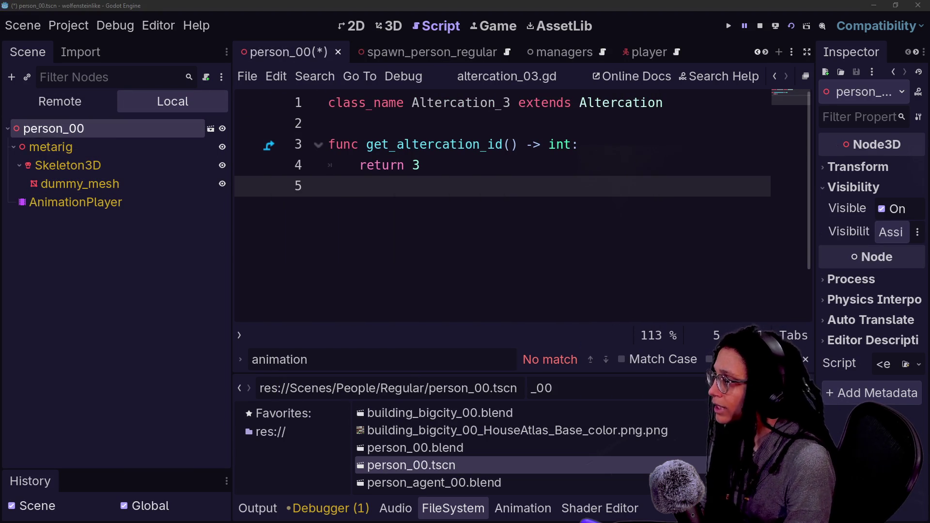
pyautogui.rightClick(474, 465)
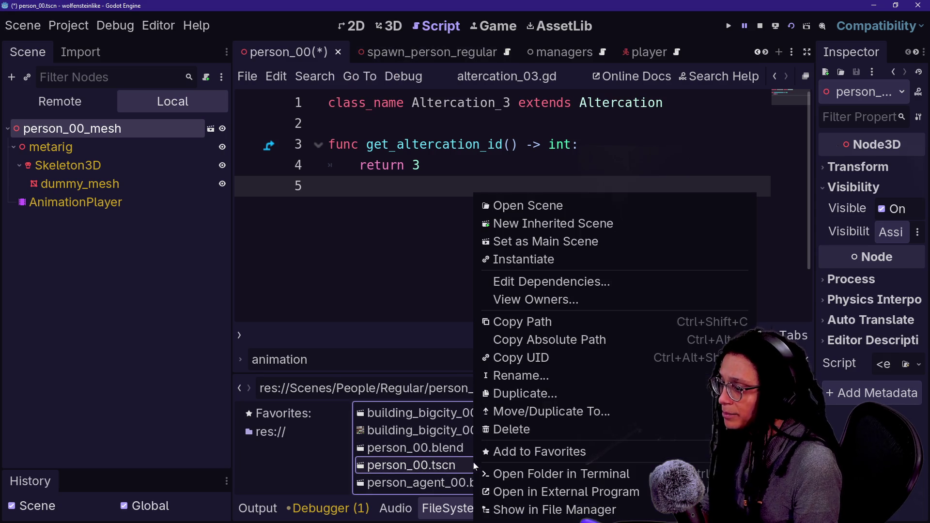
# Rename the scene file to person_00_mesh.tscn and save the scene.
pyautogui.write('_mesh')
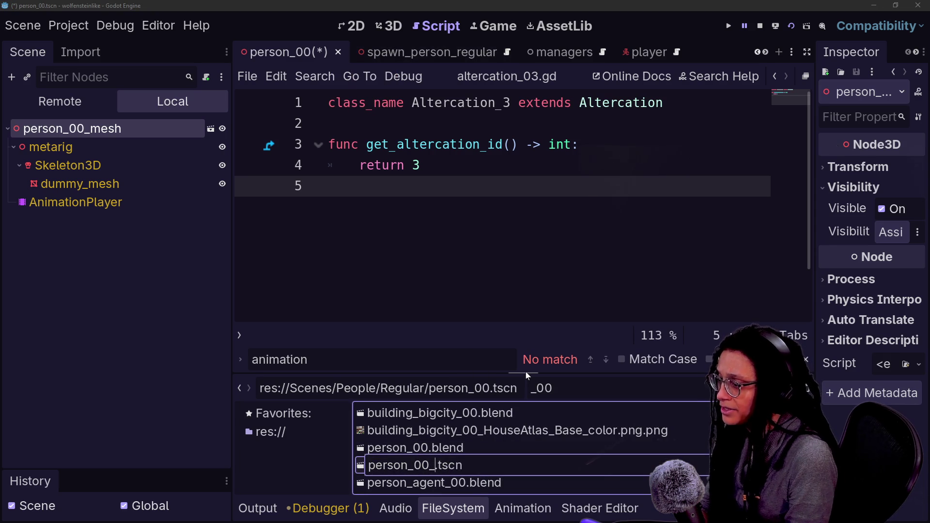
pyautogui.press('Return')
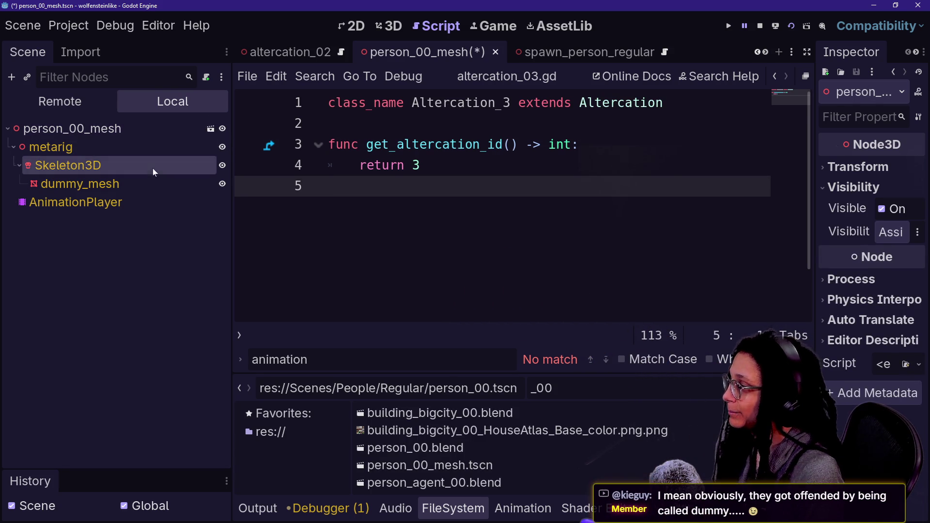
pyautogui.click(154, 154)
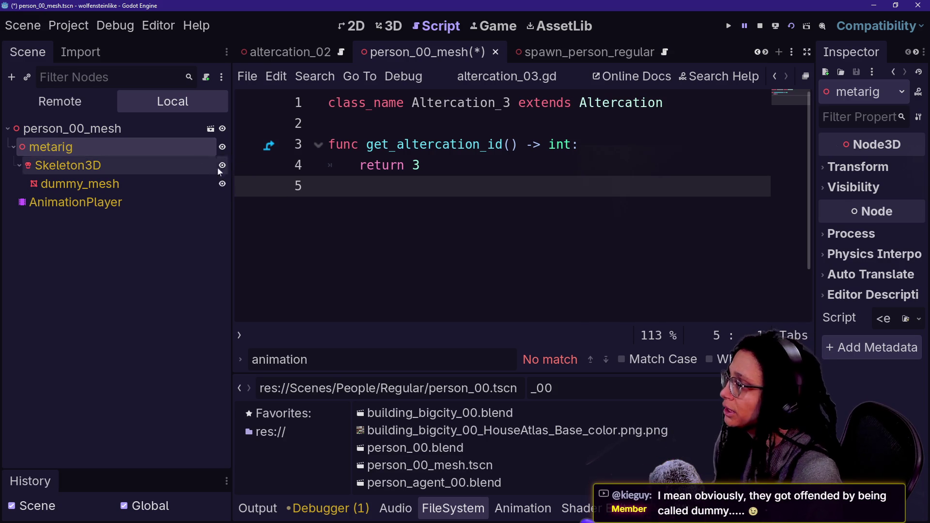
pyautogui.press('Left')
pyautogui.click(165, 130)
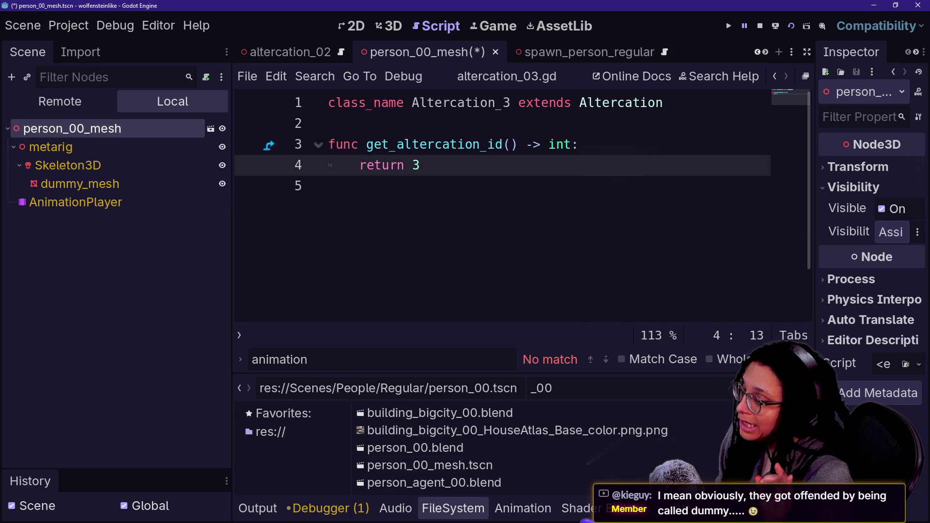
pyautogui.click(146, 183)
pyautogui.click(146, 129)
pyautogui.hotkey('ctrl', 's')
# Create a new empty scene from the scene tab bar.
pyautogui.click(594, 52)
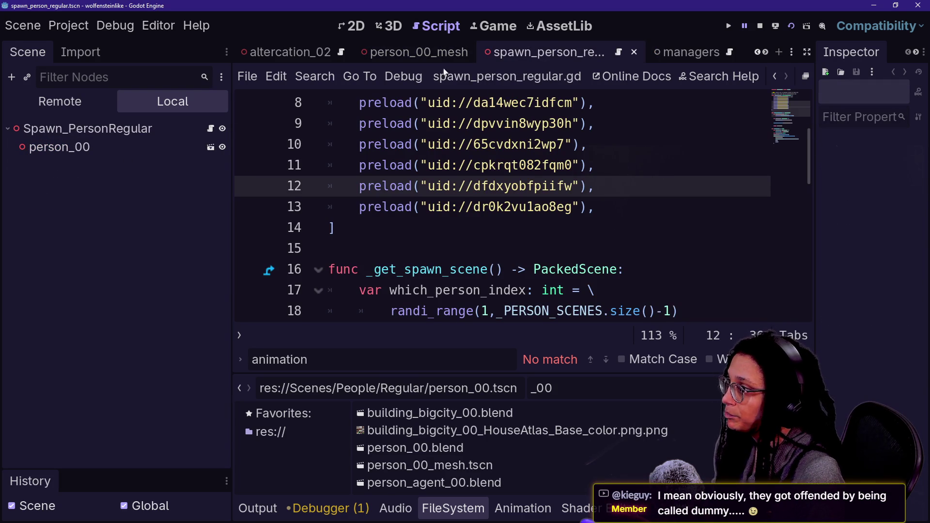
pyautogui.click(436, 53)
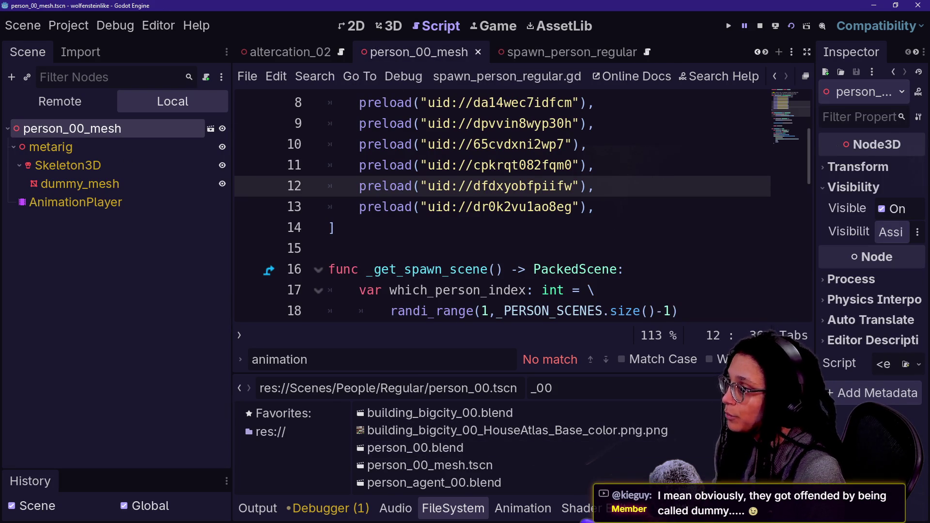
pyautogui.doubleClick(706, 50)
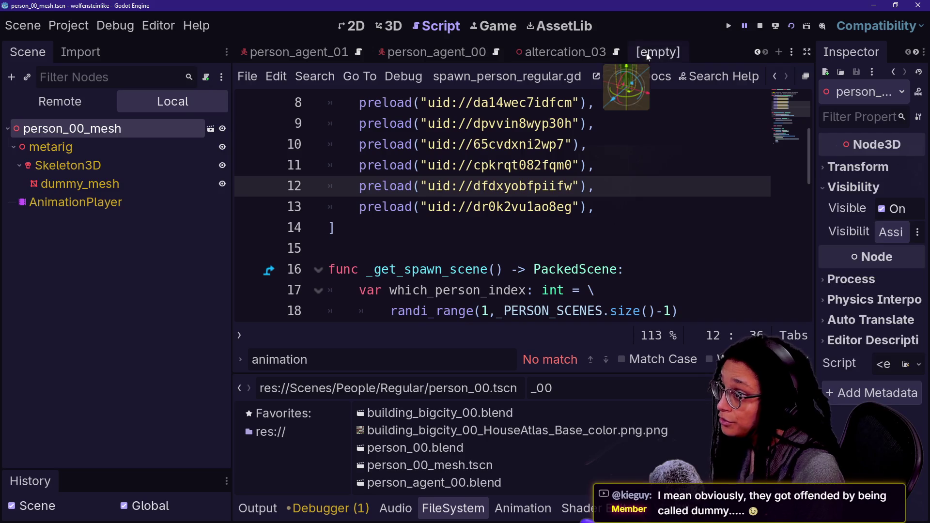
# Give the new scene a 3D Scene root named person_00.
pyautogui.click(164, 182)
pyautogui.doubleClick(72, 128)
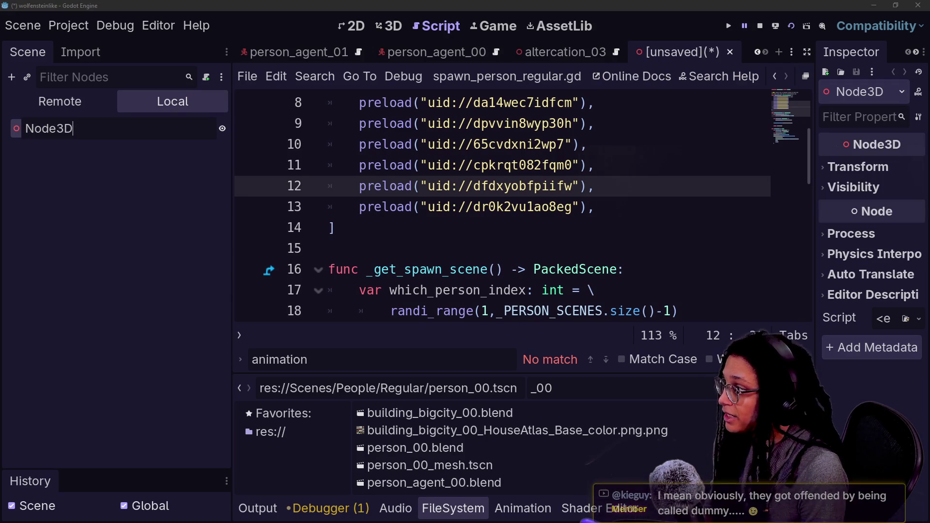
pyautogui.write('person_00')
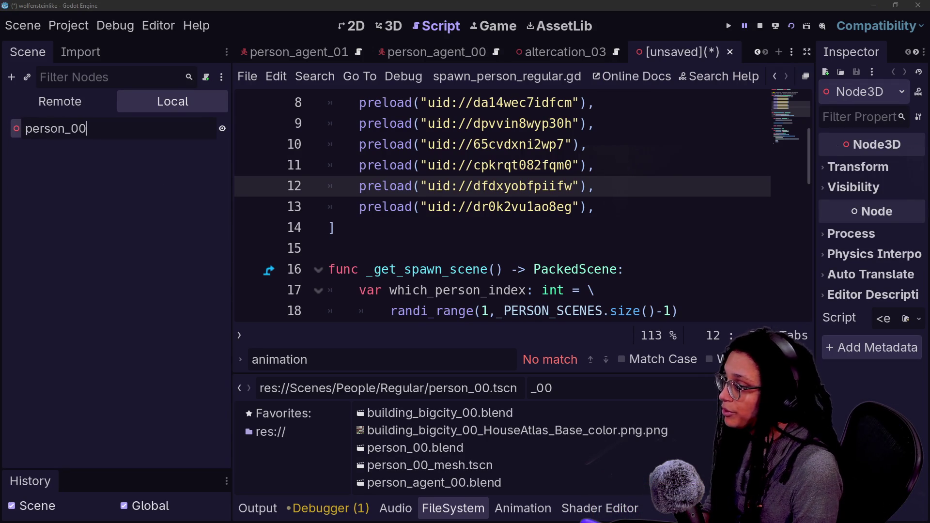
pyautogui.press('Return')
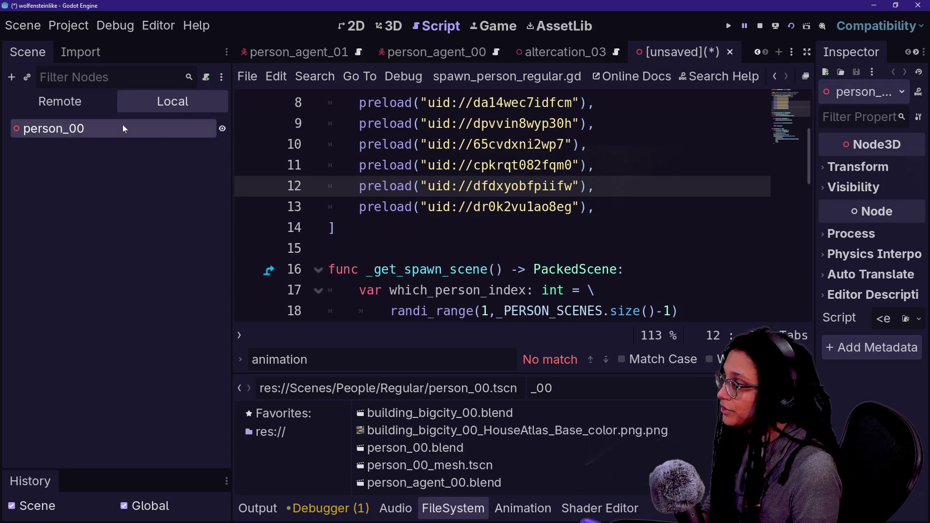
# Save it as person_00.tscn in People/Regular and instance person_00_mesh as a child.
pyautogui.hotkey('ctrl', 's')
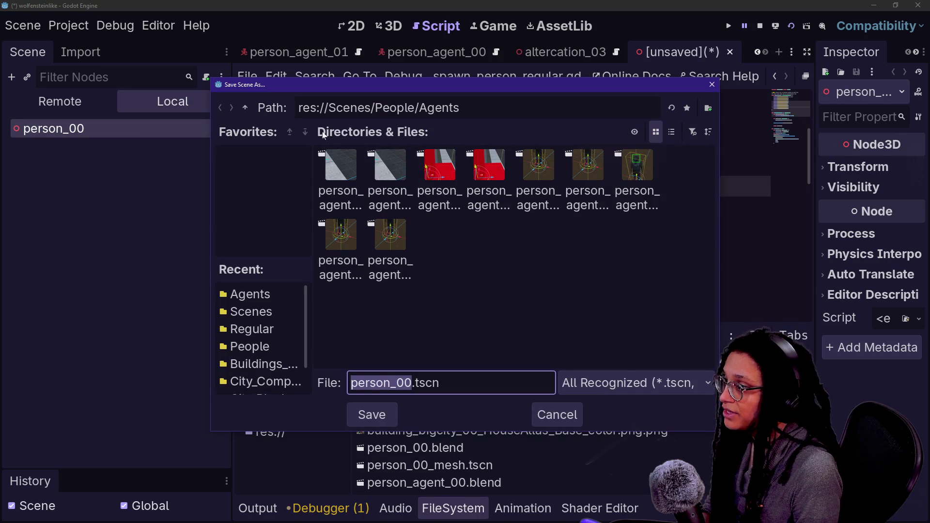
pyautogui.click(248, 106)
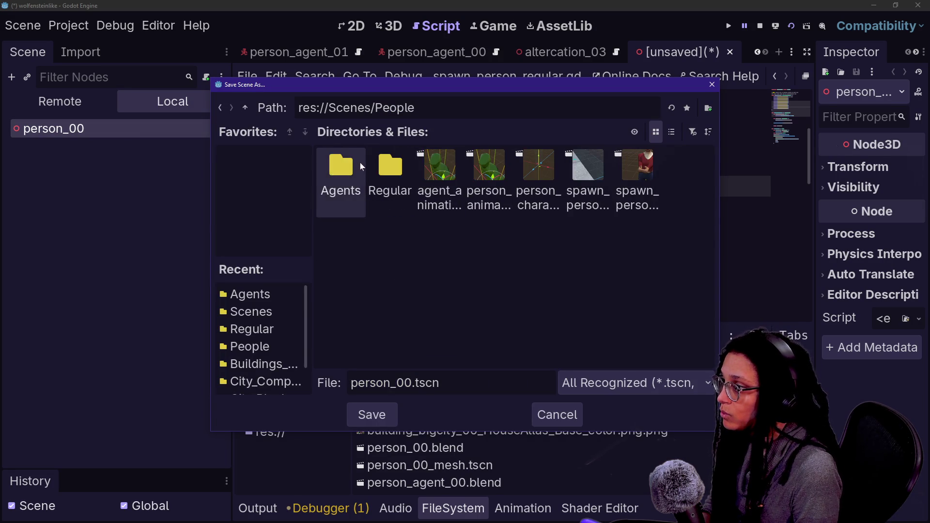
pyautogui.doubleClick(371, 162)
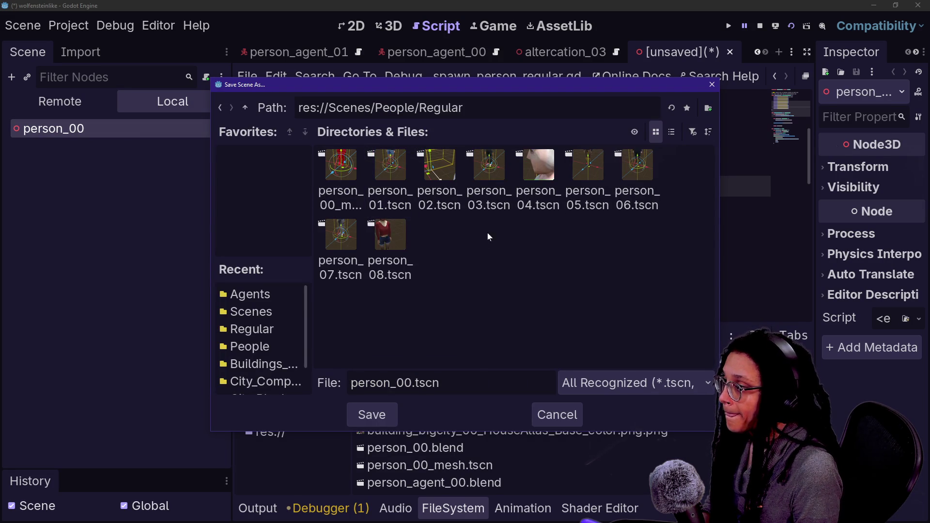
pyautogui.click(673, 132)
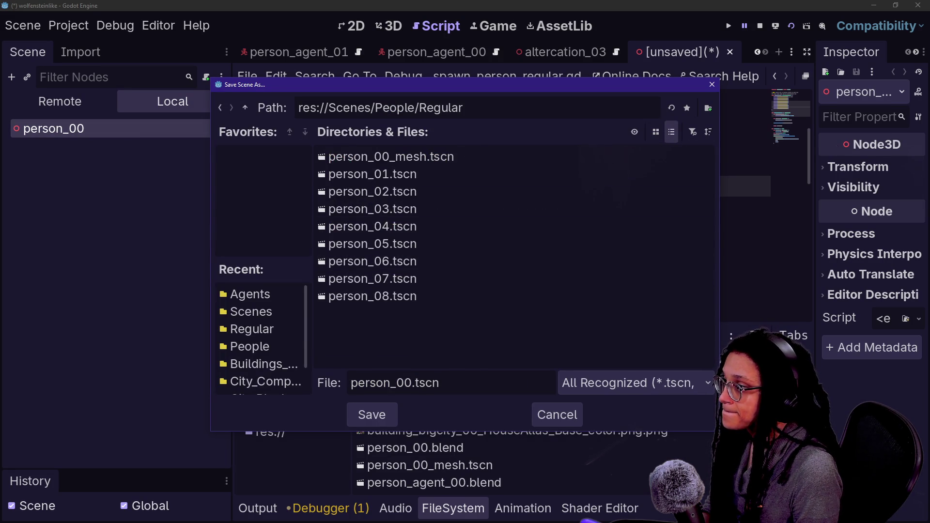
pyautogui.click(383, 416)
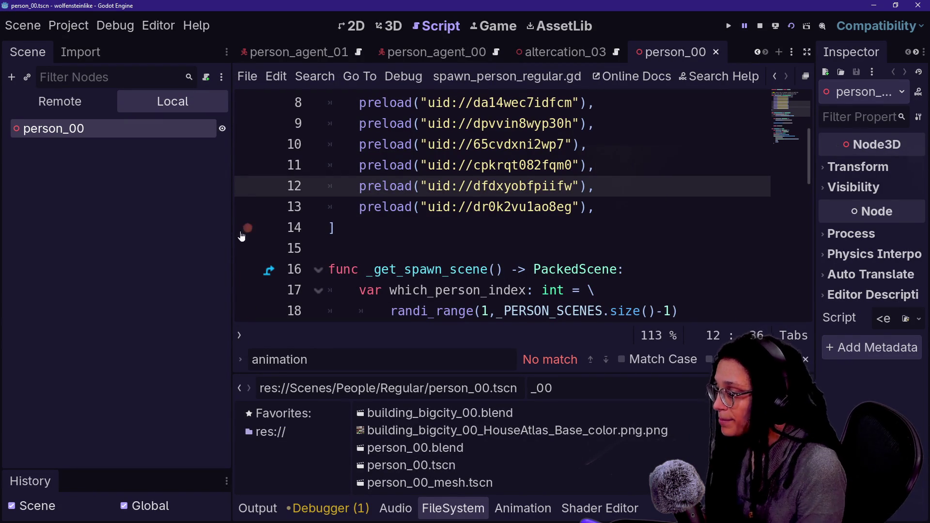
pyautogui.moveTo(417, 483)
pyautogui.mouseDown()
pyautogui.moveTo(169, 308)
pyautogui.moveTo(100, 129)
pyautogui.mouseUp()
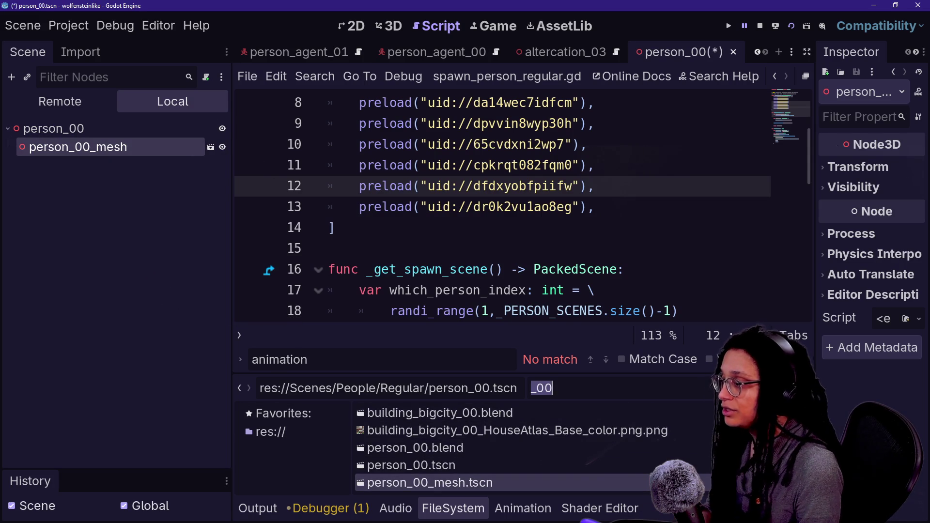
# Attach the person_dummy.gd script to the person_00 node.
pyautogui.write('person')
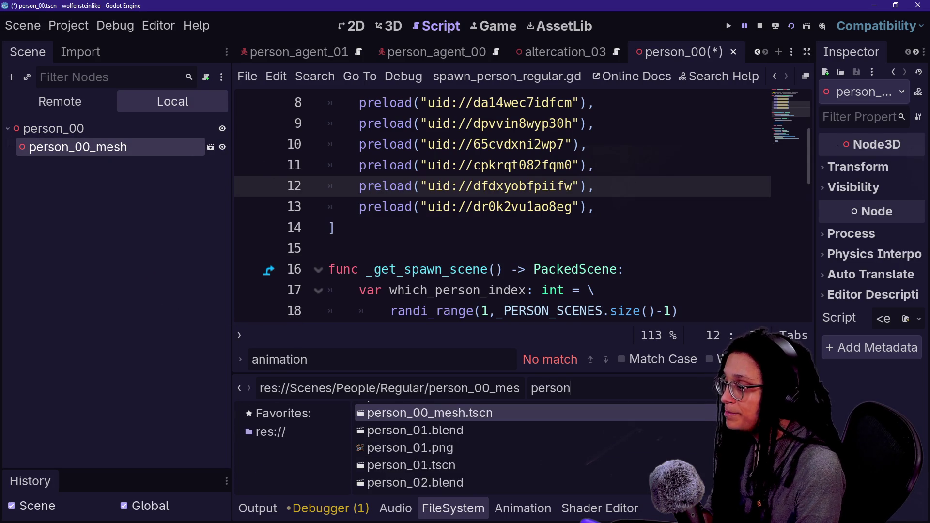
pyautogui.write('_00')
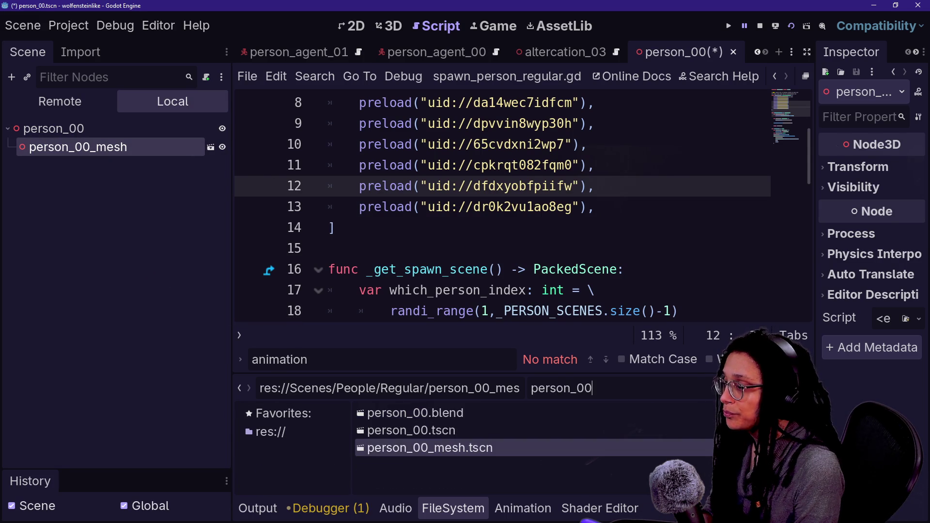
pyautogui.press('BackSpace')
pyautogui.press('BackSpace')
pyautogui.press('BackSpace')
pyautogui.write('dummy')
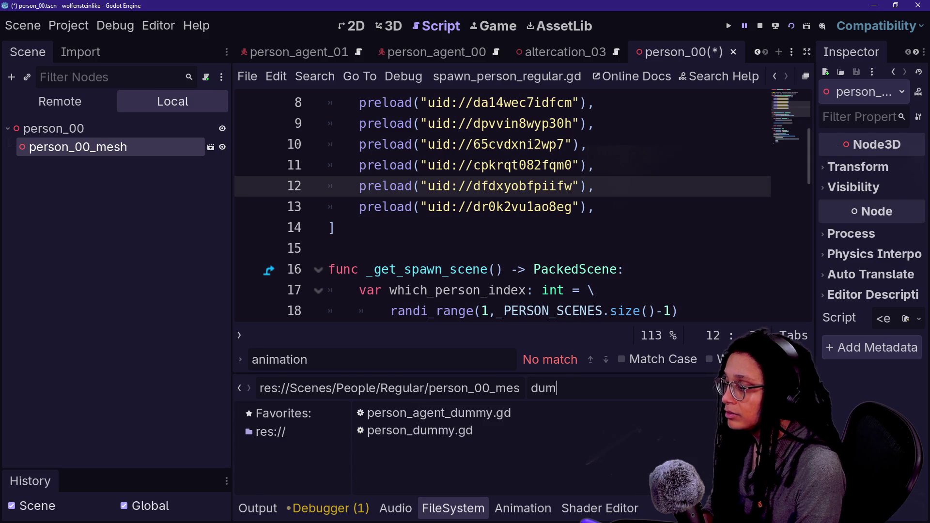
pyautogui.moveTo(442, 438)
pyautogui.mouseDown()
pyautogui.moveTo(155, 233)
pyautogui.moveTo(124, 149)
pyautogui.mouseUp()
pyautogui.moveTo(417, 431)
pyautogui.mouseDown()
pyautogui.moveTo(141, 129)
pyautogui.moveTo(213, 133)
pyautogui.mouseUp()
# Change person_00's type to CharacterBody3D and save the scene.
pyautogui.rightClick(173, 132)
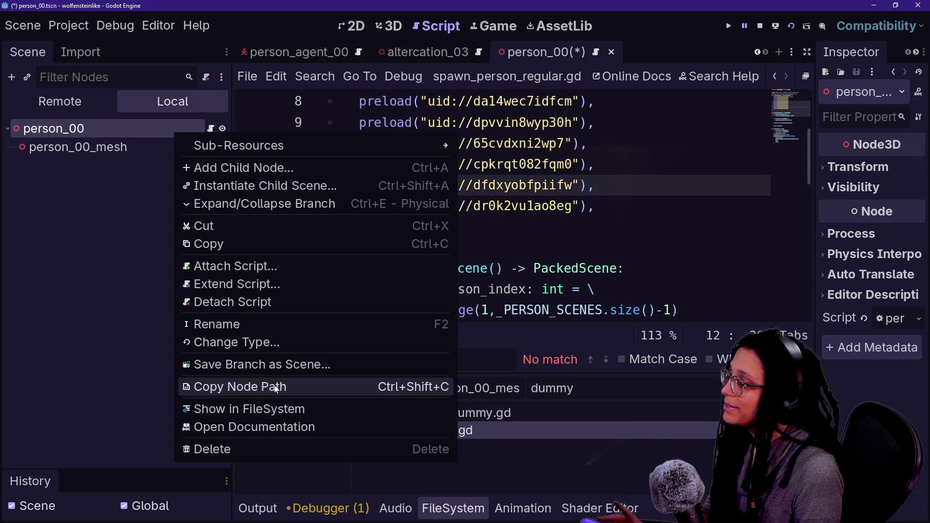
pyautogui.click(266, 348)
pyautogui.write('cgar')
pyautogui.press('BackSpace')
pyautogui.press('BackSpace')
pyautogui.press('BackSpace')
pyautogui.write('hara')
pyautogui.press('Return')
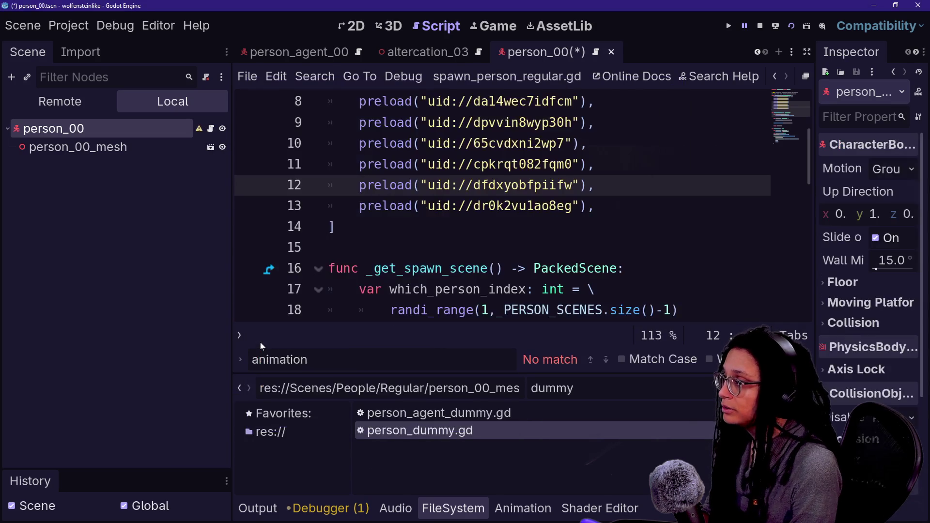
pyautogui.hotkey('ctrl', 's')
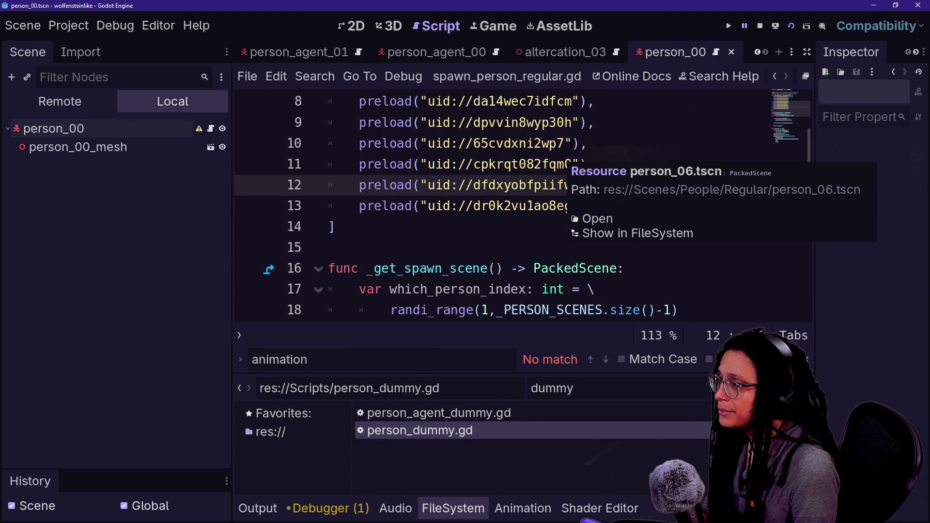
# Run the person_agent_00 scene as a test.
pyautogui.click(482, 52)
pyautogui.click(135, 134)
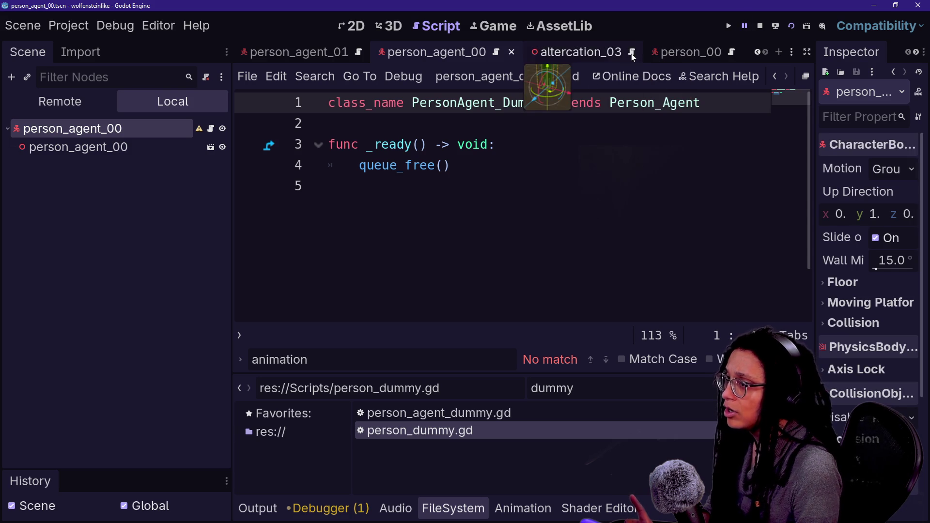
pyautogui.click(788, 27)
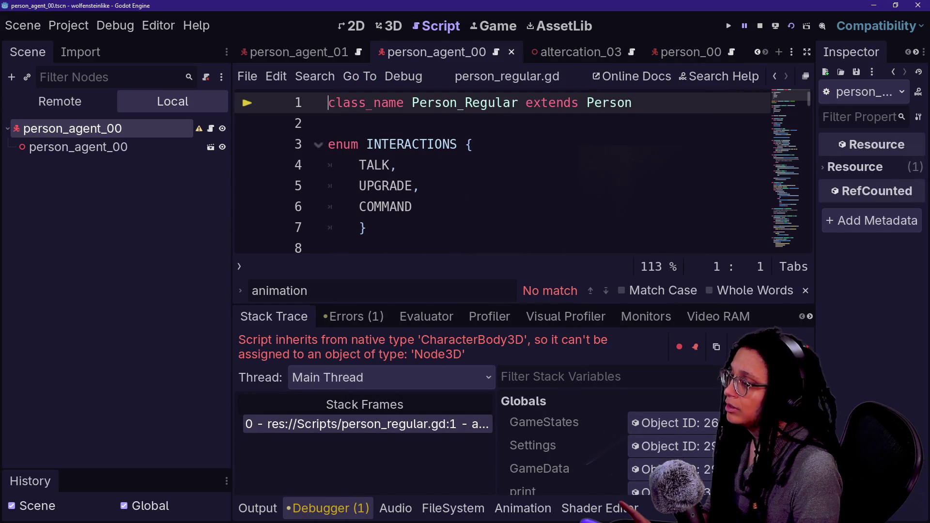
# Stop the running game and list all open scenes.
pyautogui.click(760, 26)
pyautogui.scroll(5, 580, 47)
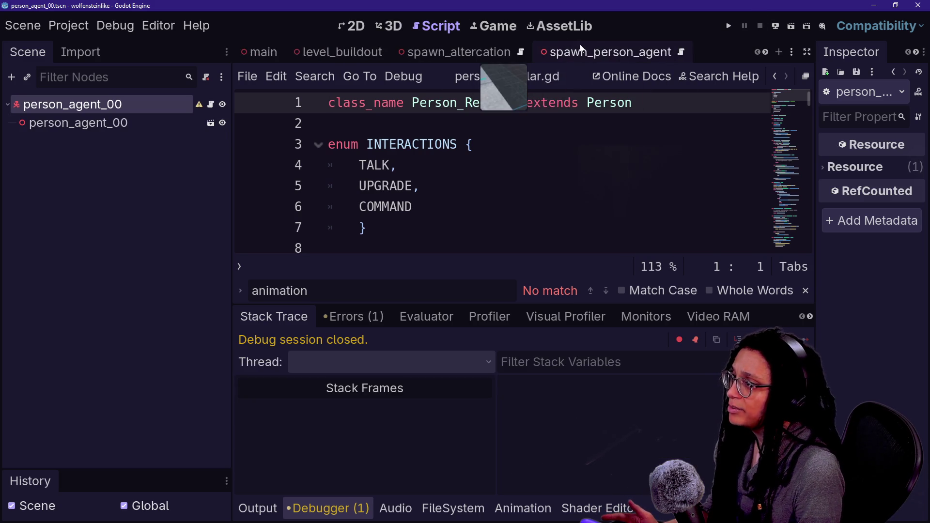
pyautogui.scroll(-2, 391, 44)
pyautogui.scroll(-3, 392, 47)
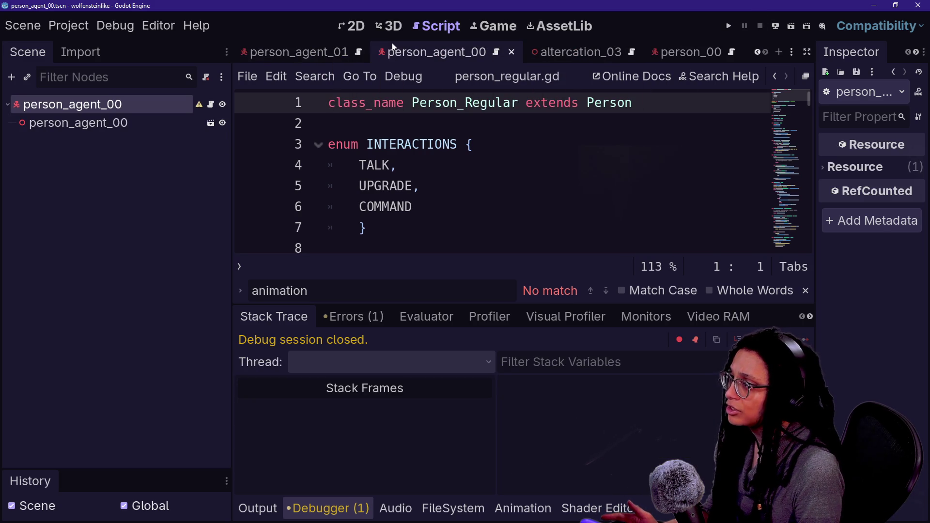
pyautogui.click(789, 55)
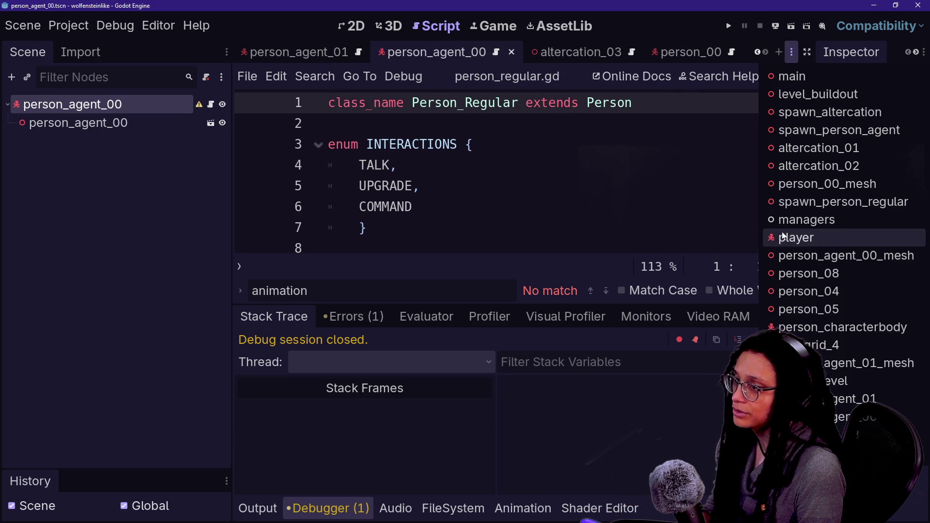
pyautogui.scroll(-4, 698, 58)
pyautogui.scroll(8, 710, 57)
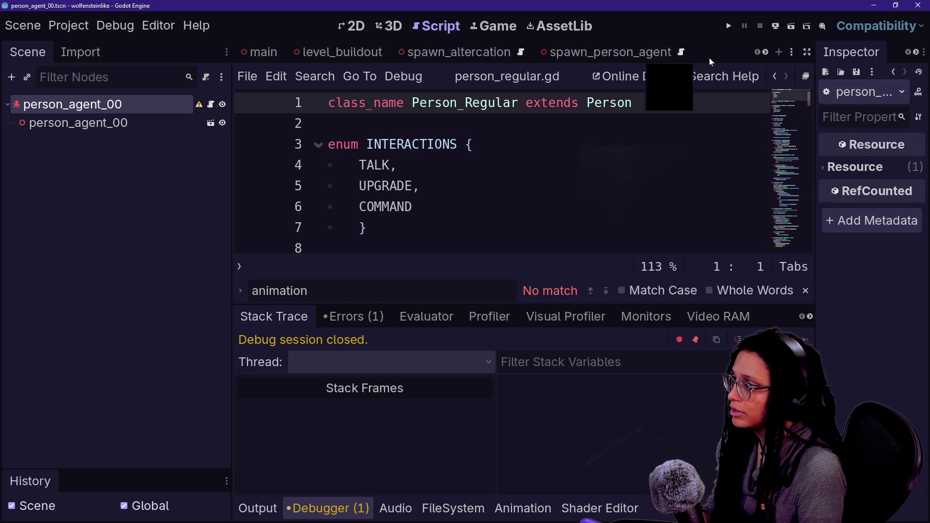
# Close the spawn_altercation, spawn_person_agent, altercation_01/02, person_00_mesh, spawn_person_regular, managers and player tabs.
pyautogui.click(327, 49)
pyautogui.click(437, 54)
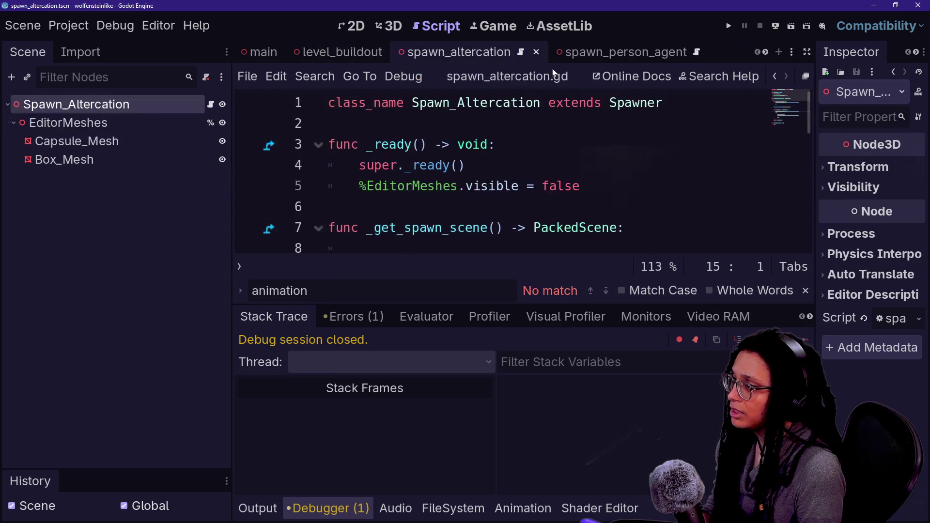
pyautogui.click(536, 52)
pyautogui.click(538, 55)
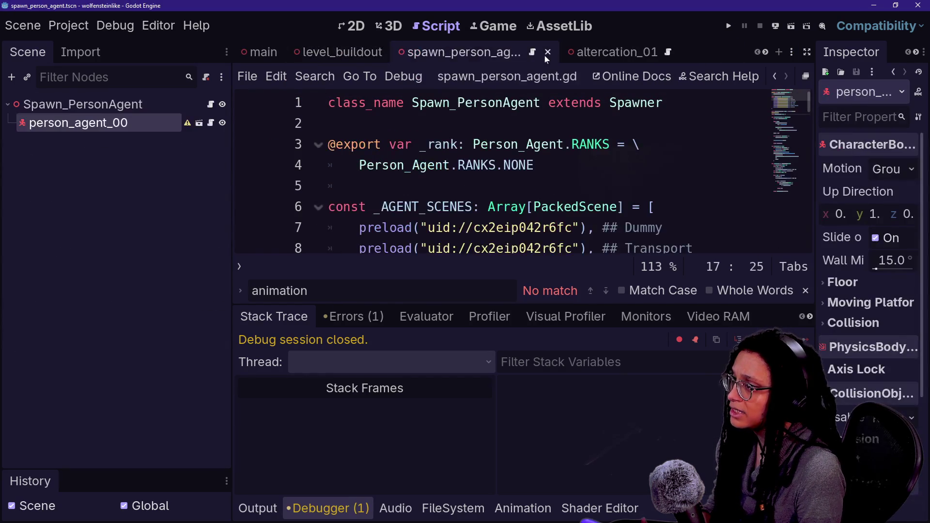
pyautogui.click(545, 55)
pyautogui.click(513, 54)
pyautogui.click(514, 53)
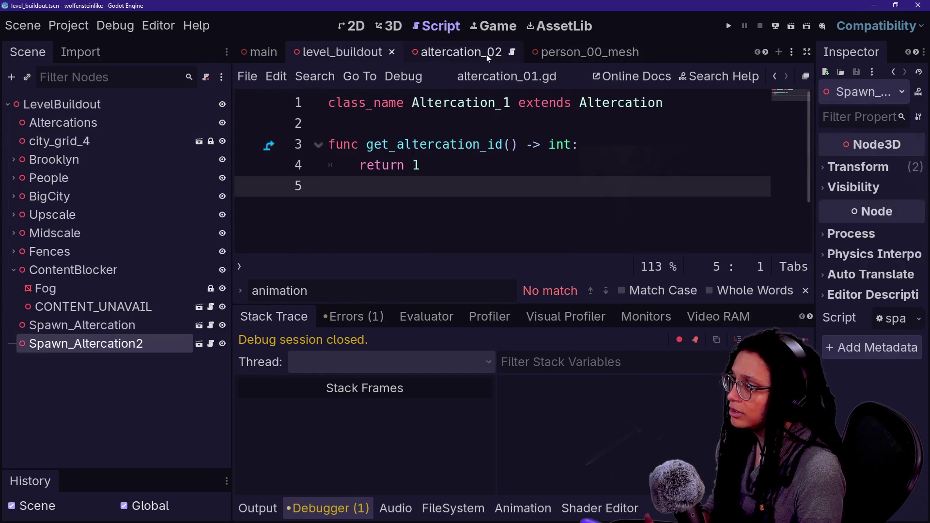
pyautogui.click(486, 55)
pyautogui.click(514, 53)
pyautogui.click(493, 57)
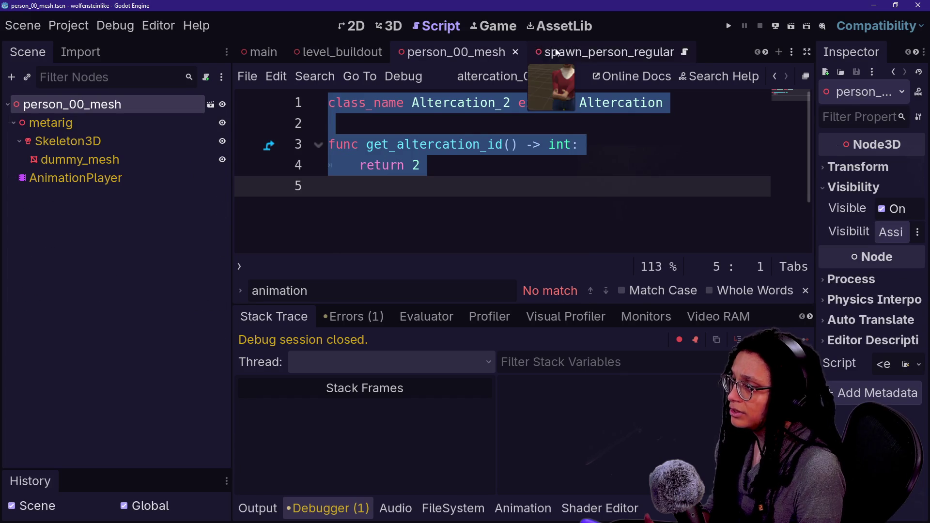
pyautogui.click(519, 51)
pyautogui.click(535, 54)
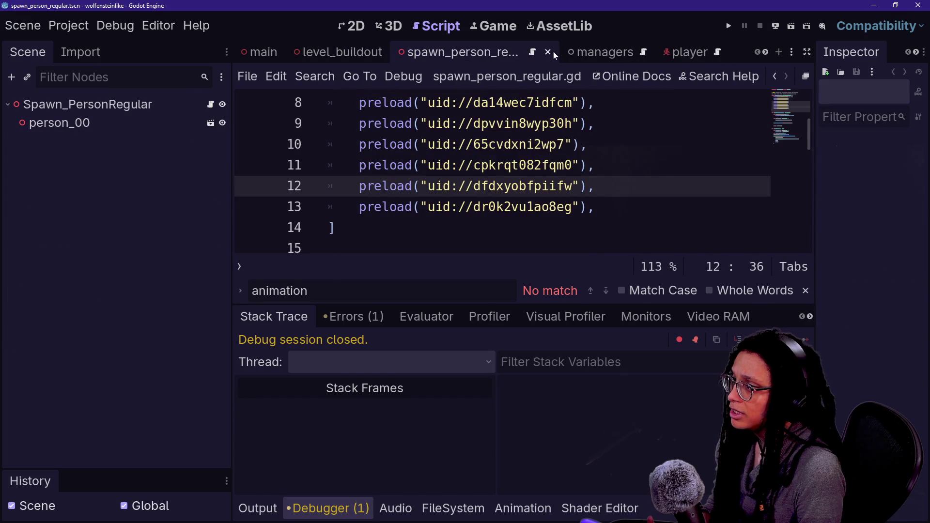
pyautogui.click(548, 52)
pyautogui.click(482, 58)
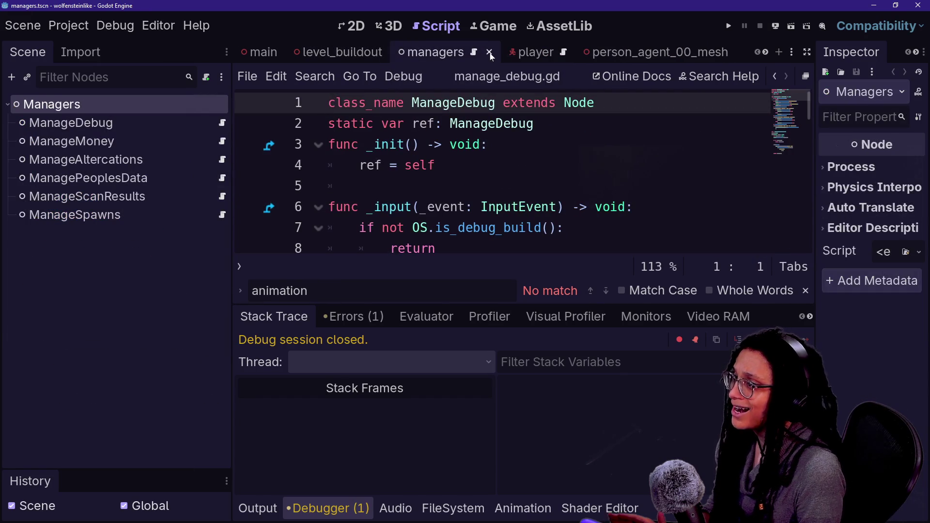
pyautogui.click(489, 52)
pyautogui.click(434, 55)
pyautogui.click(480, 51)
# Close the agent mesh, person_08/04/05, person_characterbody, city_grid_4, debug_level, agent and altercation_03 tabs.
pyautogui.click(550, 54)
pyautogui.click(549, 54)
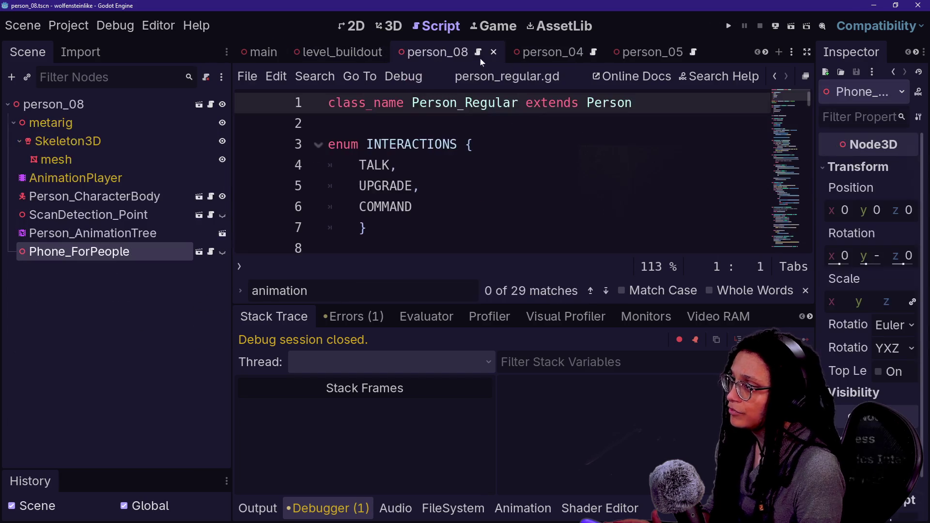
pyautogui.click(489, 52)
pyautogui.click(484, 53)
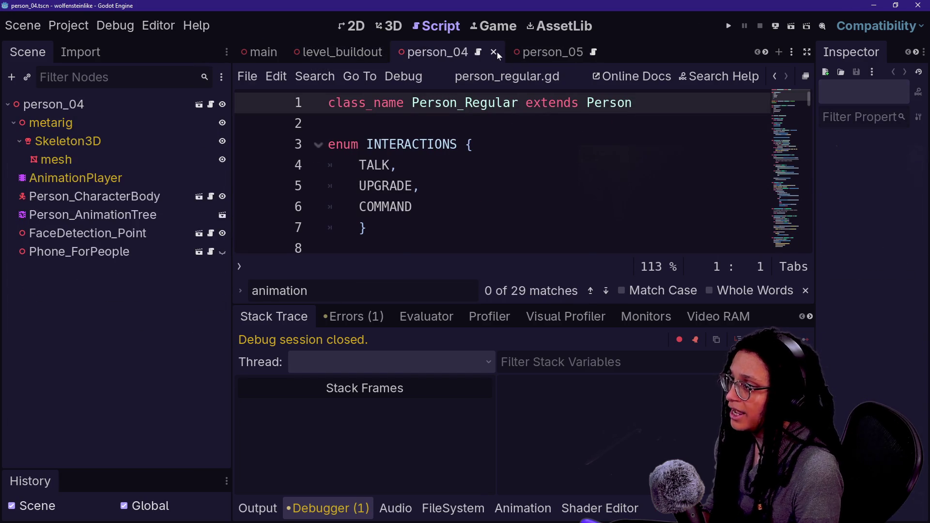
pyautogui.click(492, 53)
pyautogui.click(481, 51)
pyautogui.click(492, 53)
pyautogui.click(522, 54)
pyautogui.click(548, 54)
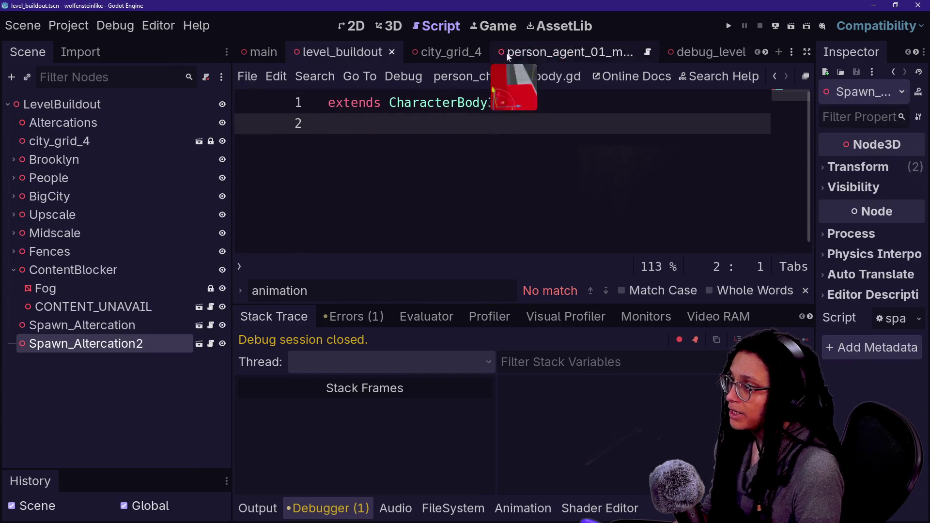
pyautogui.click(472, 54)
pyautogui.click(480, 52)
pyautogui.click(474, 54)
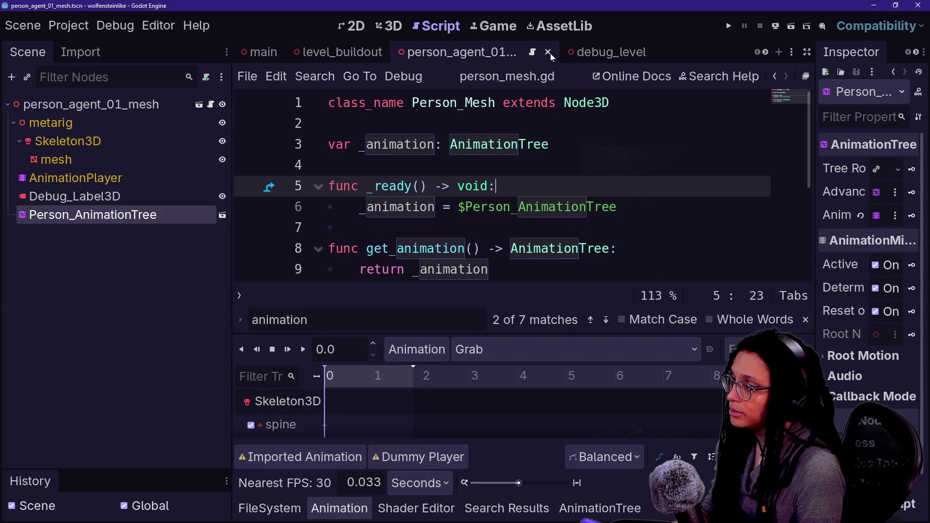
pyautogui.moveTo(579, 52); pyautogui.dragTo(457, 57)
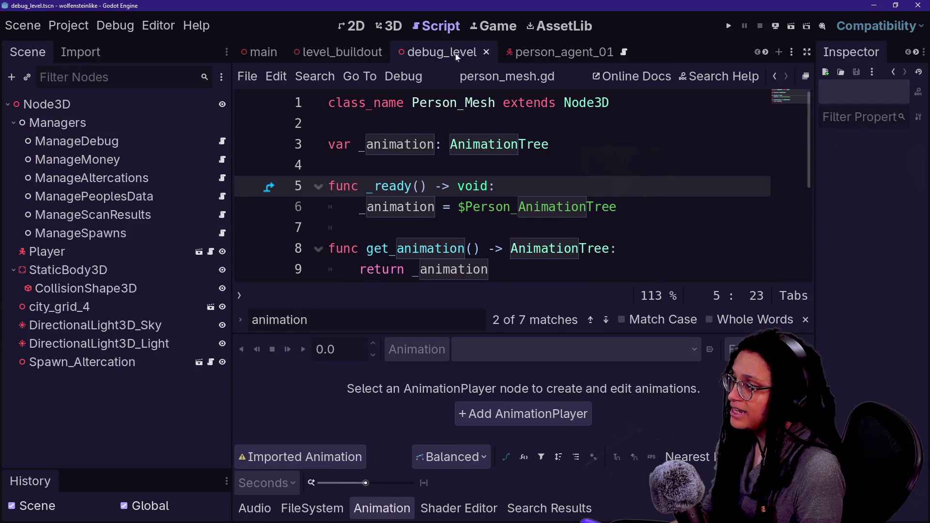
pyautogui.click(486, 52)
pyautogui.click(487, 53)
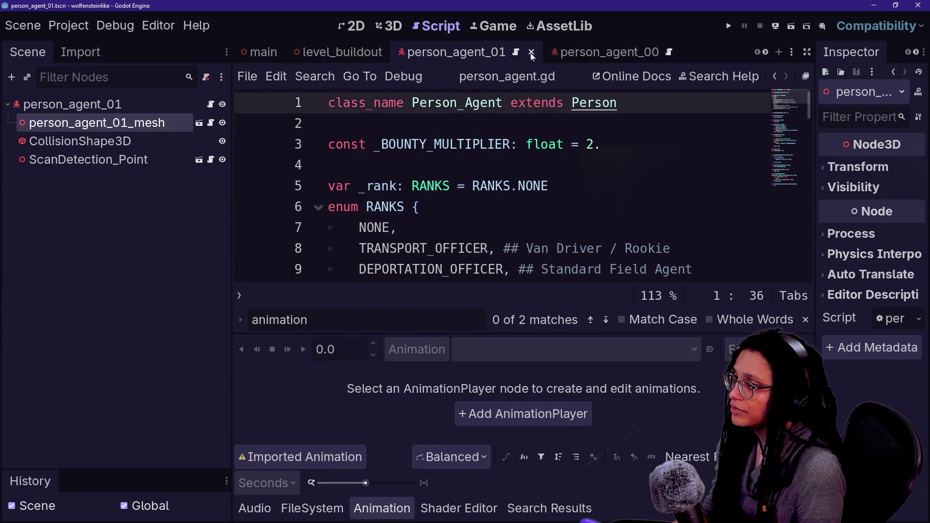
pyautogui.click(531, 54)
pyautogui.click(524, 54)
pyautogui.click(514, 53)
pyautogui.click(493, 52)
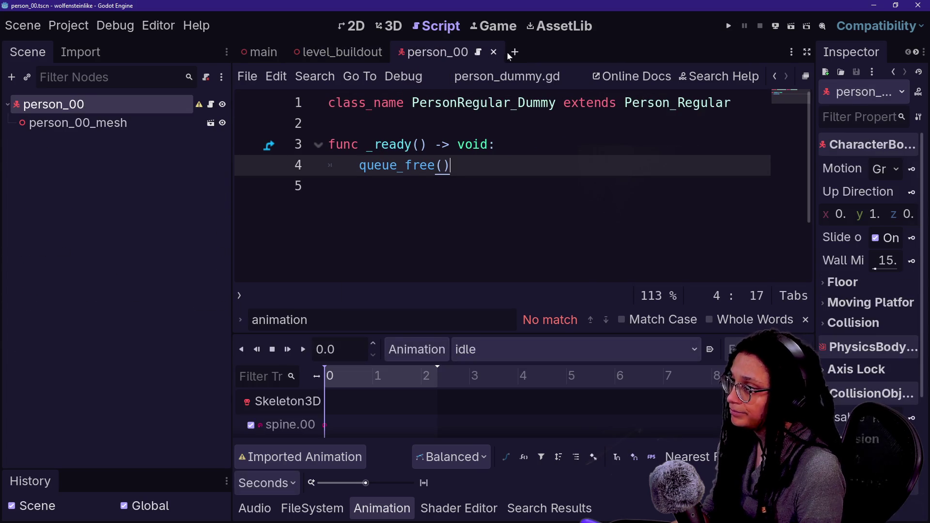
# Close person_00, open debug_level.tscn by filtering for debug, and run it.
pyautogui.click(495, 54)
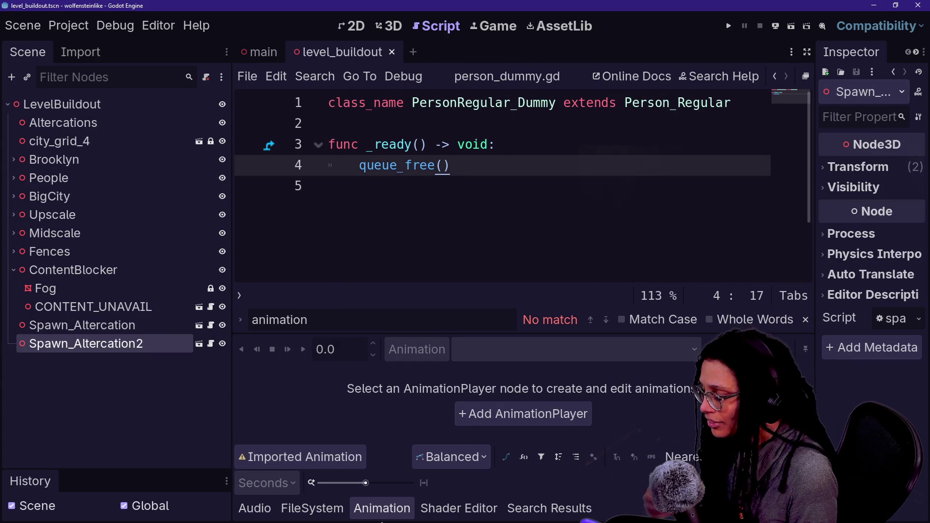
pyautogui.click(312, 509)
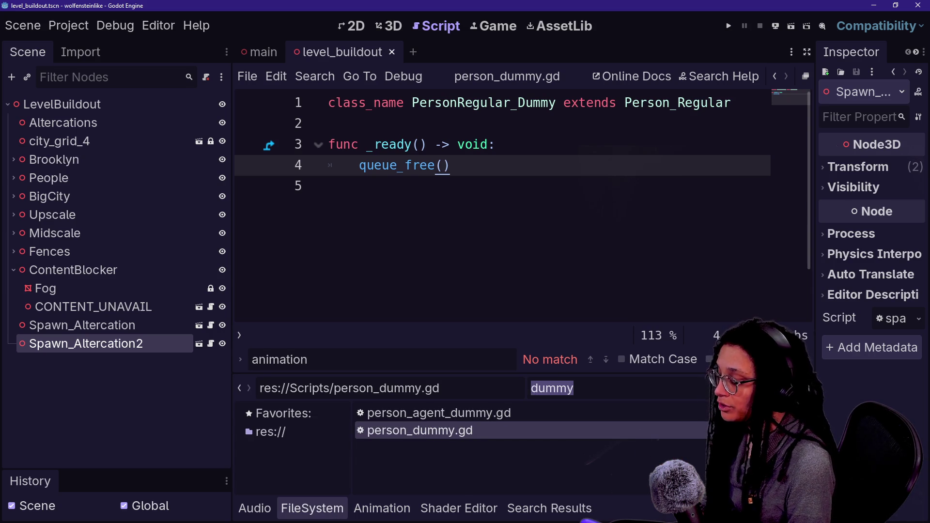
pyautogui.write('debug')
pyautogui.doubleClick(506, 419)
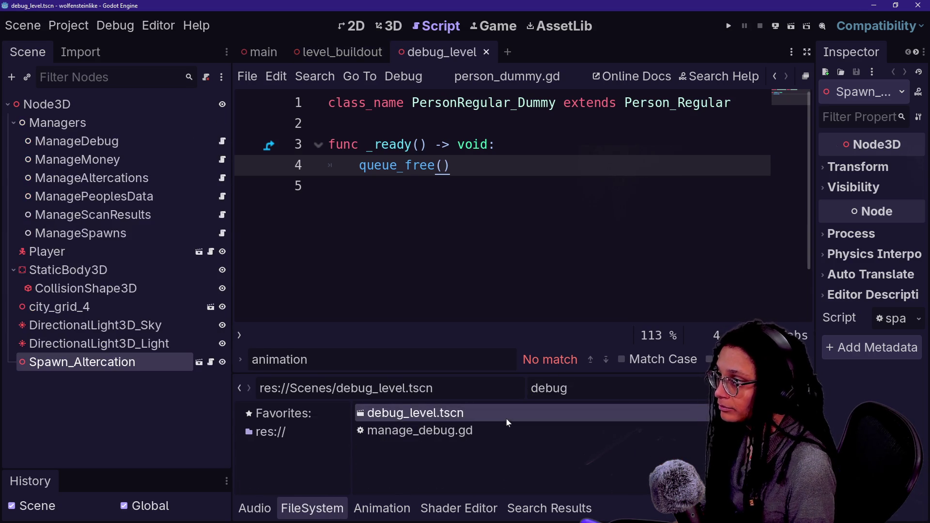
pyautogui.click(791, 26)
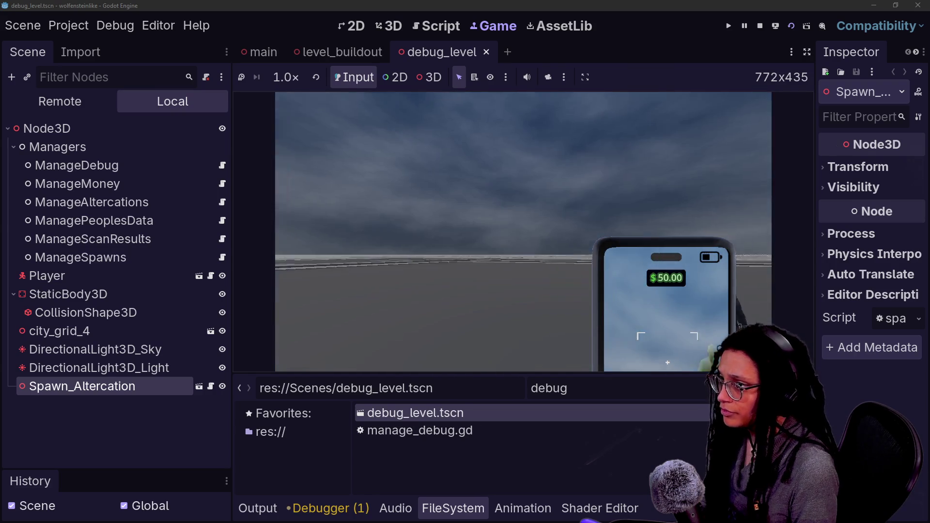
# Restart the debug level, walk to the NPC and film it with the phone, then stop.
pyautogui.click(792, 25)
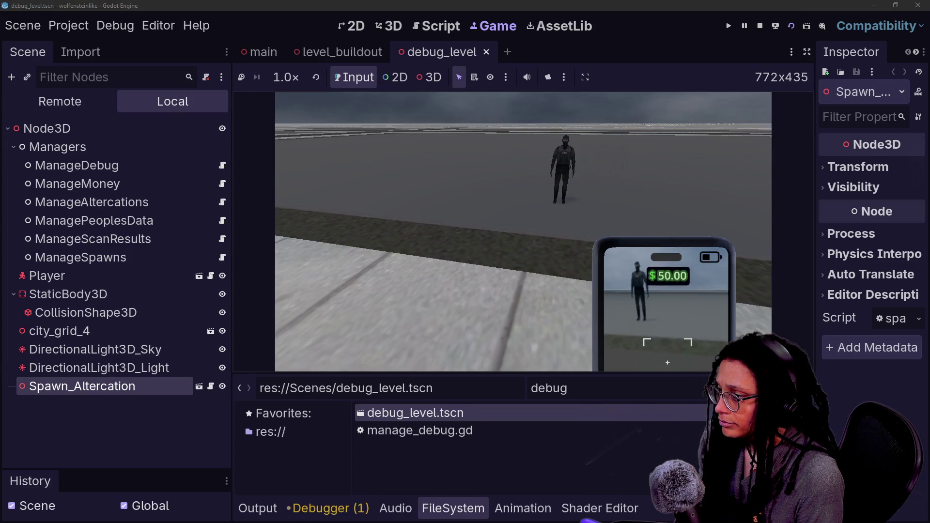
pyautogui.click(789, 36)
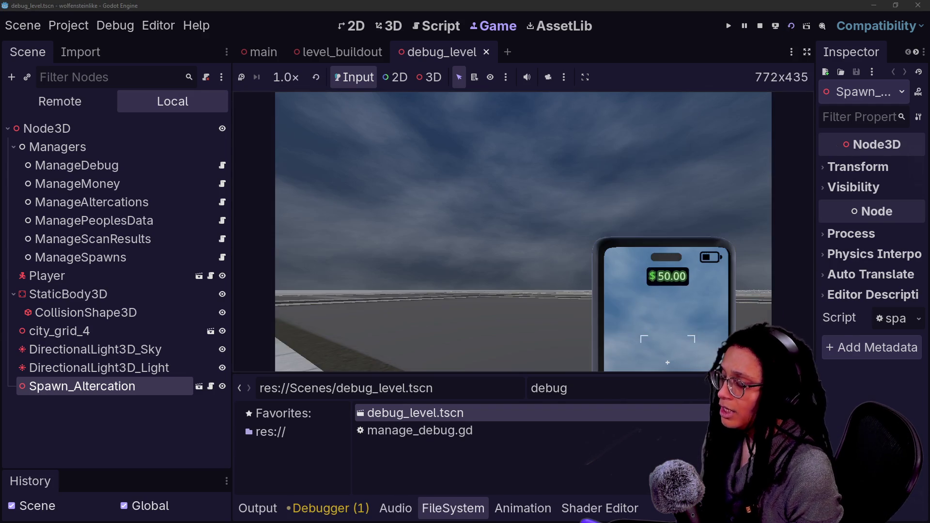
pyautogui.press('w')
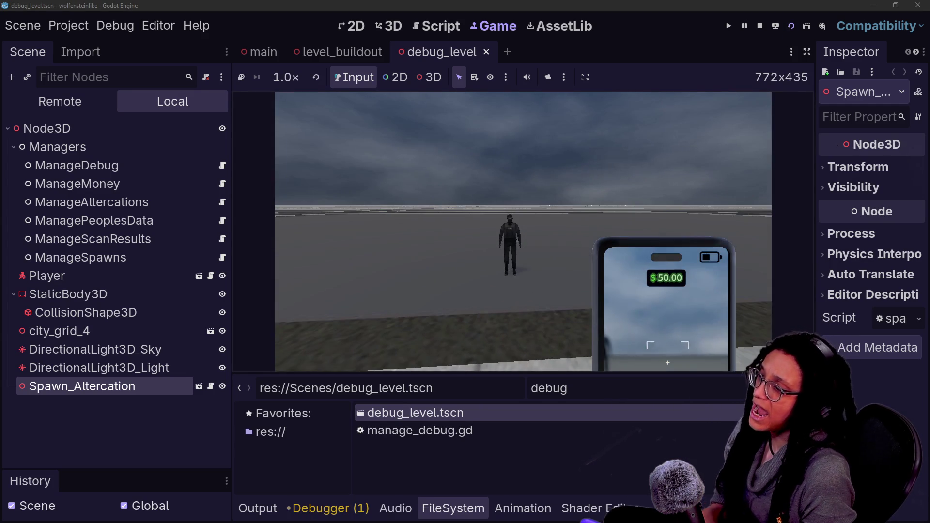
pyautogui.press('e')
pyautogui.press('w')
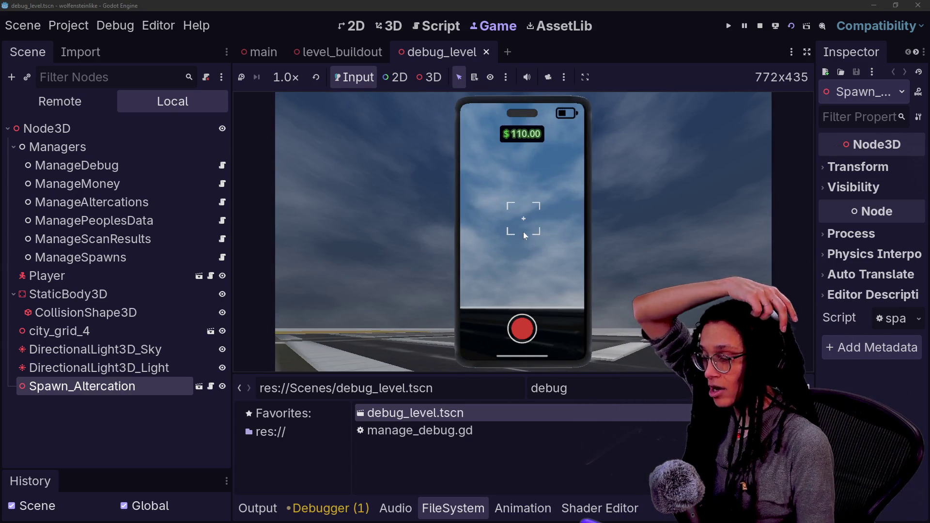
pyautogui.click(759, 26)
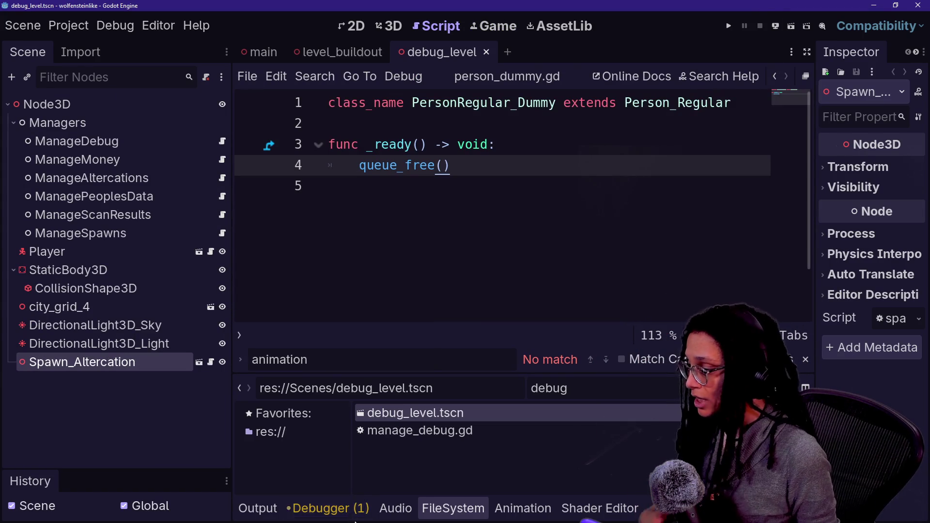
# Filter the FileSystem dock for person_01.
pyautogui.hotkey('ctrl', 'f')
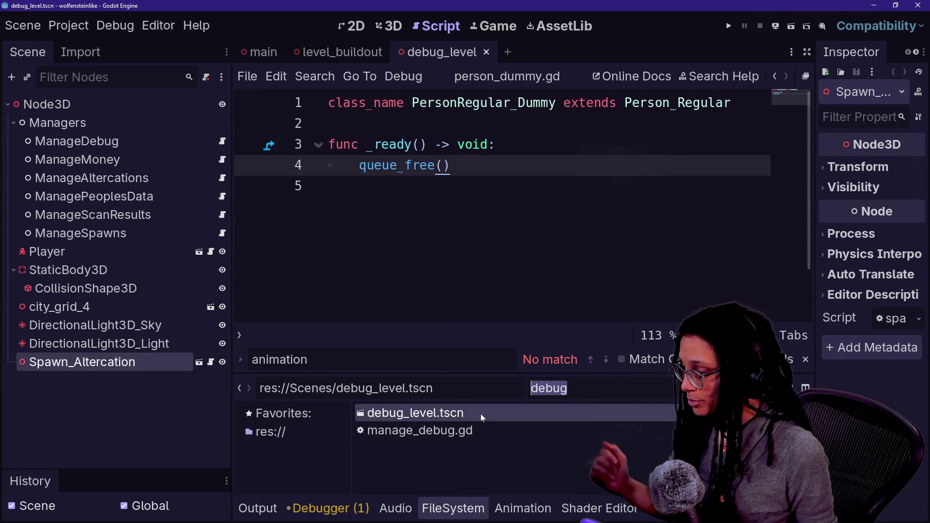
pyautogui.write('person_001')
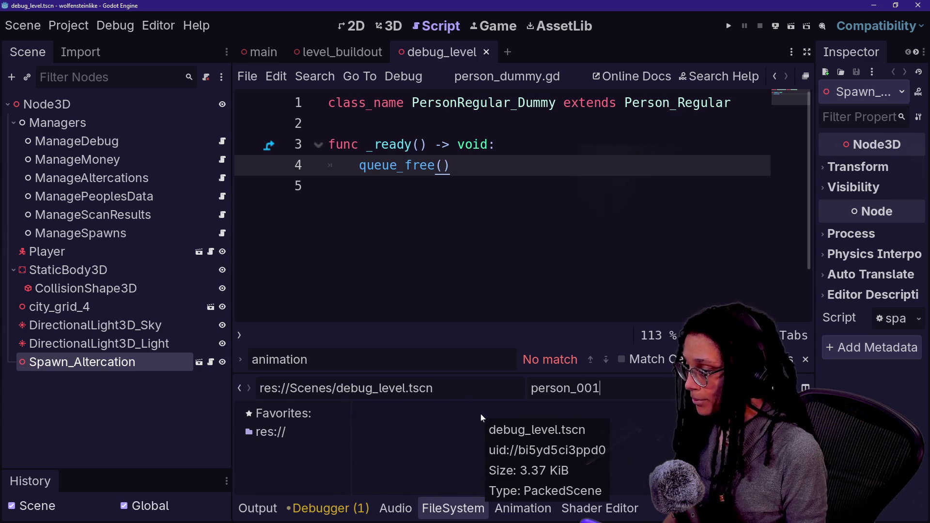
pyautogui.press('BackSpace')
pyautogui.press('BackSpace')
pyautogui.write('1')
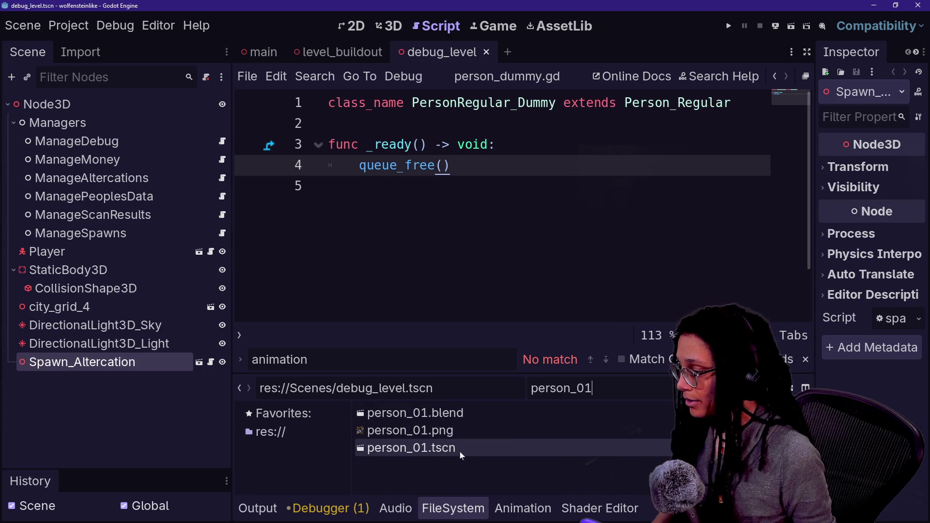
# Rename person_01.tscn to person_01_mesh.tscn and open it.
pyautogui.click(399, 451)
pyautogui.rightClick(403, 449)
pyautogui.click(404, 449)
pyautogui.rightClick(429, 451)
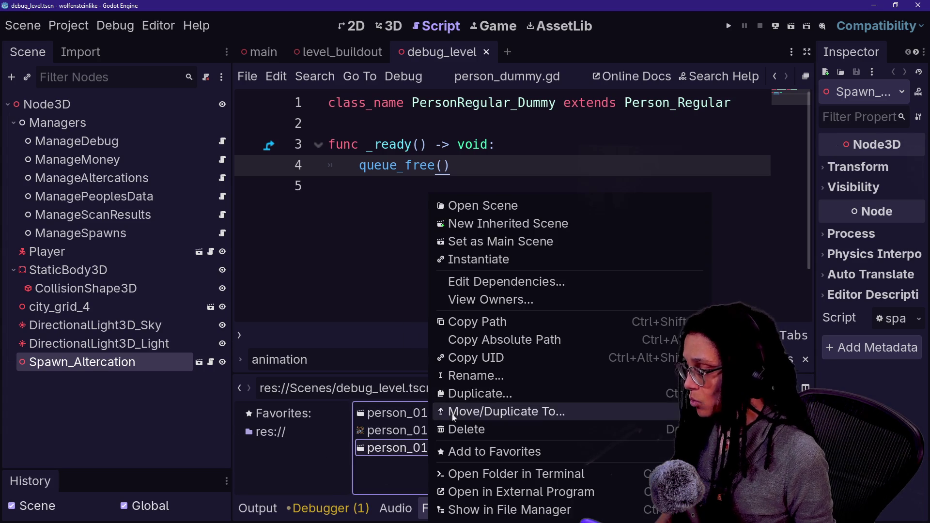
pyautogui.click(476, 376)
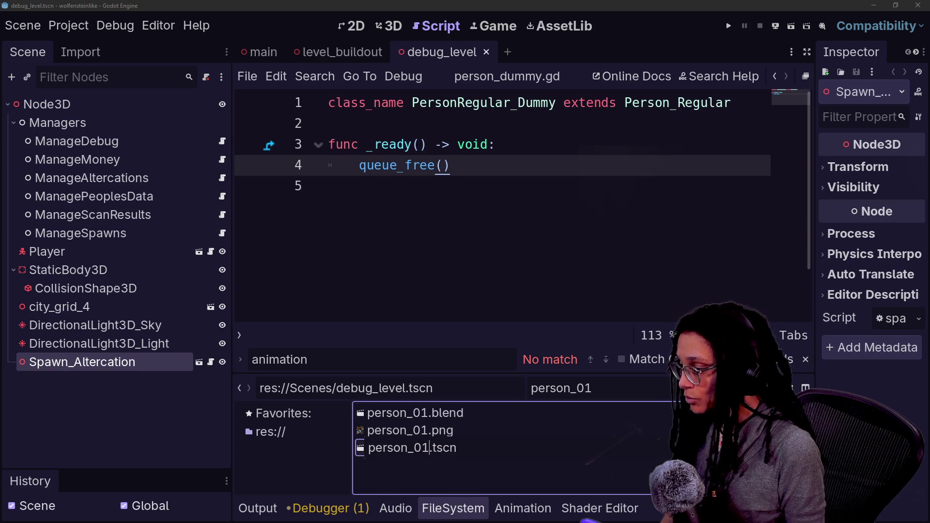
pyautogui.write('_mesh')
pyautogui.press('Return')
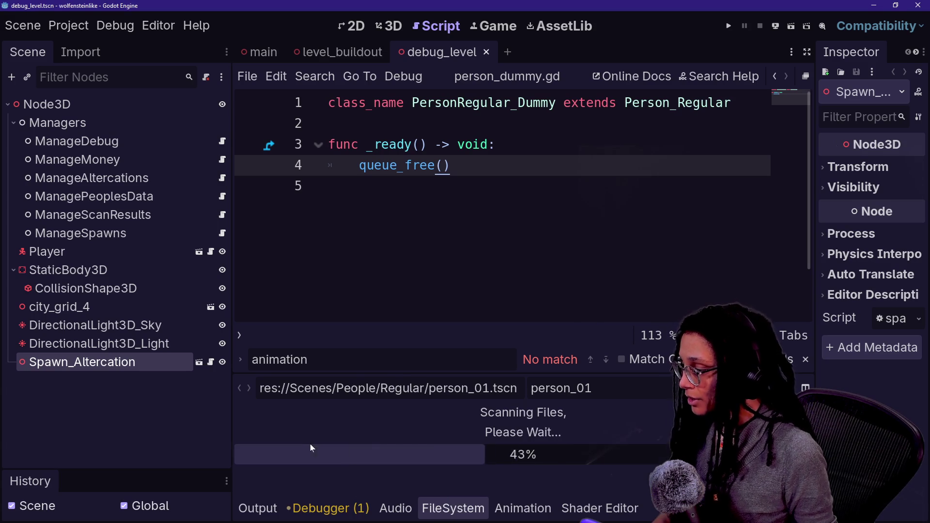
pyautogui.doubleClick(464, 453)
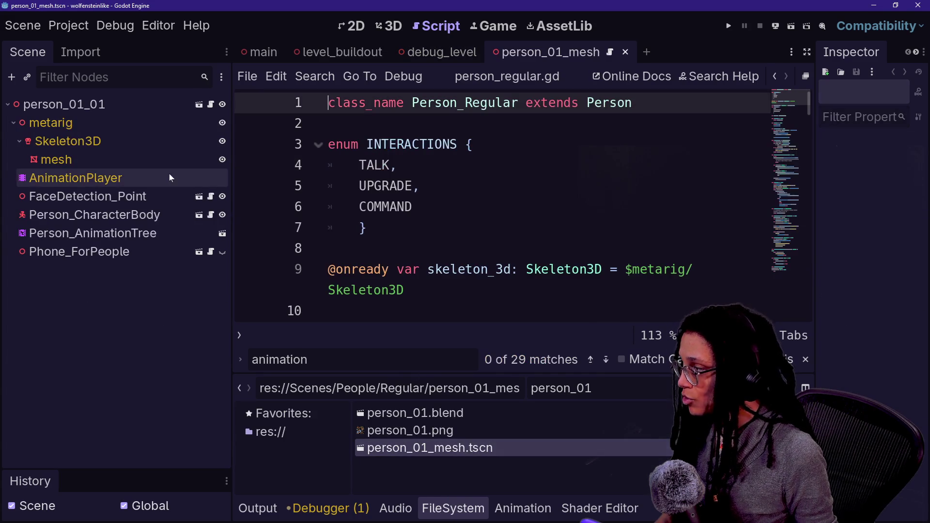
# Rename the root node to person_01_mesh and detach its script.
pyautogui.doubleClick(127, 104)
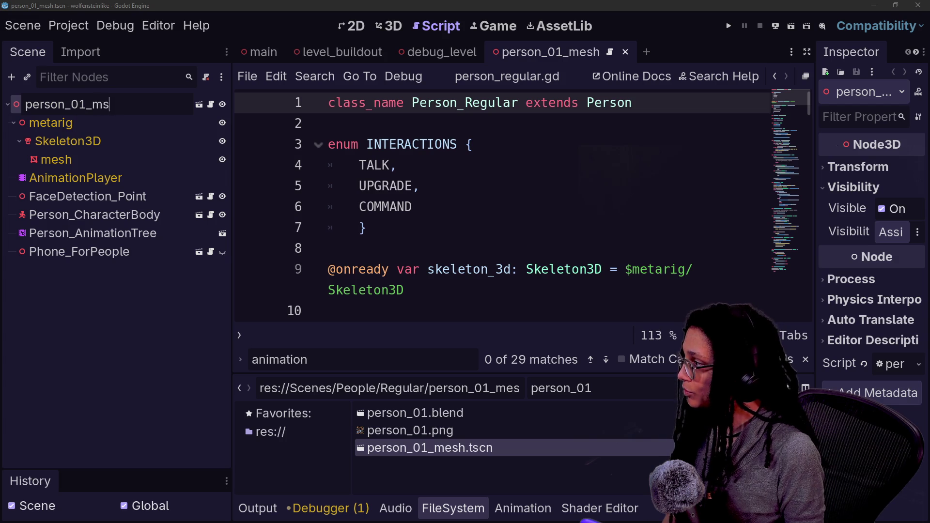
pyautogui.write('esh')
pyautogui.press('Return')
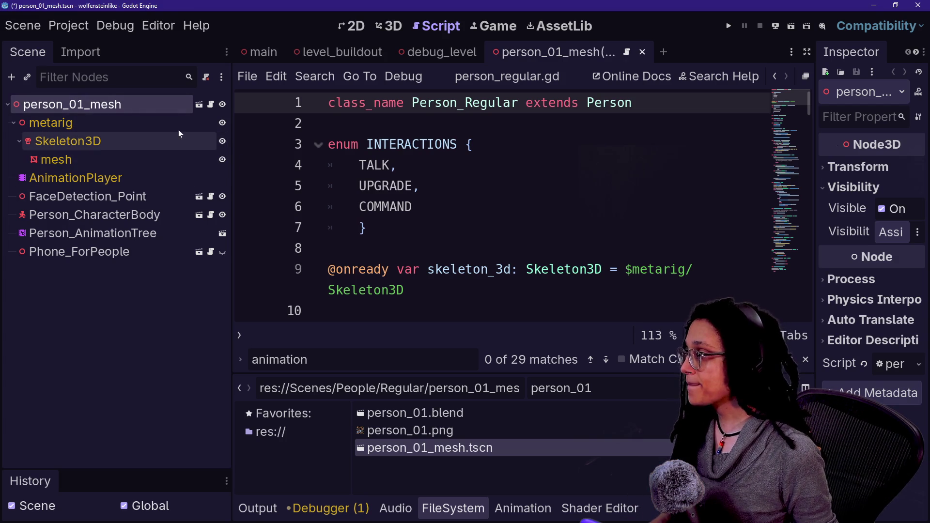
pyautogui.rightClick(180, 106)
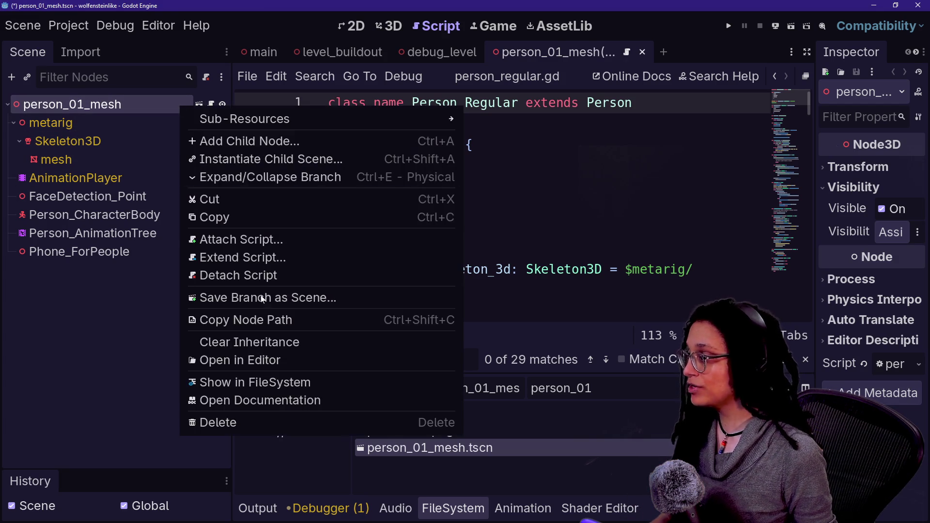
pyautogui.click(247, 280)
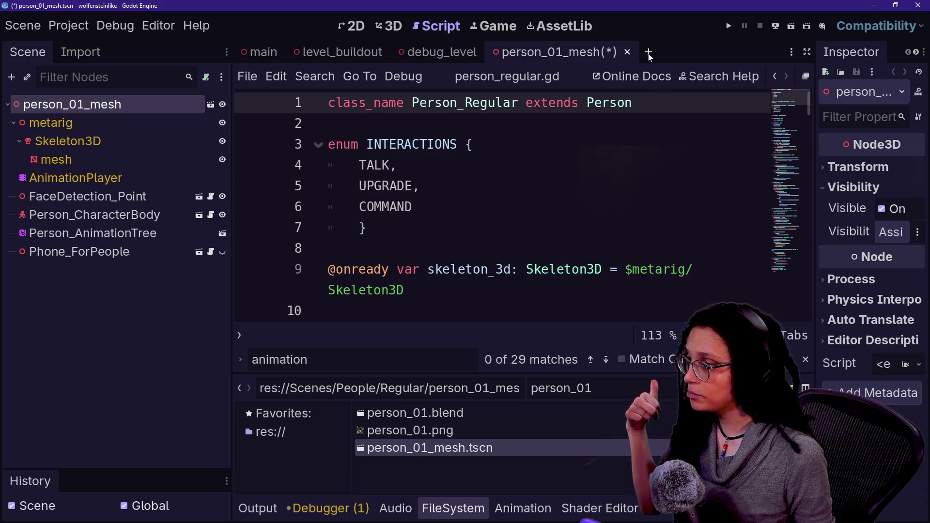
# Save person_01_mesh and start a new scene with a 3D root node.
pyautogui.hotkey('ctrl', 's')
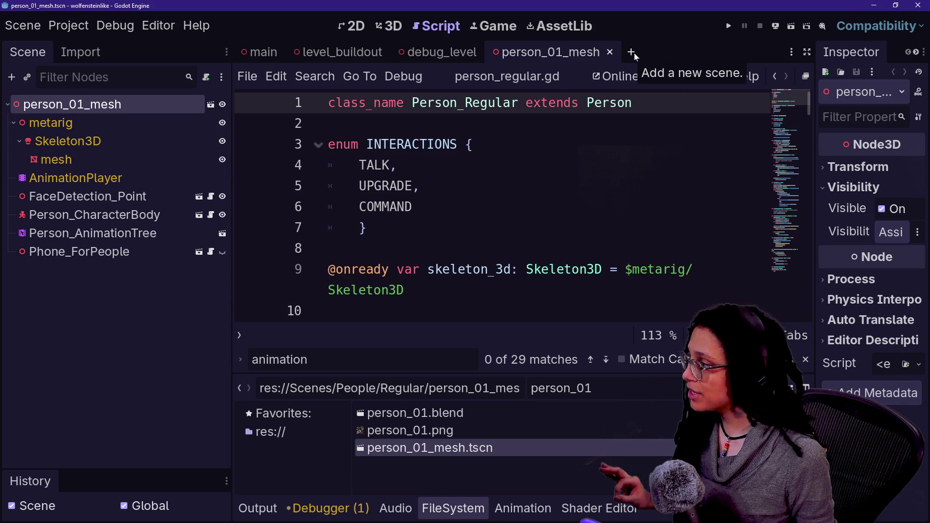
pyautogui.click(632, 53)
pyautogui.click(196, 153)
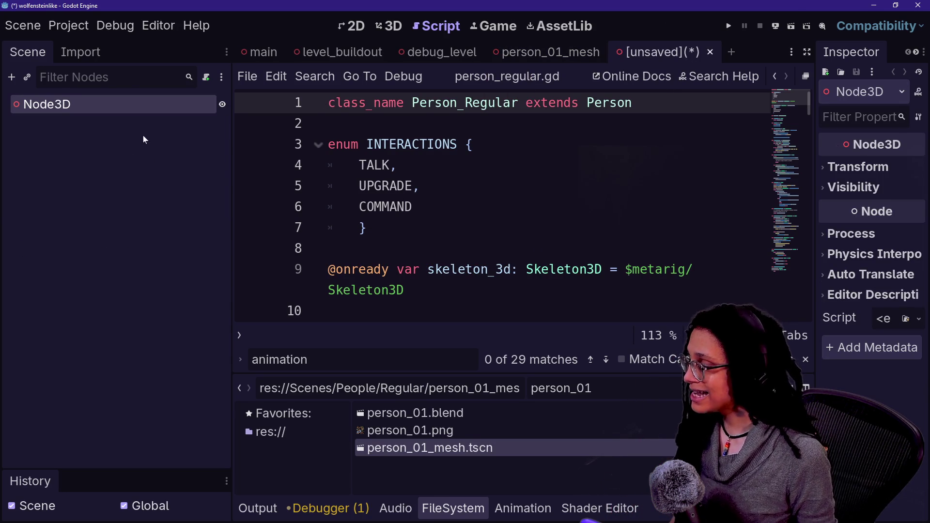
# Name the new root node person_01 and save the scene as person_01.tscn.
pyautogui.doubleClick(144, 109)
pyautogui.write('person_01')
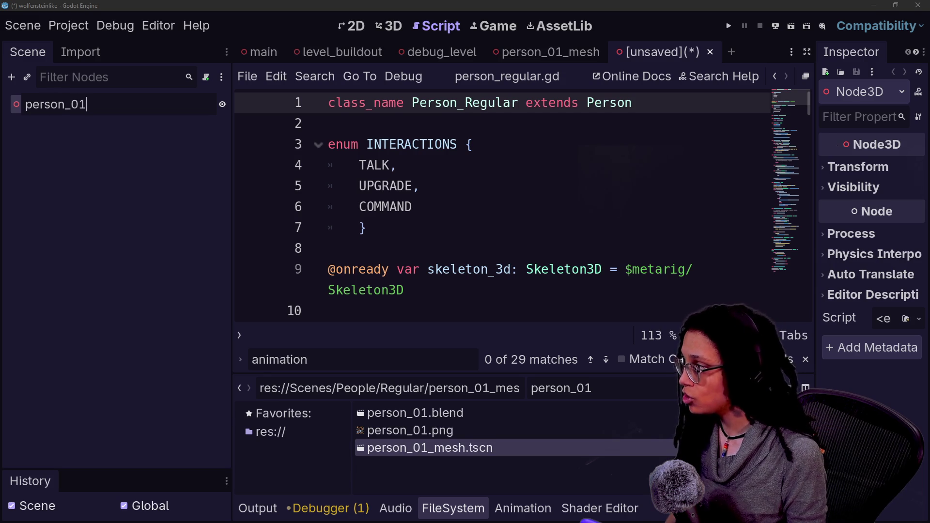
pyautogui.press('Return')
pyautogui.hotkey('ctrl', 's')
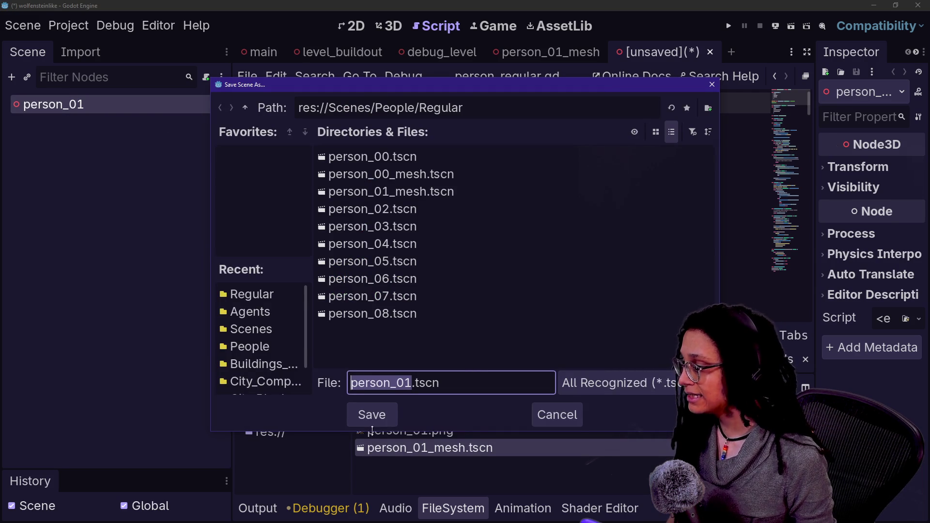
pyautogui.click(372, 415)
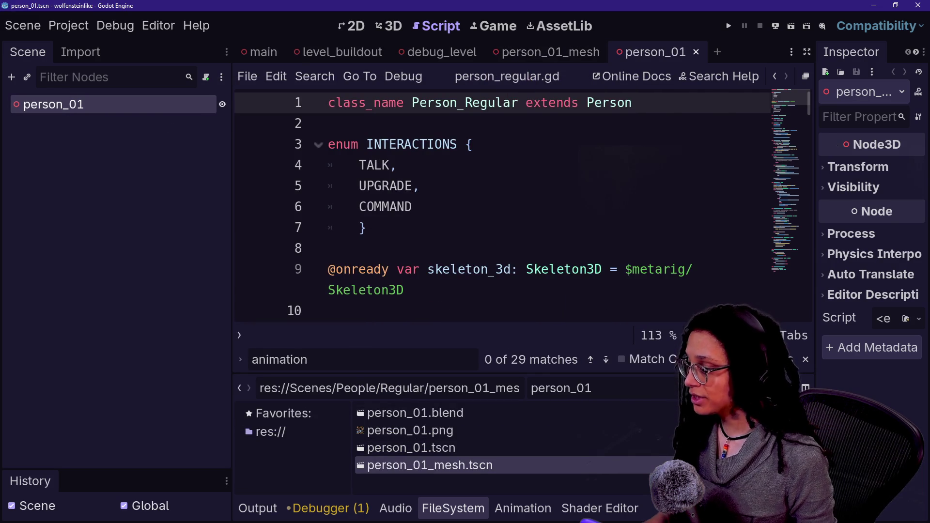
# Instance person_01_mesh under person_01 and try dropping person.gd onto the root.
pyautogui.moveTo(477, 468)
pyautogui.mouseDown()
pyautogui.moveTo(368, 422)
pyautogui.moveTo(132, 134)
pyautogui.moveTo(130, 107)
pyautogui.mouseUp()
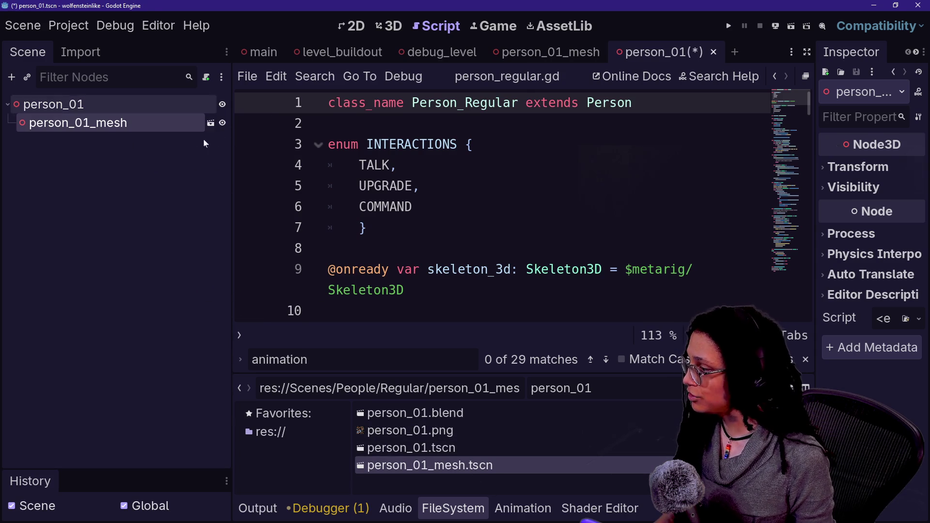
pyautogui.press('BackSpace')
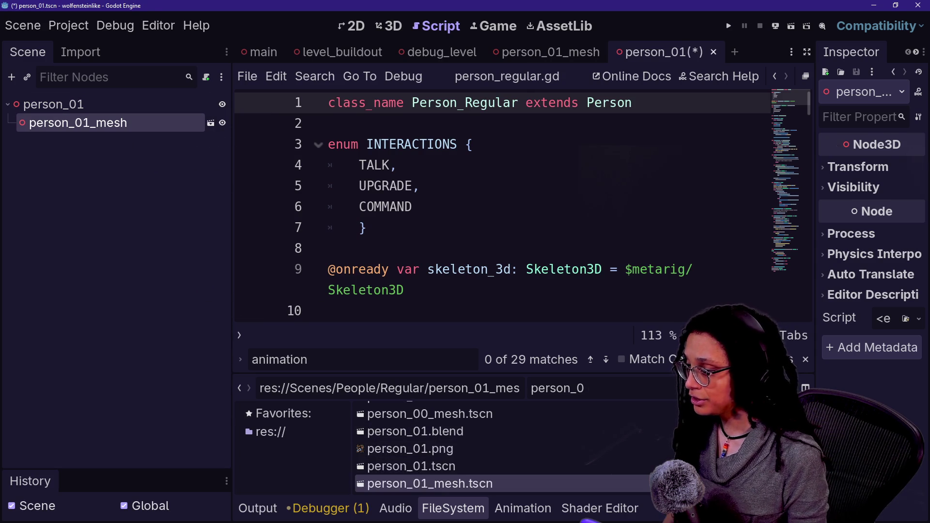
pyautogui.write('.gd')
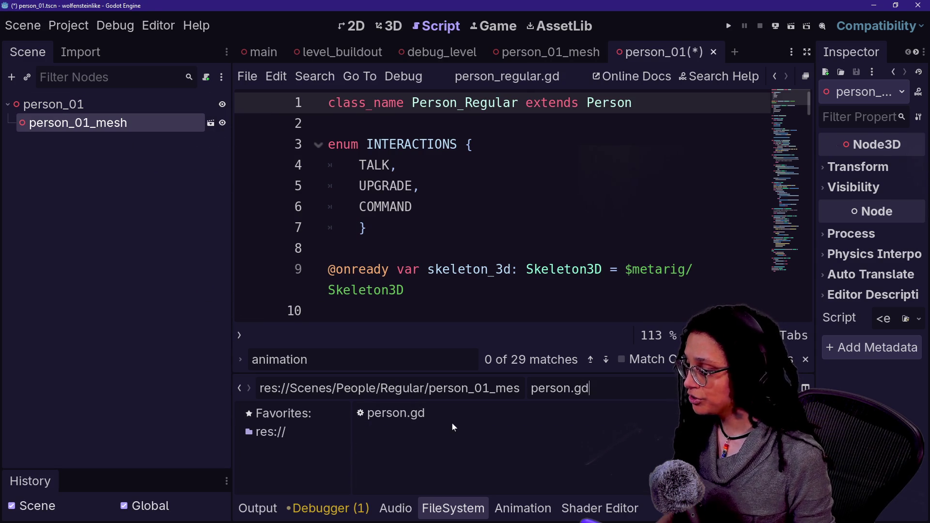
pyautogui.moveTo(449, 415)
pyautogui.mouseDown()
pyautogui.moveTo(270, 343)
pyautogui.moveTo(115, 106)
pyautogui.mouseUp()
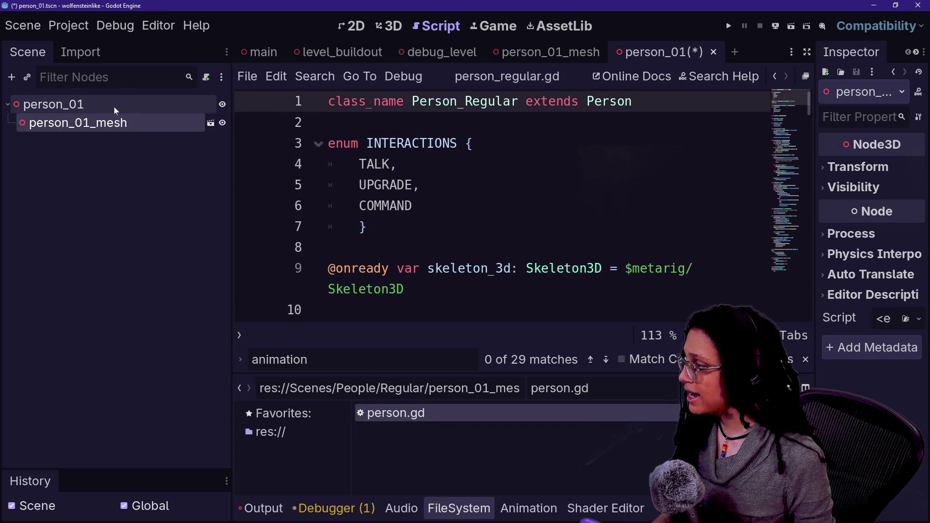
pyautogui.moveTo(410, 415)
pyautogui.mouseDown()
pyautogui.moveTo(191, 293)
pyautogui.moveTo(136, 102)
pyautogui.mouseUp()
pyautogui.click(188, 110)
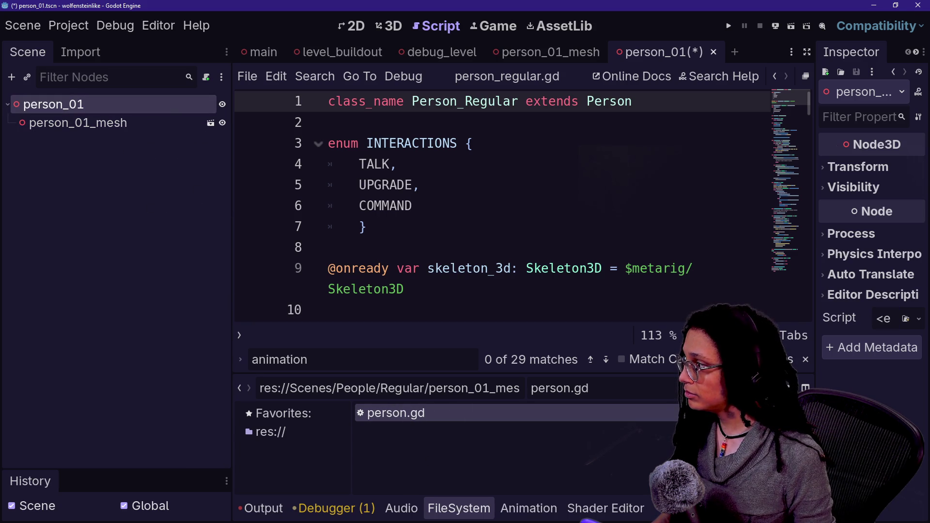
pyautogui.moveTo(420, 419); pyautogui.dragTo(139, 108)
# Change person_01's node type to CharacterBody3D.
pyautogui.rightClick(144, 110)
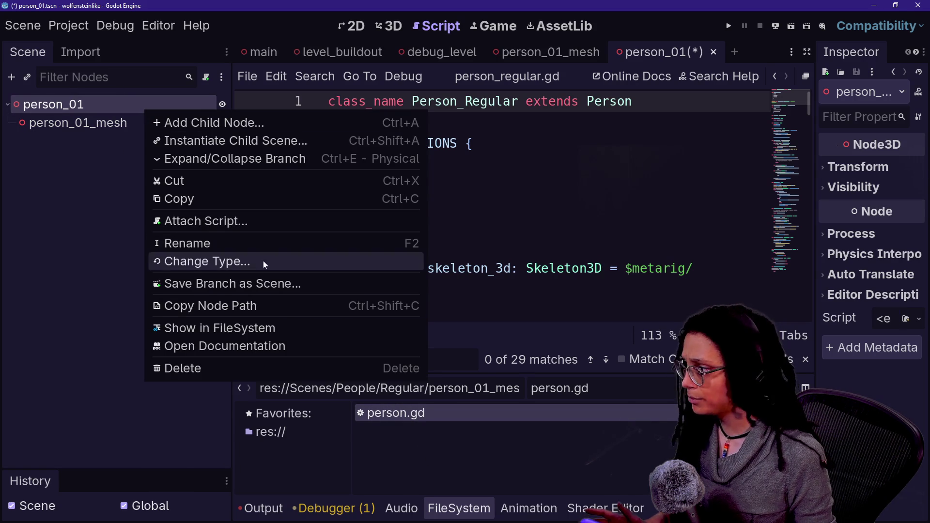
pyautogui.press('Escape')
pyautogui.write('char')
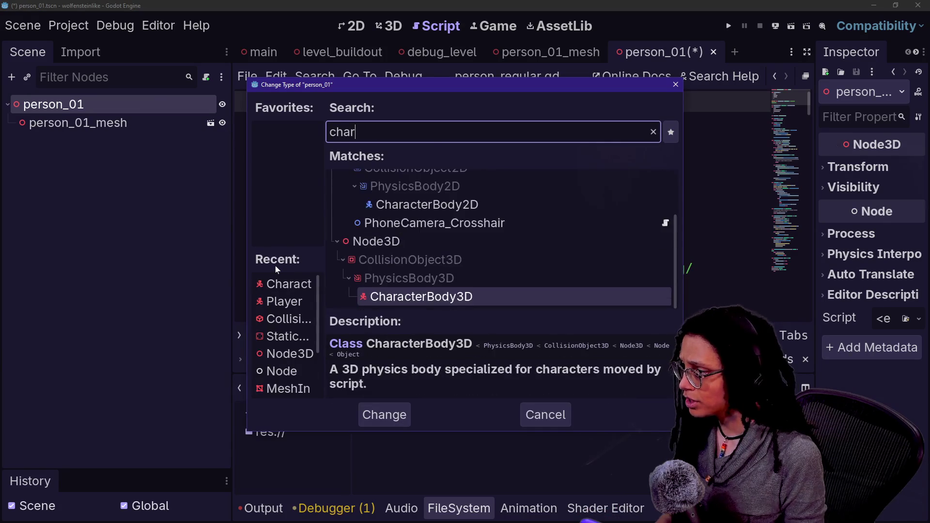
pyautogui.press('Return')
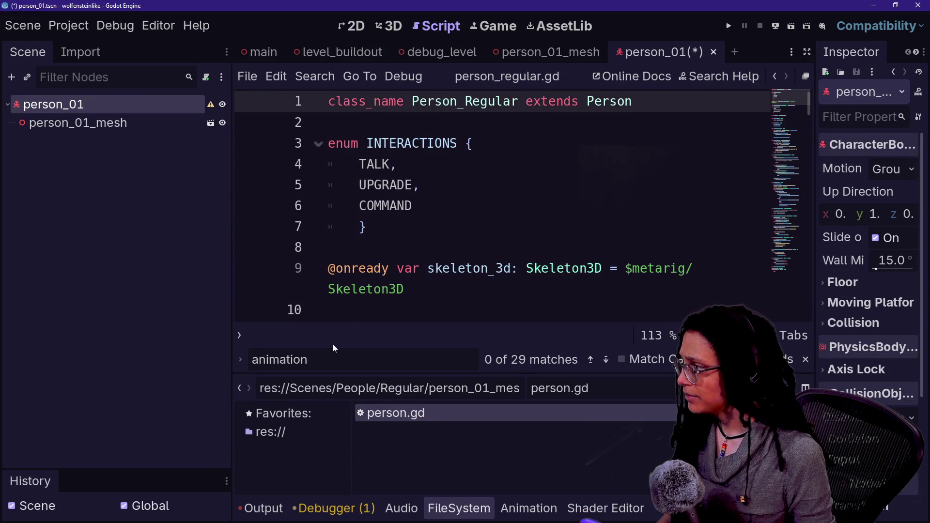
# Try dropping person.gd onto person_01 again and save the scene.
pyautogui.moveTo(419, 422)
pyautogui.mouseDown()
pyautogui.moveTo(155, 211)
pyautogui.moveTo(100, 103)
pyautogui.mouseUp()
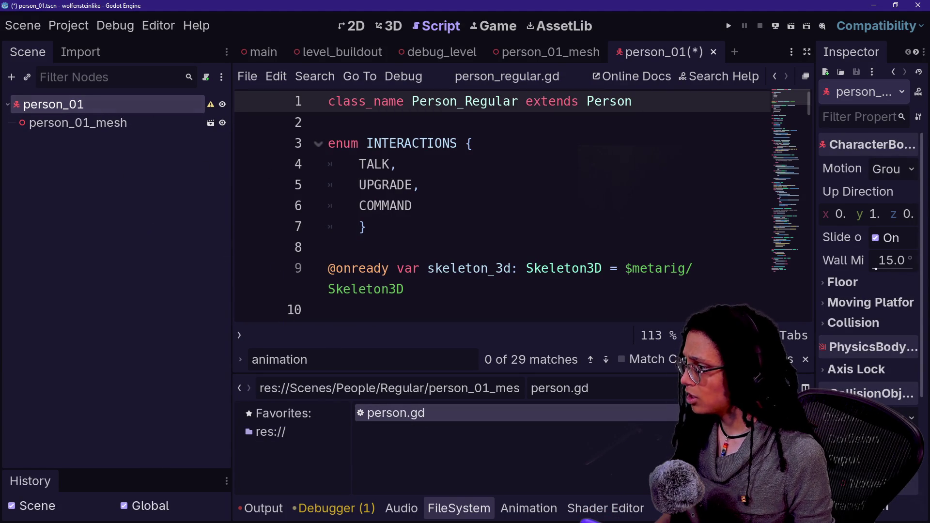
pyautogui.click(329, 247)
pyautogui.hotkey('ctrl', 's')
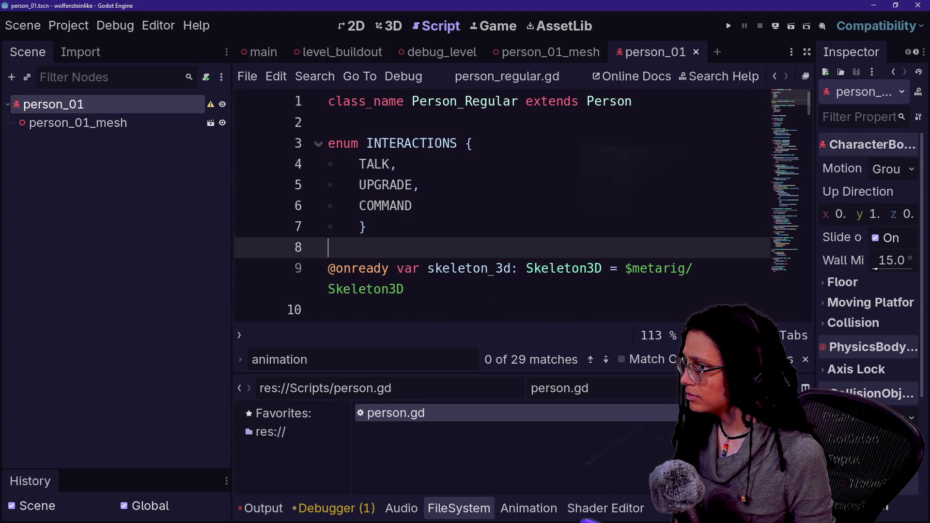
pyautogui.moveTo(443, 421); pyautogui.dragTo(121, 104)
# Start attaching a script to person_01 and browse up to the project root.
pyautogui.rightClick(120, 105)
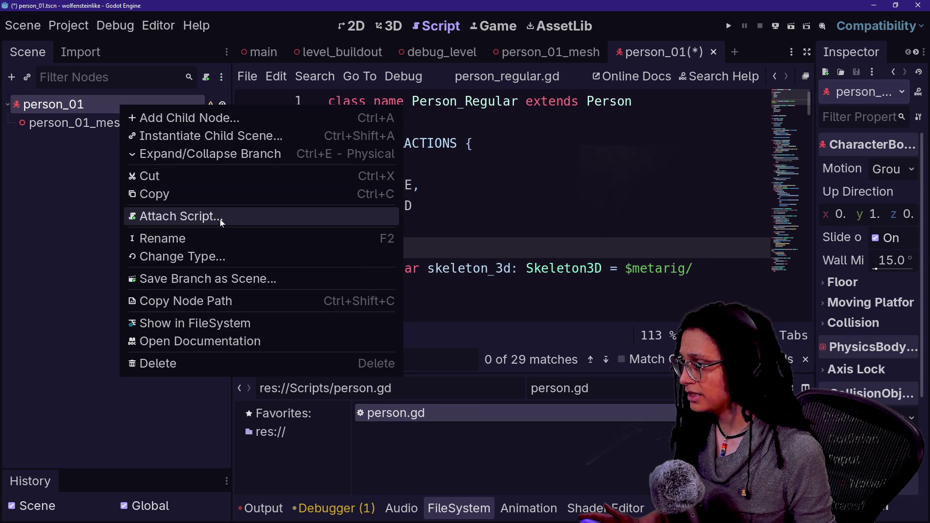
pyautogui.click(379, 217)
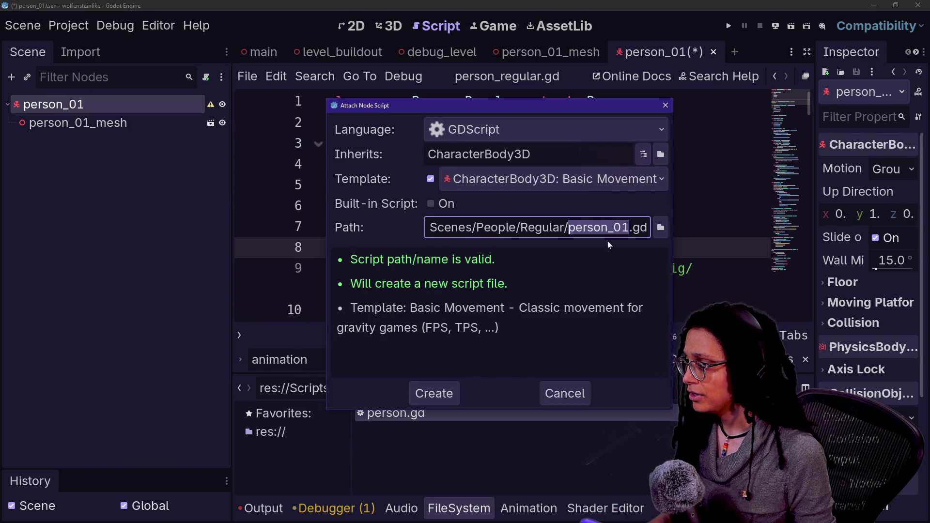
pyautogui.click(660, 227)
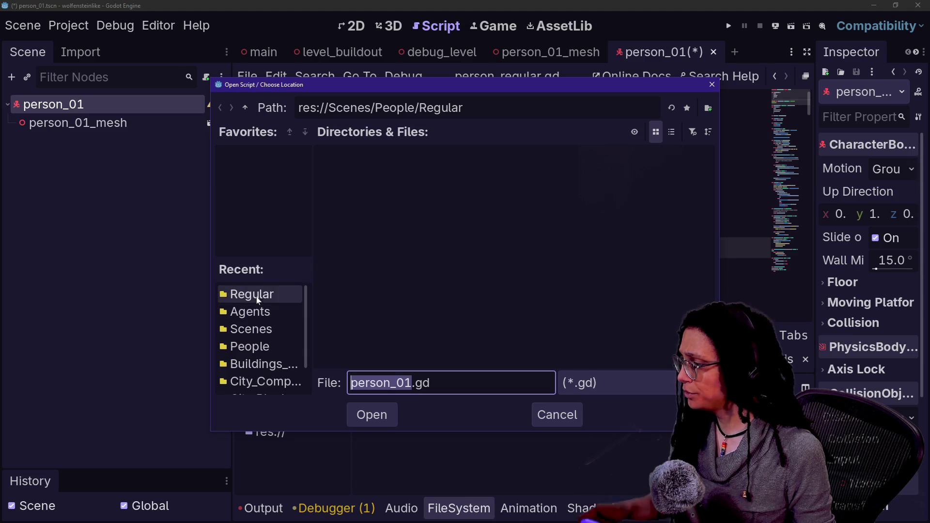
pyautogui.click(259, 348)
pyautogui.scroll(-2, 290, 359)
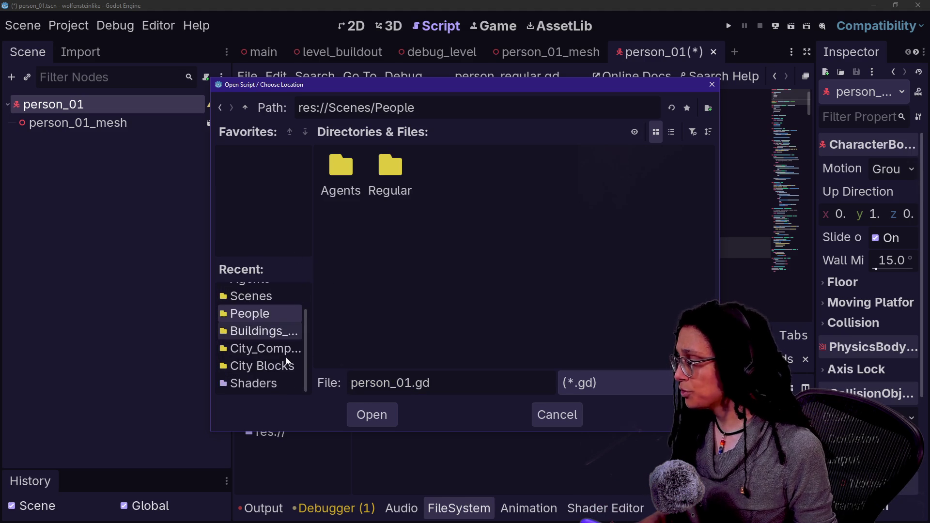
pyautogui.scroll(3, 287, 387)
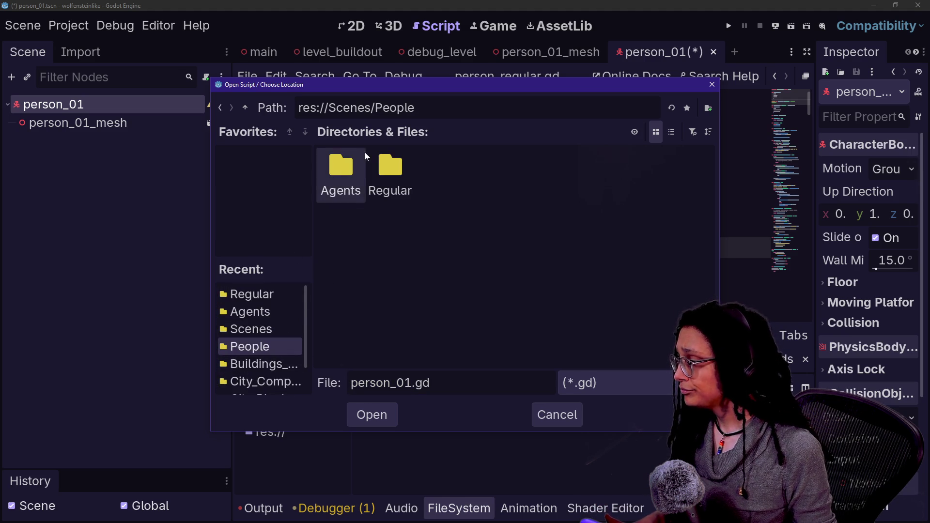
pyautogui.click(245, 108)
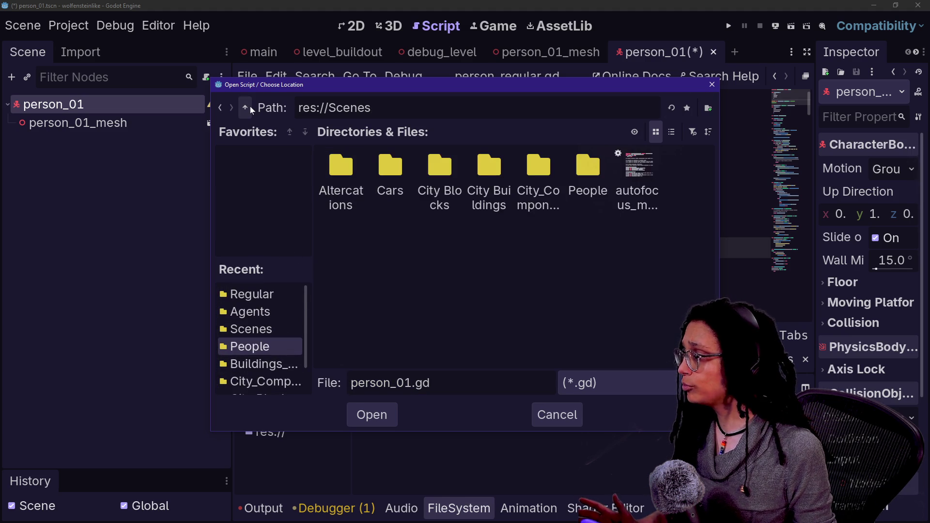
pyautogui.click(245, 108)
# Open the Scripts folder, add it to favourites, and show files as a list.
pyautogui.rightClick(610, 247)
pyautogui.click(575, 264)
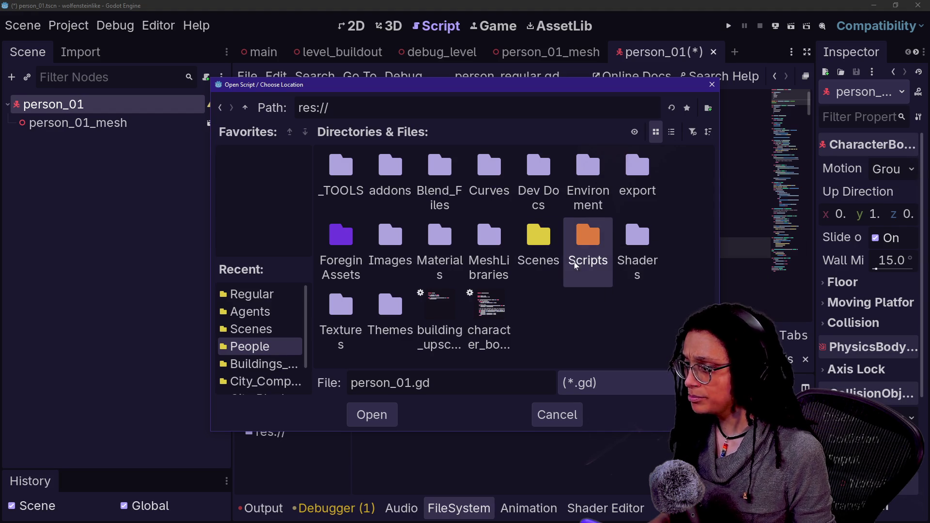
pyautogui.doubleClick(588, 240)
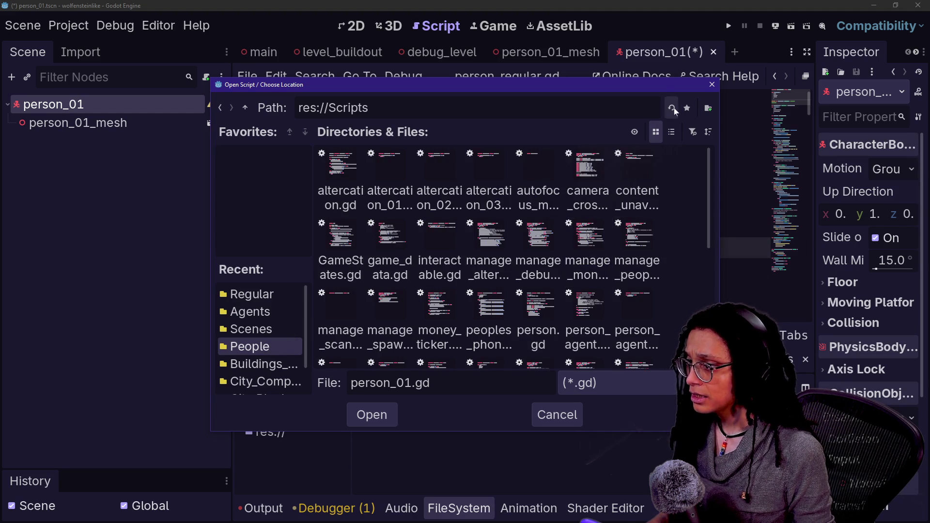
pyautogui.click(687, 107)
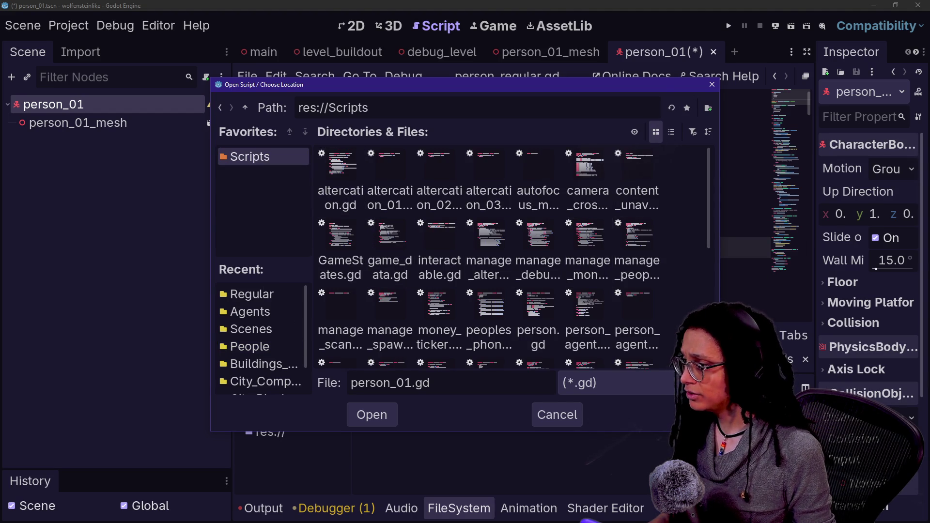
pyautogui.click(672, 132)
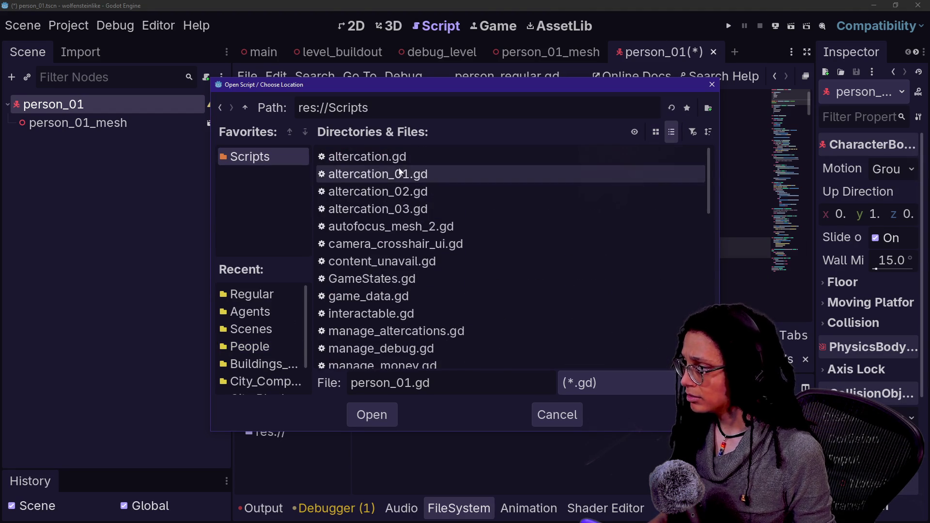
# Load the existing res://Scripts/person.gd as person_01's script.
pyautogui.scroll(-5, 401, 279)
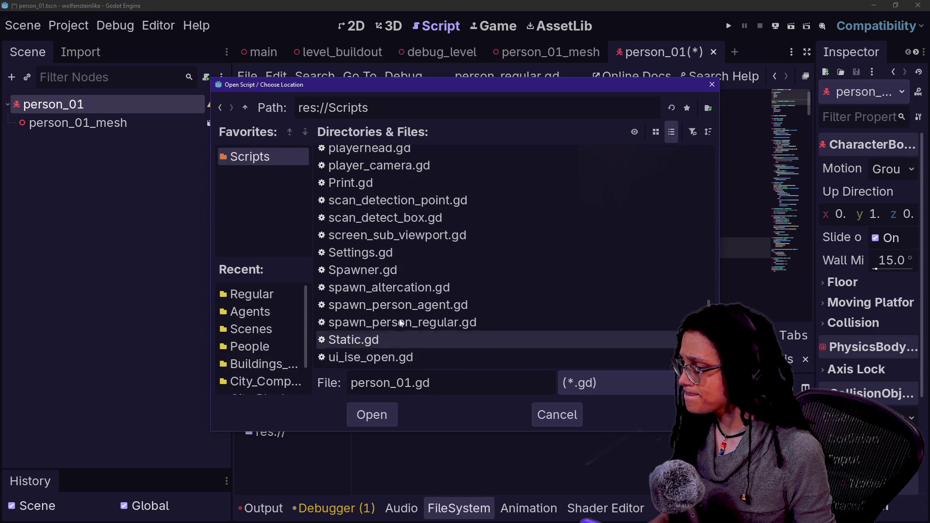
pyautogui.scroll(3, 433, 243)
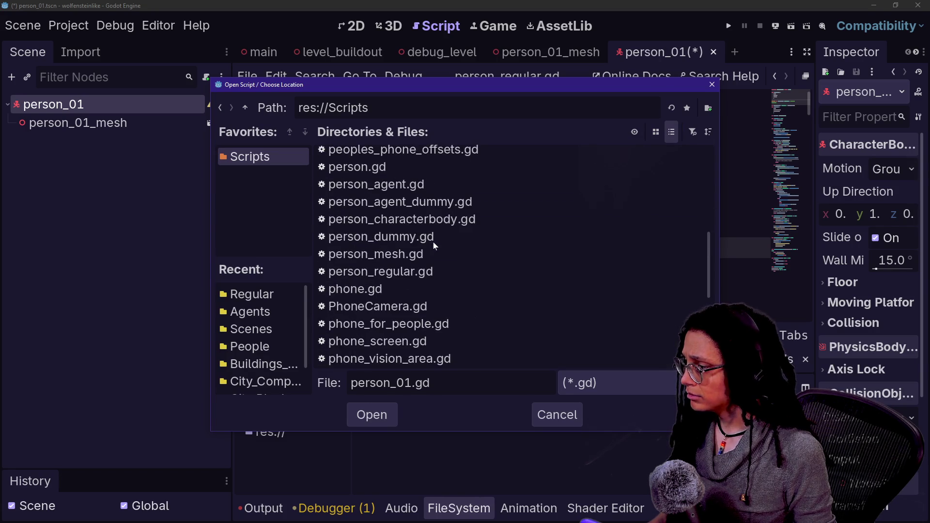
pyautogui.scroll(2, 412, 291)
pyautogui.doubleClick(384, 273)
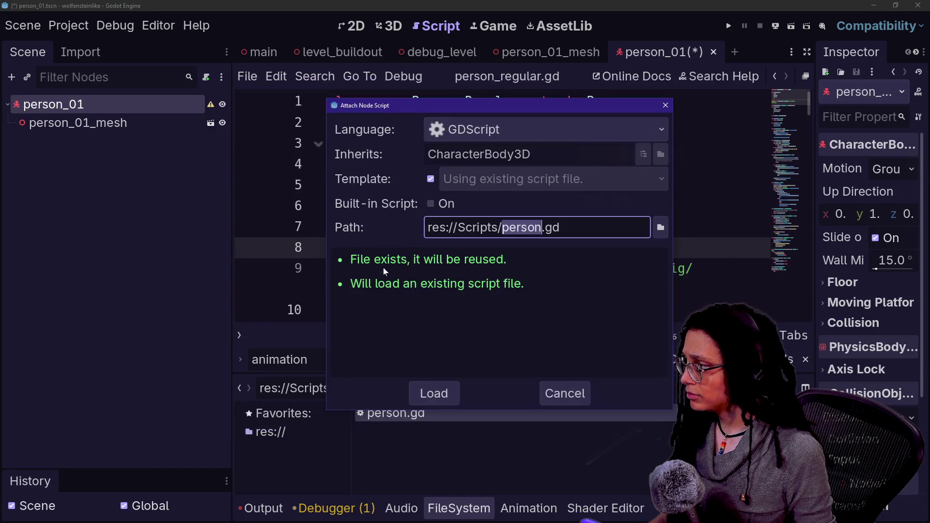
pyautogui.click(437, 400)
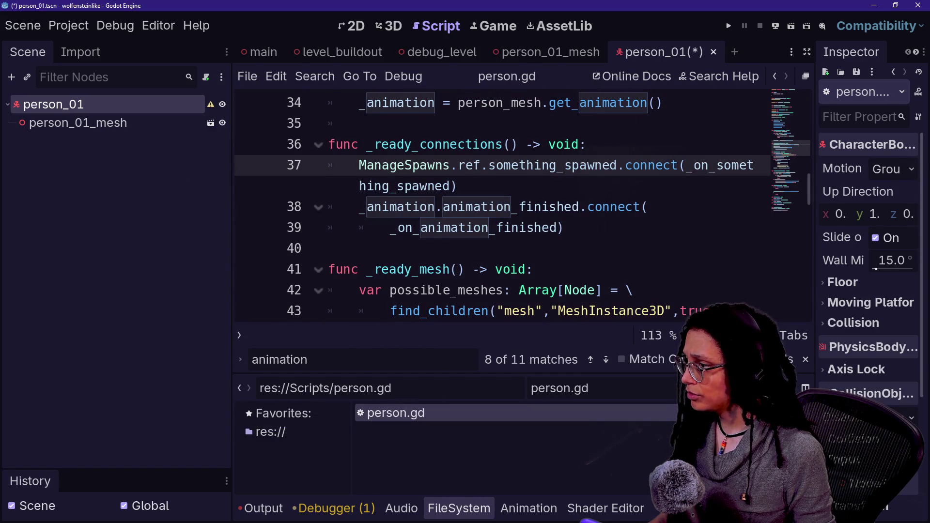
pyautogui.click(73, 77)
# Save the person_01 scene and reload the current project.
pyautogui.click(72, 26)
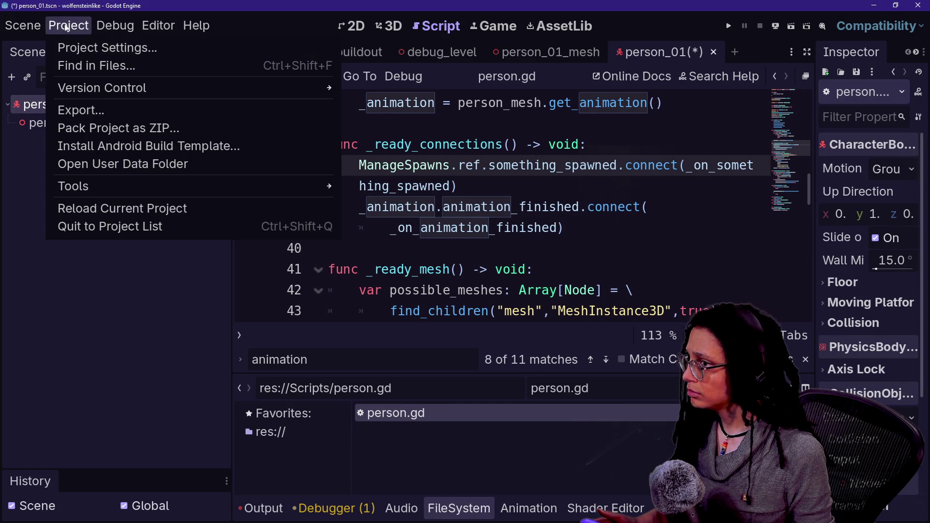
pyautogui.press('Escape')
pyautogui.hotkey('ctrl', 's')
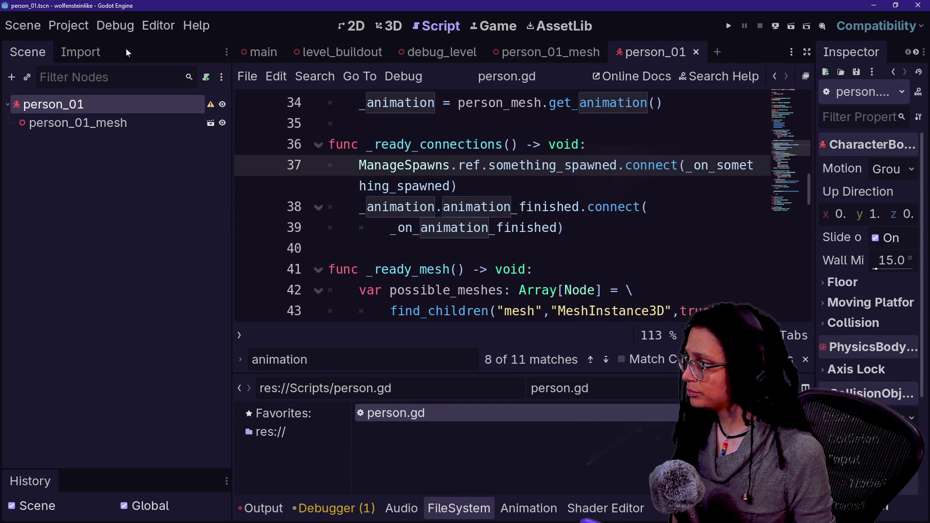
pyautogui.click(66, 27)
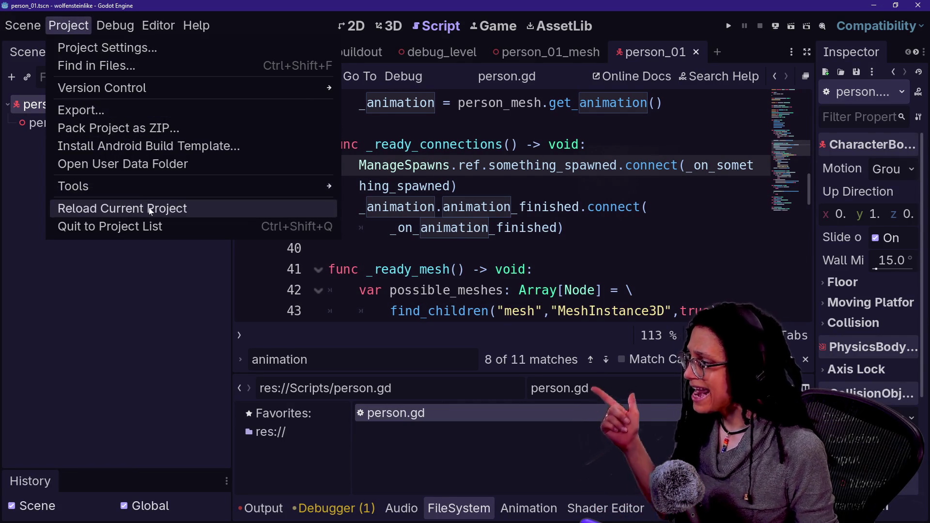
pyautogui.click(150, 212)
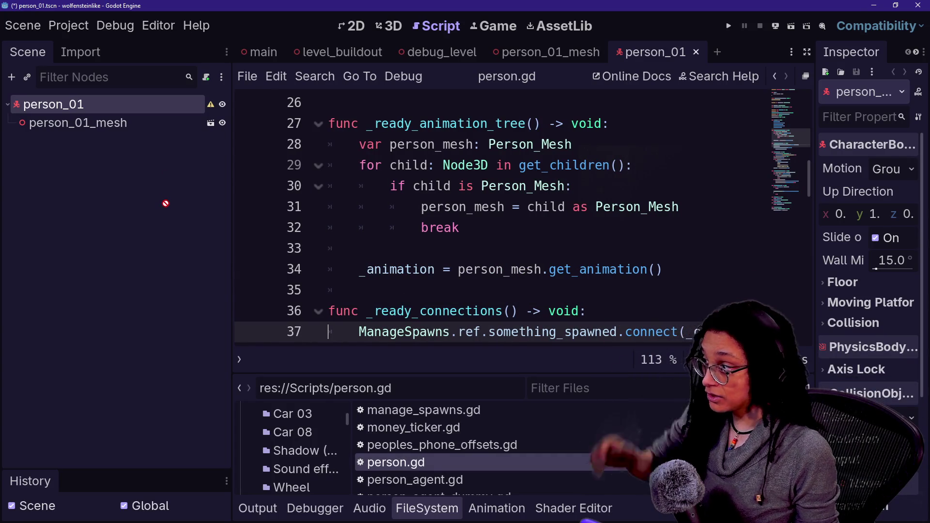
# Try dragging person.gd onto person_01 and inspect its configuration warning.
pyautogui.moveTo(165, 193)
pyautogui.mouseDown()
pyautogui.moveTo(118, 83)
pyautogui.moveTo(125, 111)
pyautogui.moveTo(128, 104)
pyautogui.mouseUp()
pyautogui.moveTo(224, 201); pyautogui.dragTo(225, 204)
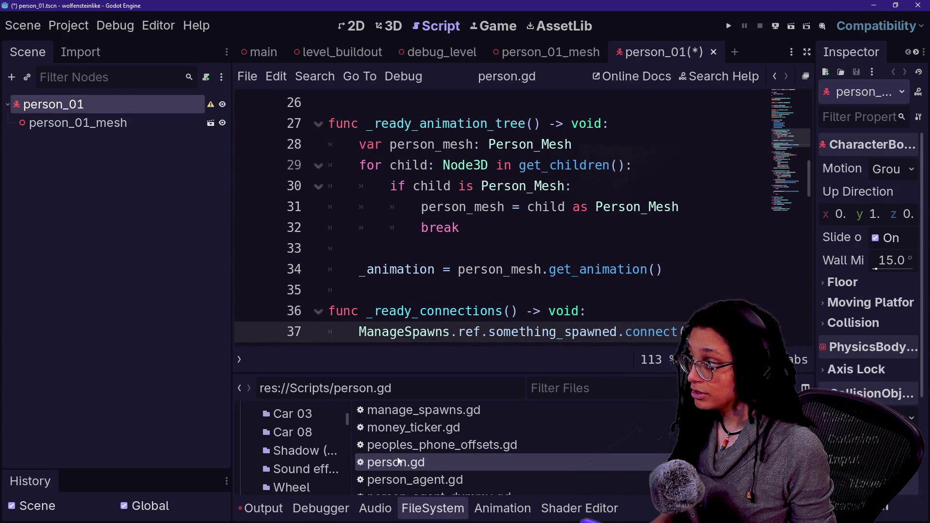
pyautogui.moveTo(309, 302)
pyautogui.mouseDown()
pyautogui.moveTo(223, 228)
pyautogui.moveTo(161, 105)
pyautogui.mouseUp()
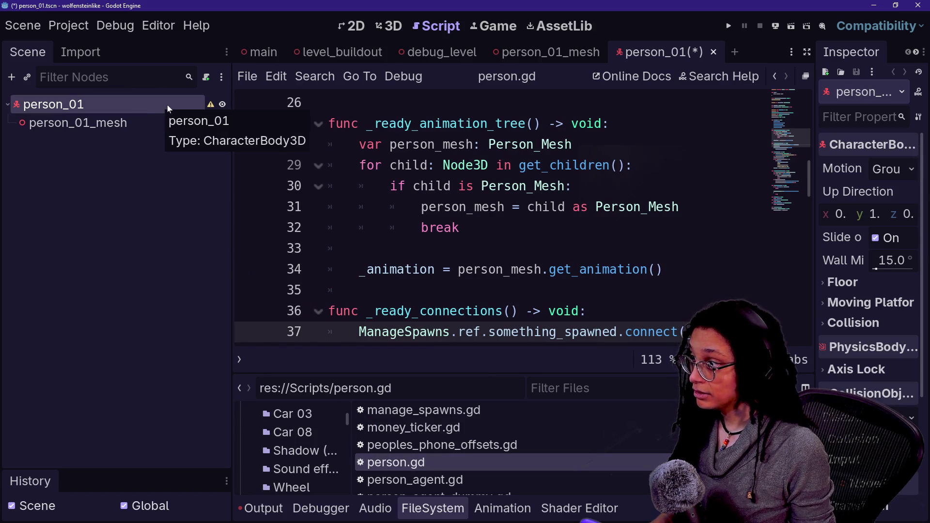
pyautogui.scroll(10, 485, 218)
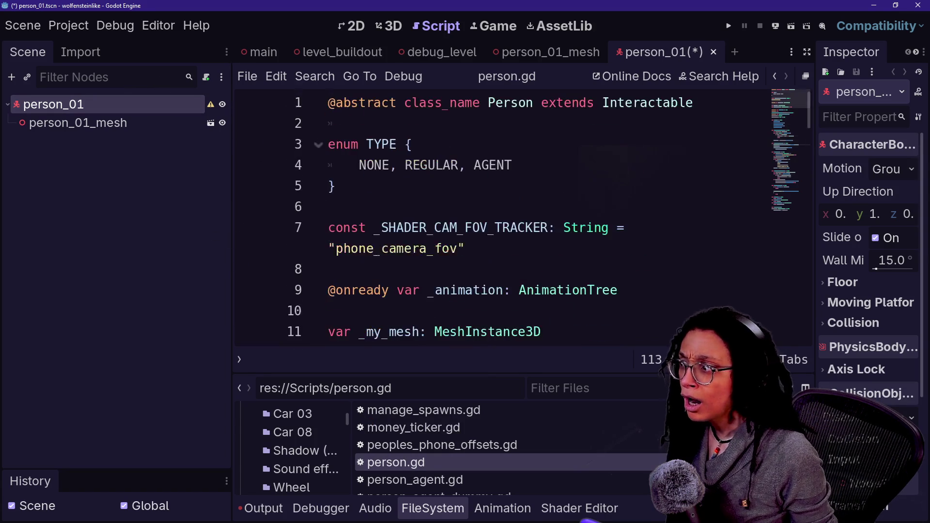
pyautogui.click(210, 104)
pyautogui.press('Escape')
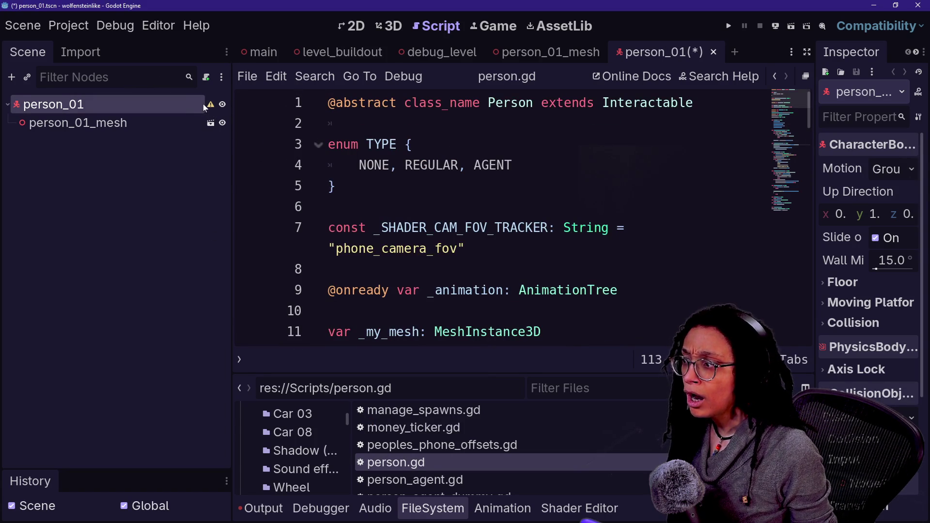
# Save person_01, retry the person.gd drop, and undo the wrong script drop.
pyautogui.click(202, 104)
pyautogui.hotkey('ctrl', 's')
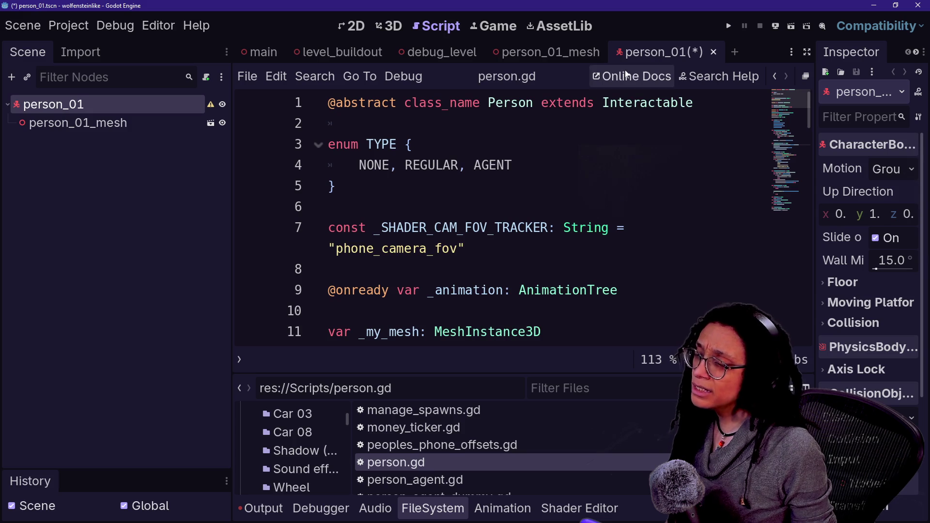
pyautogui.moveTo(420, 473)
pyautogui.mouseDown()
pyautogui.moveTo(184, 294)
pyautogui.moveTo(97, 119)
pyautogui.moveTo(100, 106)
pyautogui.mouseUp()
pyautogui.hotkey('ctrl', 's')
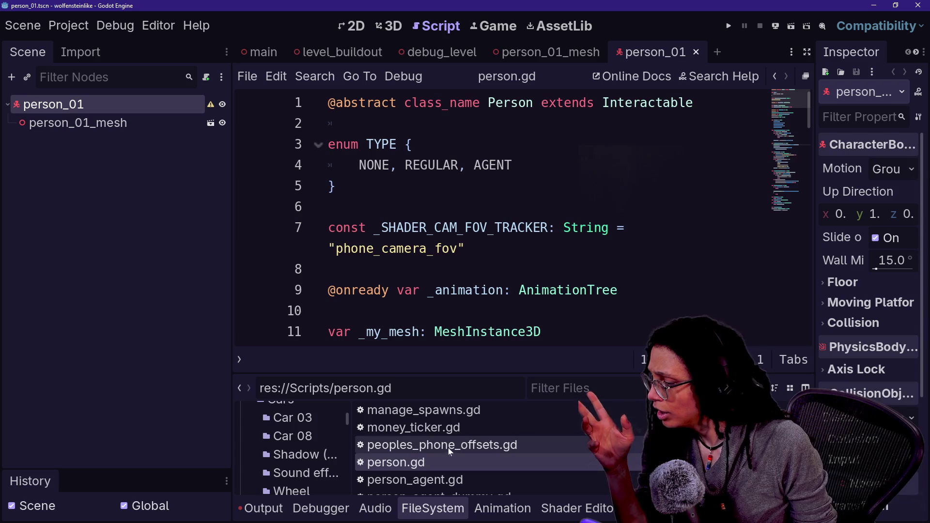
pyautogui.moveTo(422, 429)
pyautogui.mouseDown()
pyautogui.moveTo(185, 99)
pyautogui.moveTo(167, 109)
pyautogui.mouseUp()
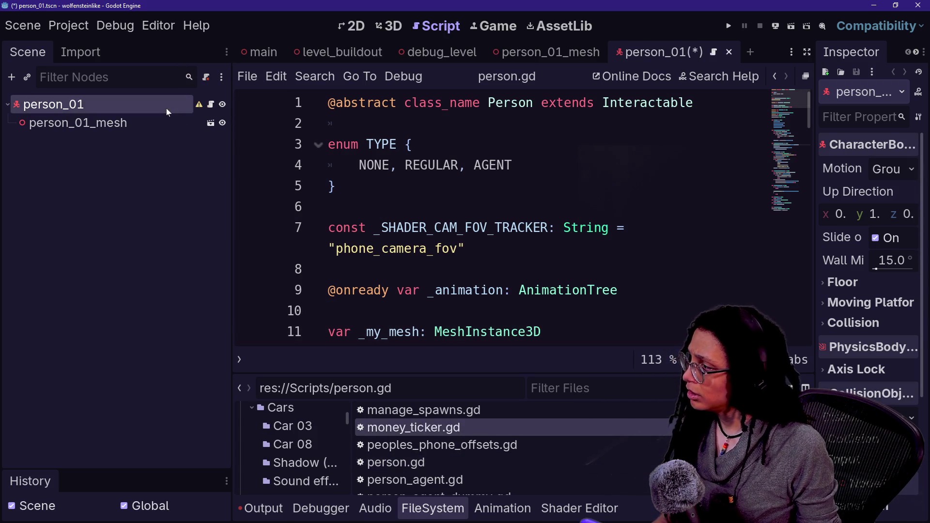
pyautogui.hotkey('ctrl', 'z')
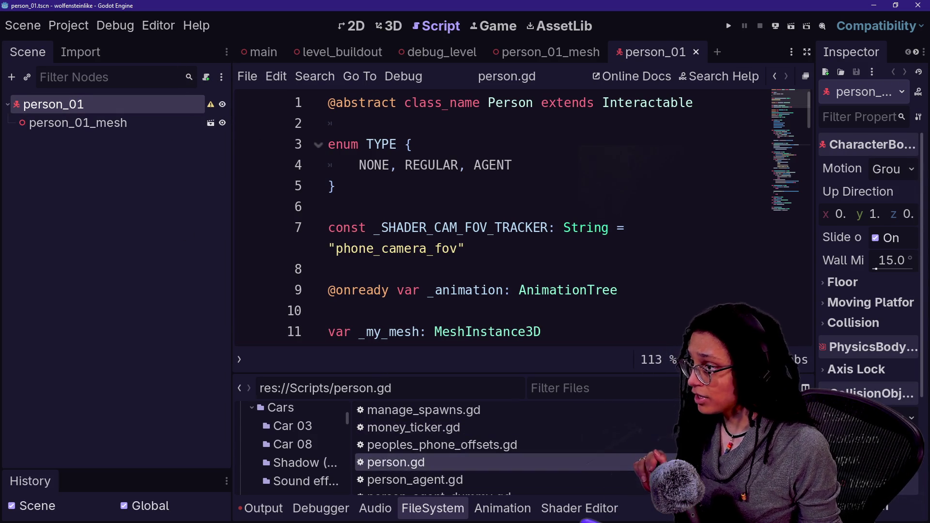
# View person.gd with the bottom panel collapsed, then switch to debug_level.
pyautogui.click(426, 460)
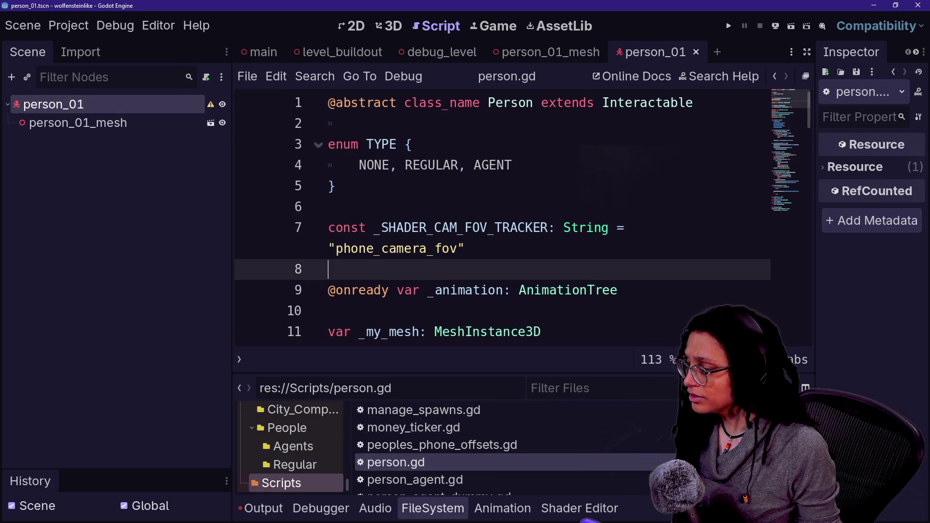
pyautogui.hotkey('alt', 'o')
pyautogui.hotkey('alt', 'o')
pyautogui.scroll(-6, 499, 276)
pyautogui.scroll(-13, 499, 276)
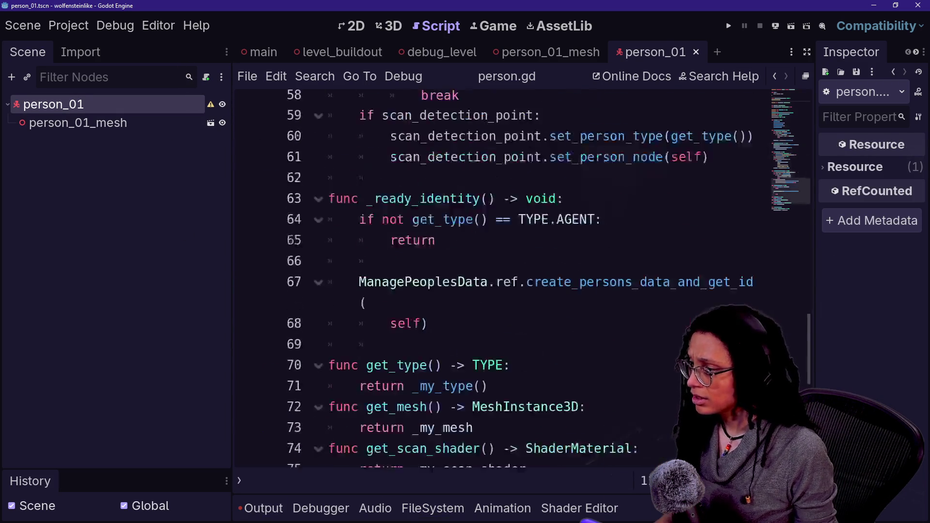
pyautogui.hotkey('ctrl', 'z')
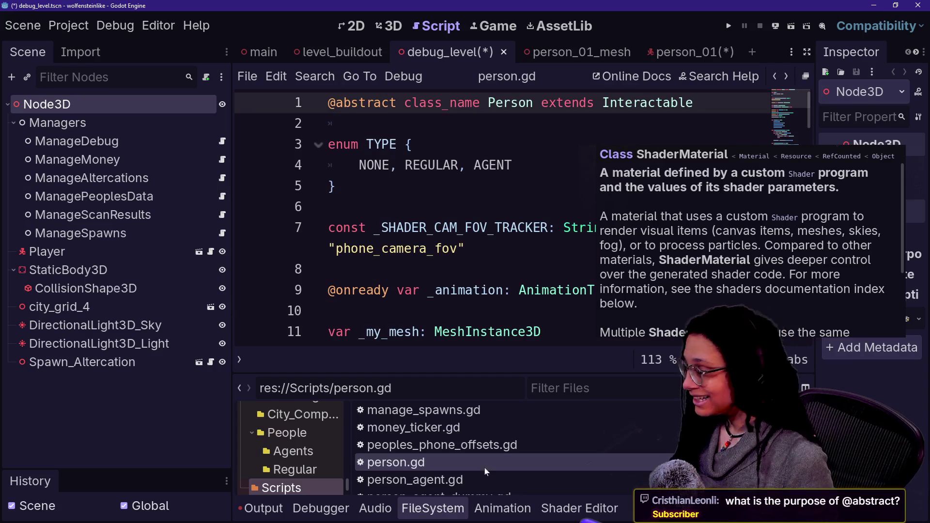
# Filter files by 'person_regular' to list the two person_regular scripts and scene.
pyautogui.click(519, 463)
pyautogui.write('person_regular')
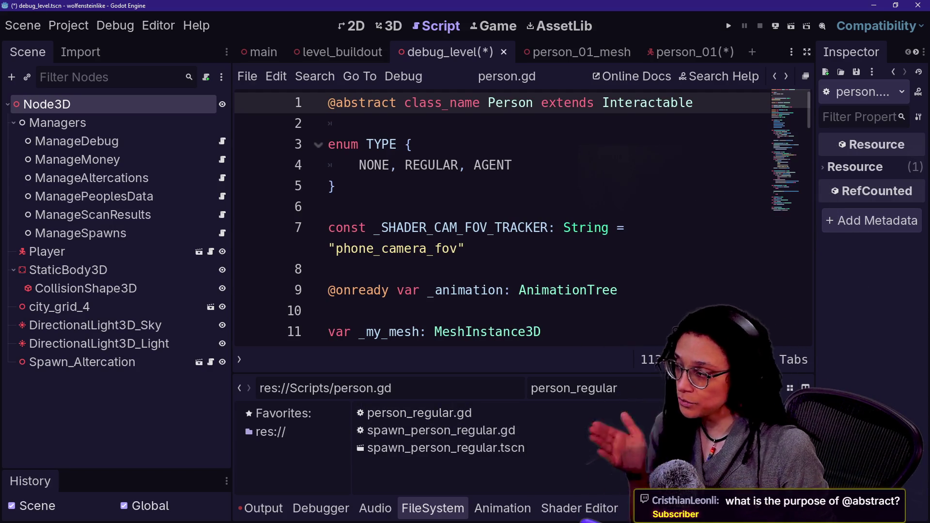
pyautogui.moveTo(378, 133); pyautogui.dragTo(370, 204)
pyautogui.moveTo(313, 78)
pyautogui.mouseDown()
pyautogui.moveTo(291, 63)
pyautogui.moveTo(407, 194)
pyautogui.moveTo(247, 165)
pyautogui.mouseUp()
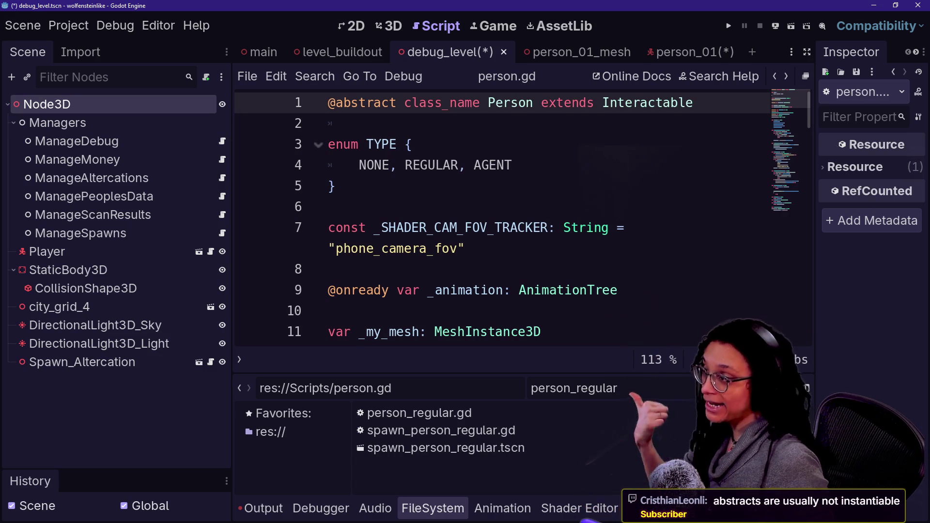
pyautogui.click(329, 207)
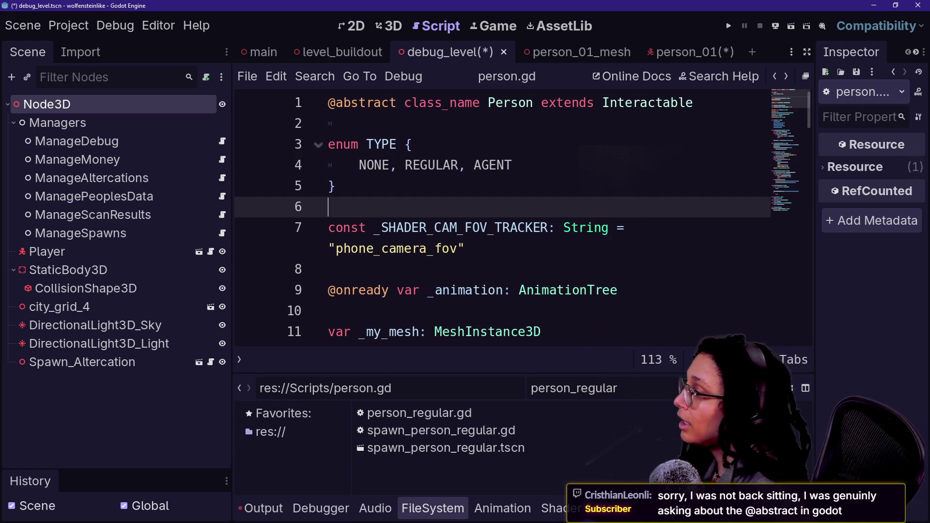
# Show the Output log's 'person.gd should not be abstract' errors and widen the editor.
pyautogui.click(335, 186)
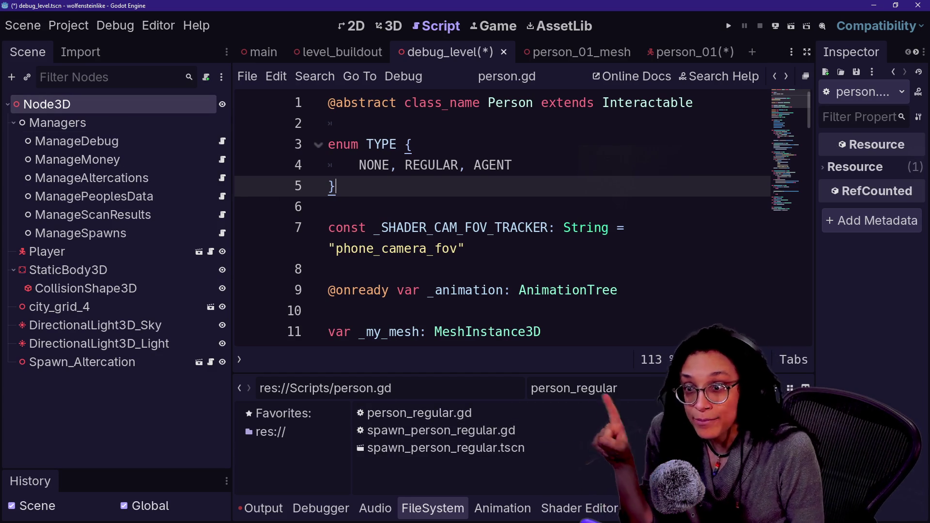
pyautogui.click(264, 508)
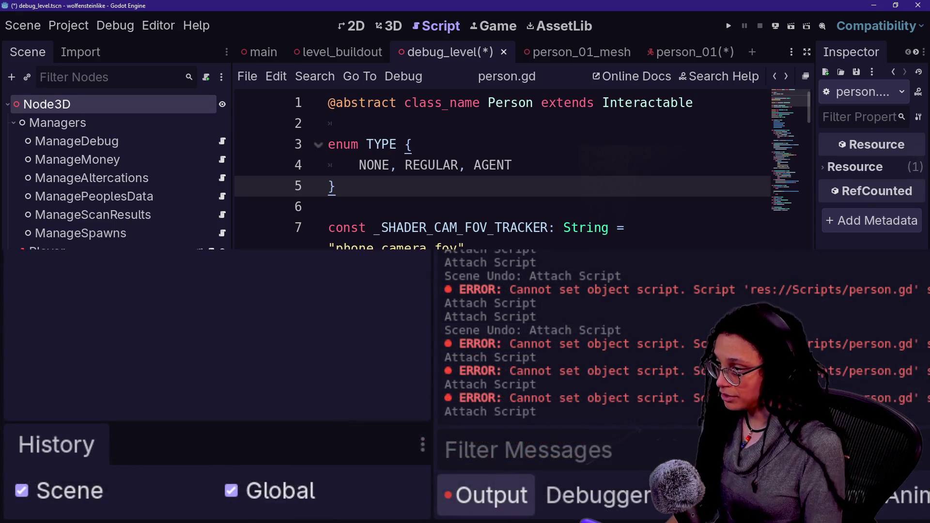
pyautogui.hotkey('ctrl', 'shift', 'F11')
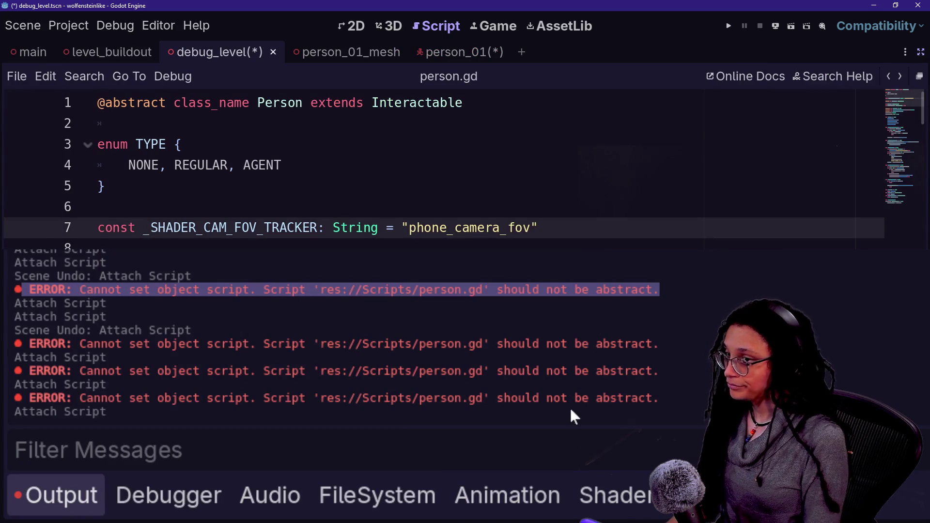
pyautogui.click(602, 285)
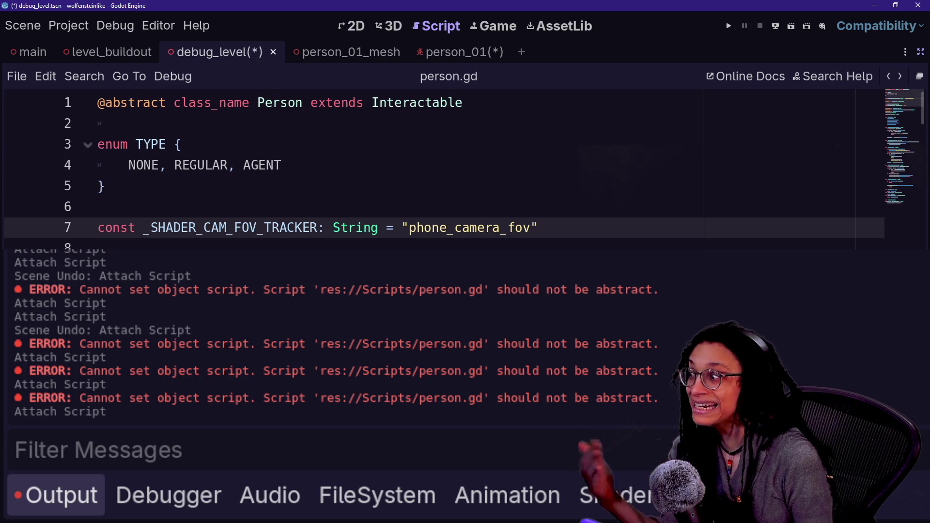
pyautogui.click(180, 144)
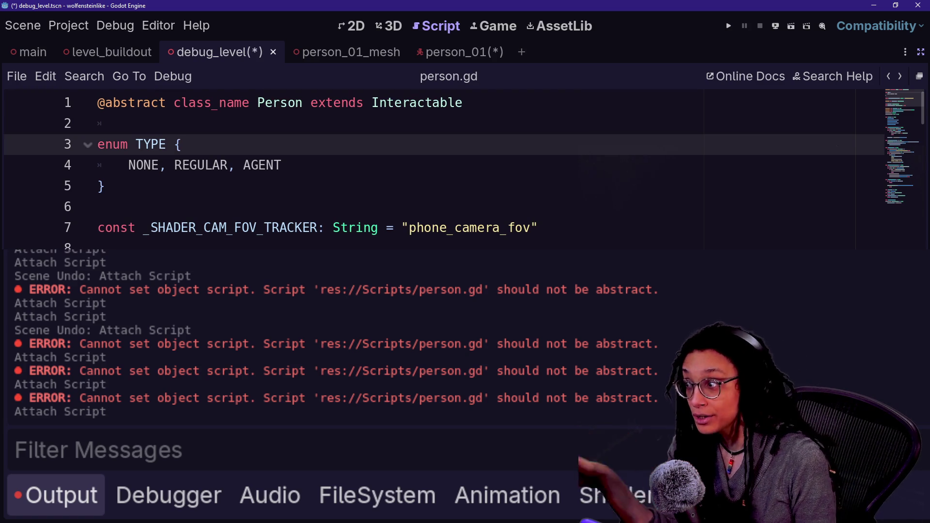
pyautogui.moveTo(98, 102); pyautogui.dragTo(282, 165)
pyautogui.click(311, 228)
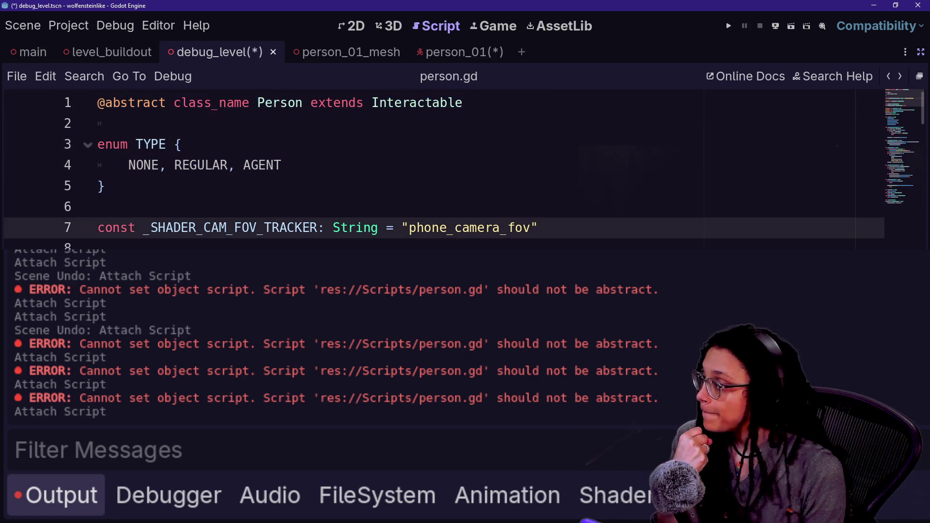
pyautogui.click(98, 207)
pyautogui.click(182, 145)
pyautogui.keyDown('shift'); pyautogui.click(104, 186); pyautogui.keyUp('shift')
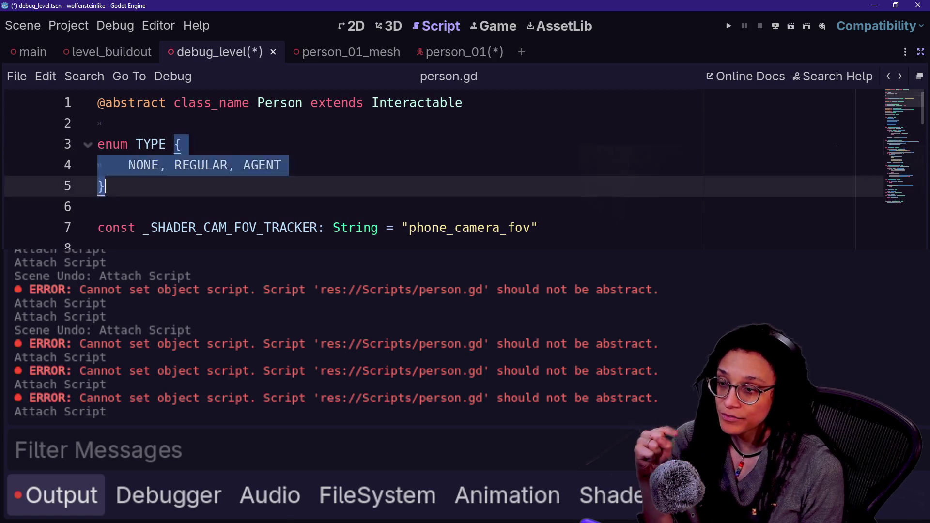
pyautogui.click(98, 206)
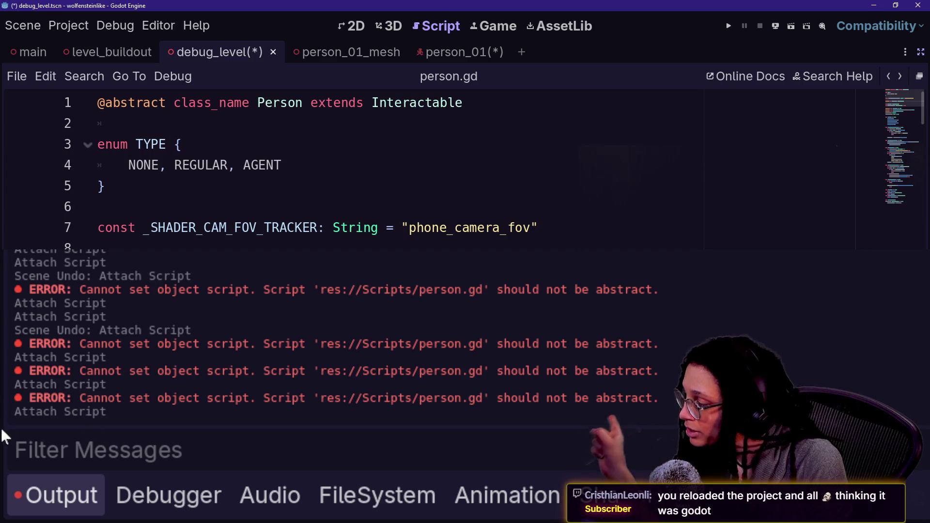
pyautogui.click(220, 492)
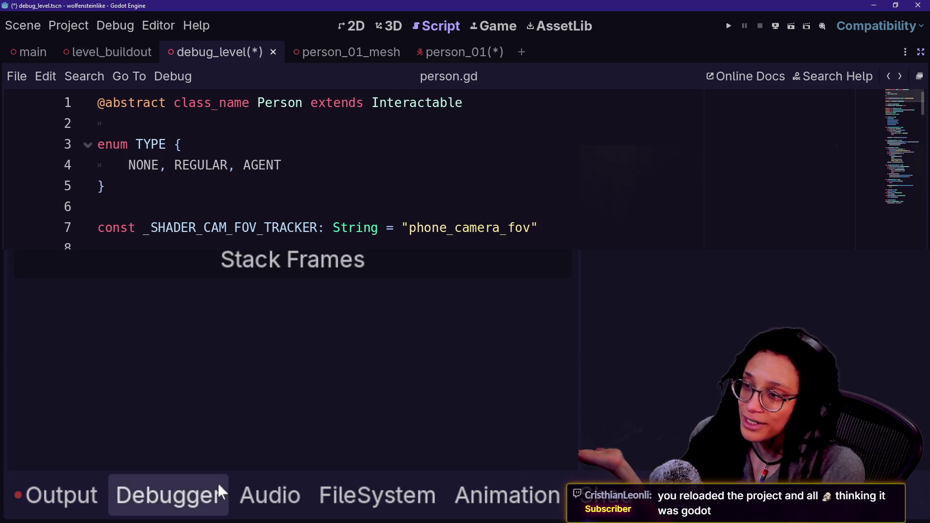
pyautogui.click(19, 503)
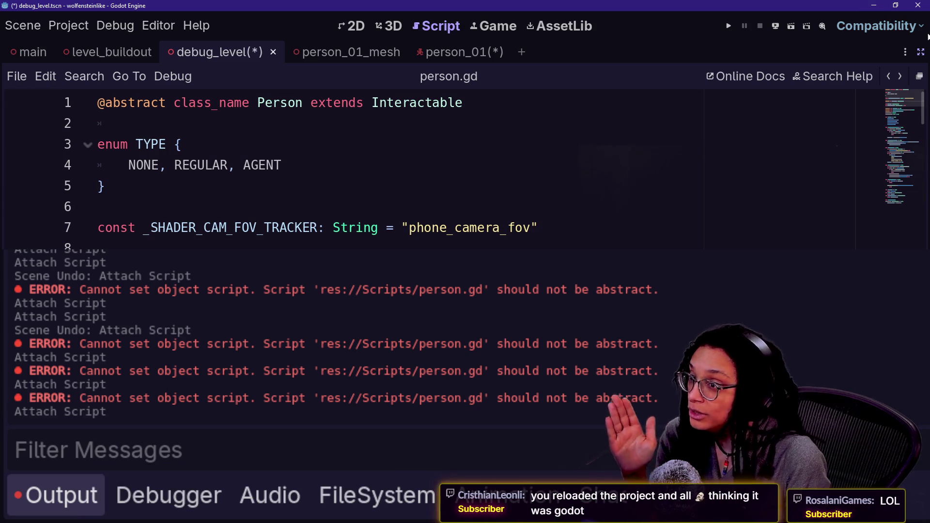
pyautogui.hotkey('ctrl', 'shift', 'F11')
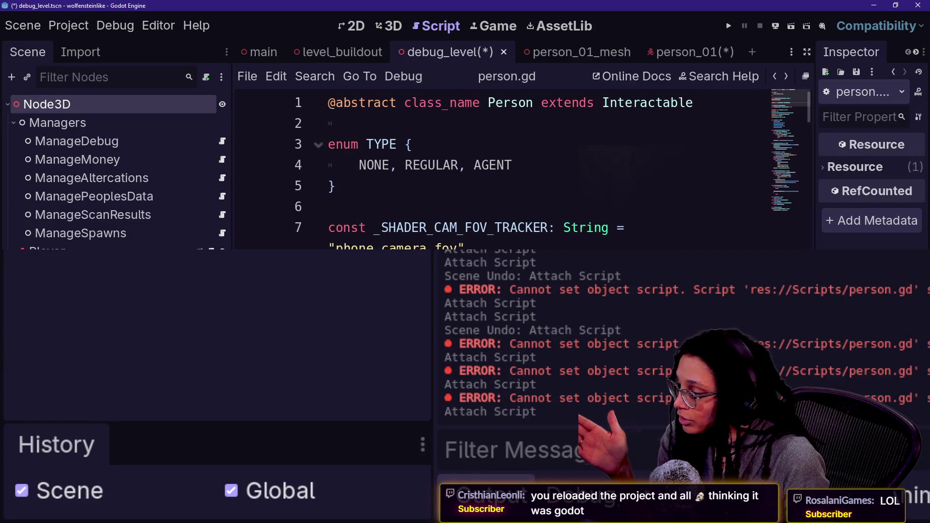
# Drop person.gd onto the Node3D root and filter the files by 'gd'.
pyautogui.hotkey('alt', 'f')
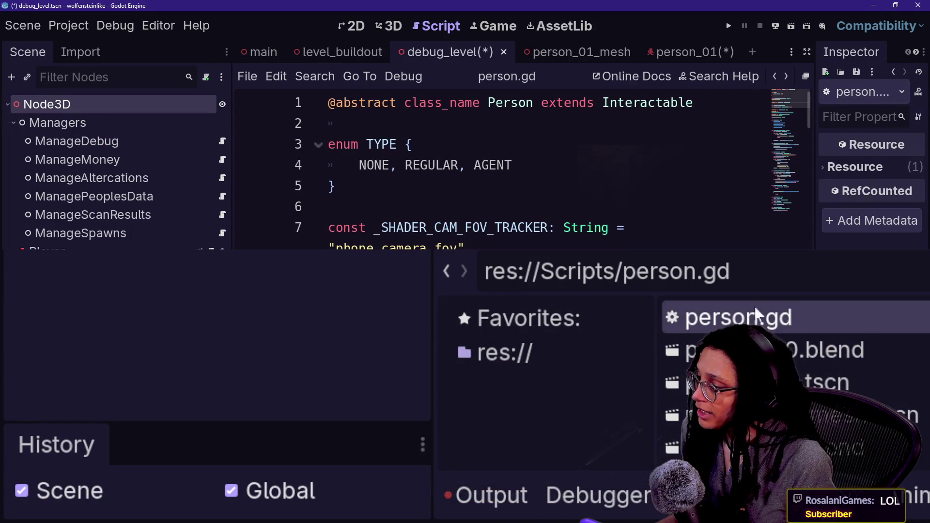
pyautogui.moveTo(760, 316)
pyautogui.mouseDown()
pyautogui.moveTo(235, 183)
pyautogui.moveTo(148, 111)
pyautogui.moveTo(121, 103)
pyautogui.mouseUp()
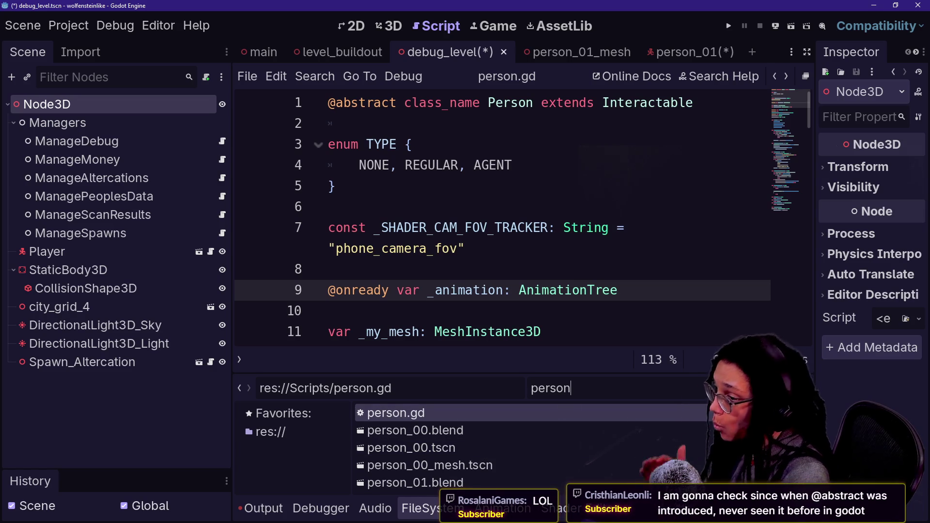
pyautogui.hotkey('ctrl', 'a')
pyautogui.write('gd')
pyautogui.moveTo(402, 430)
pyautogui.mouseDown()
pyautogui.moveTo(336, 369)
pyautogui.moveTo(155, 132)
pyautogui.moveTo(151, 104)
pyautogui.mouseUp()
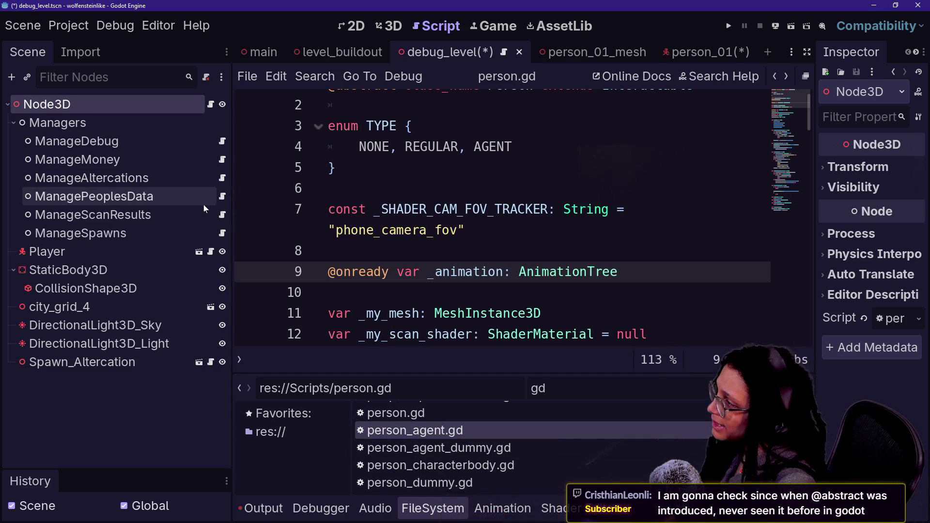
# Select ManageDebug and highlight the repeated abstract-script errors in the Output log.
pyautogui.click(134, 140)
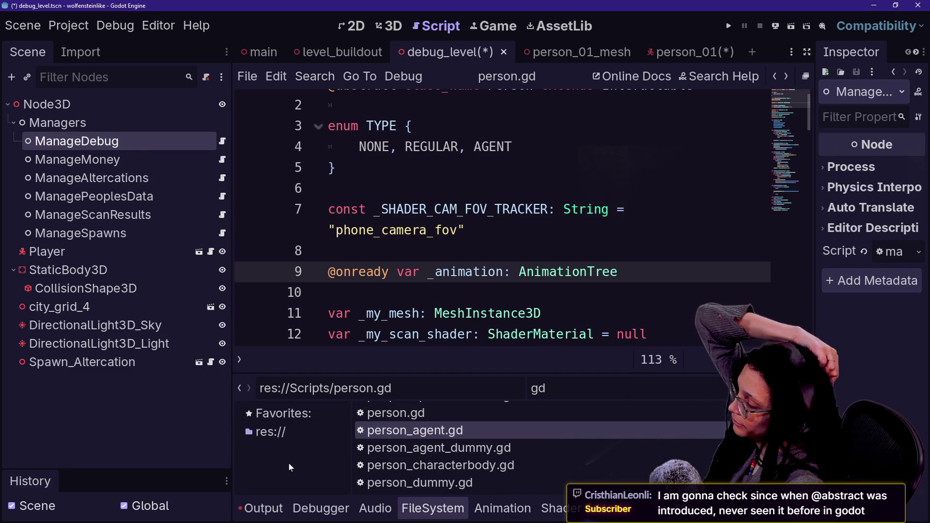
pyautogui.click(258, 509)
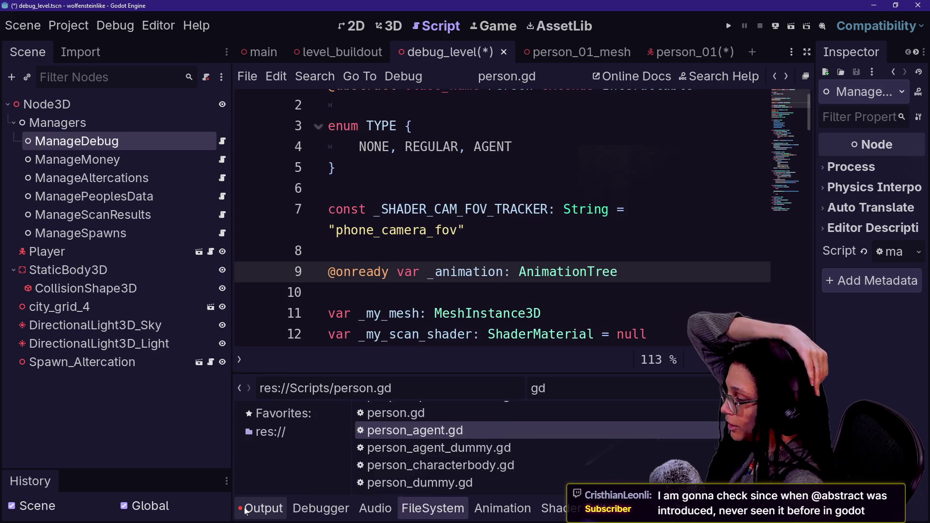
pyautogui.moveTo(387, 403); pyautogui.dragTo(458, 461)
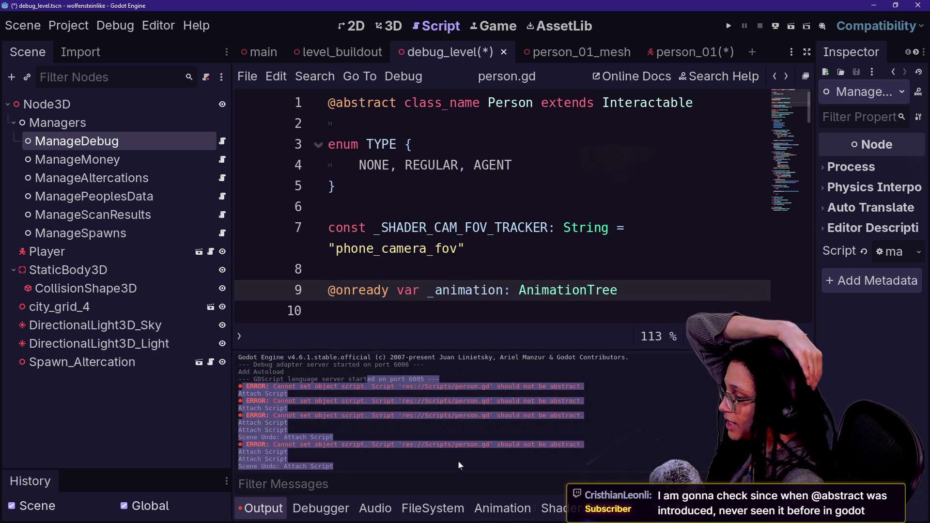
pyautogui.click(342, 382)
pyautogui.scroll(-3, 342, 381)
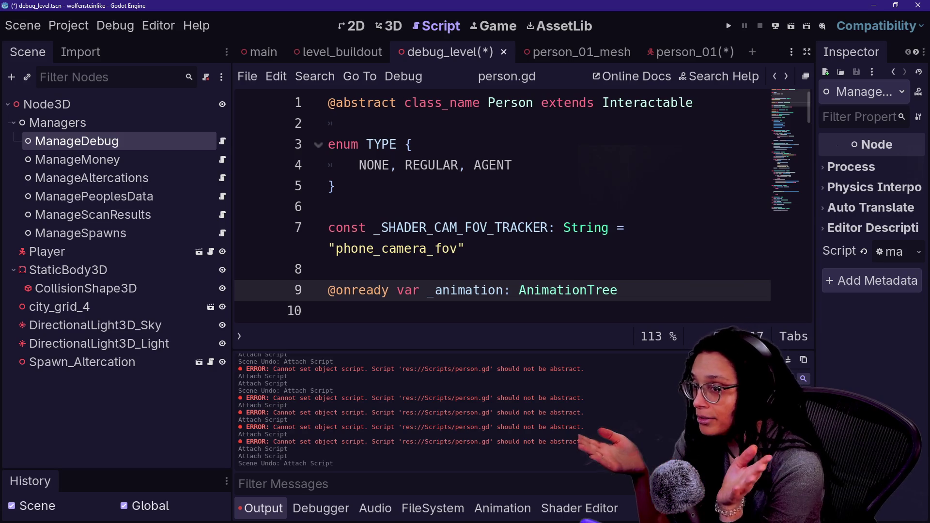
pyautogui.moveTo(751, 315)
pyautogui.mouseDown()
pyautogui.moveTo(751, 245)
pyautogui.moveTo(779, 96)
pyautogui.mouseUp()
pyautogui.click(679, 248)
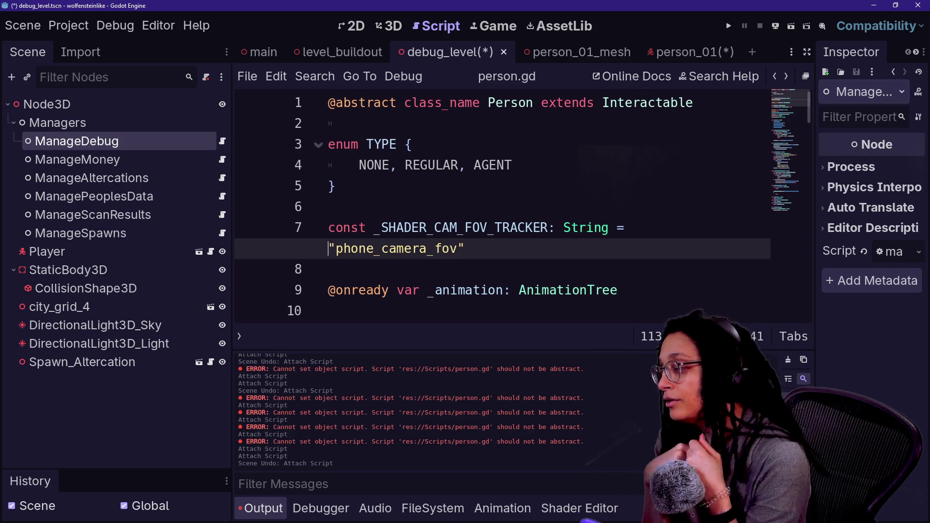
# Drop person.gd onto the Node3D root again and select lines 1–3 of person.gd.
pyautogui.click(432, 509)
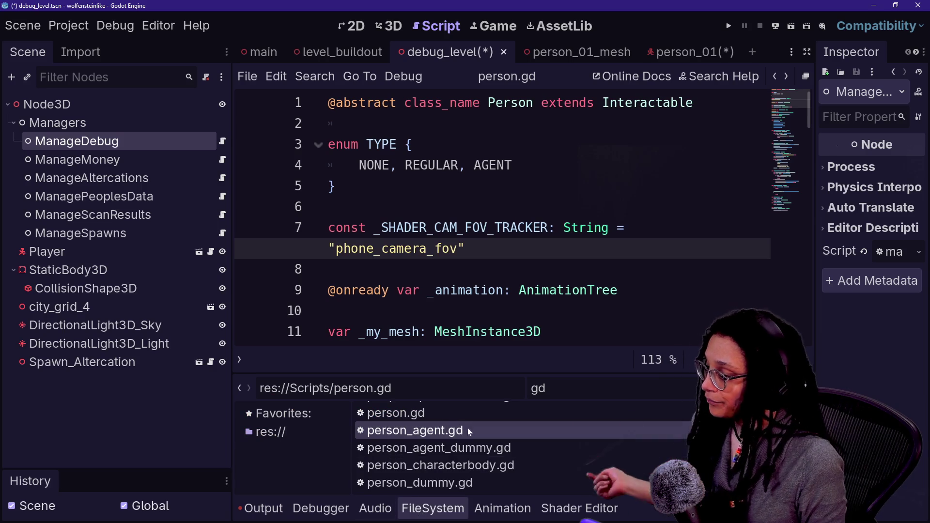
pyautogui.click(257, 508)
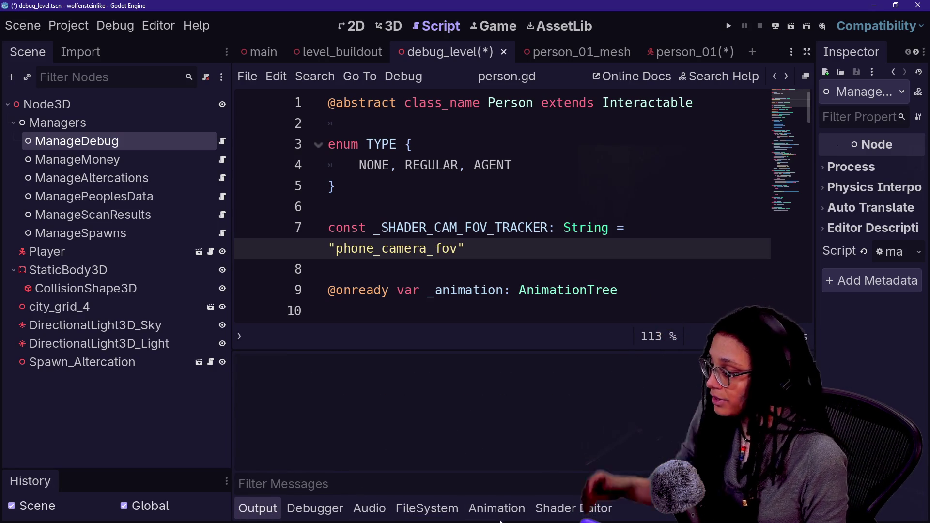
pyautogui.click(427, 508)
pyautogui.moveTo(427, 411)
pyautogui.mouseDown()
pyautogui.moveTo(31, 118)
pyautogui.moveTo(42, 103)
pyautogui.mouseUp()
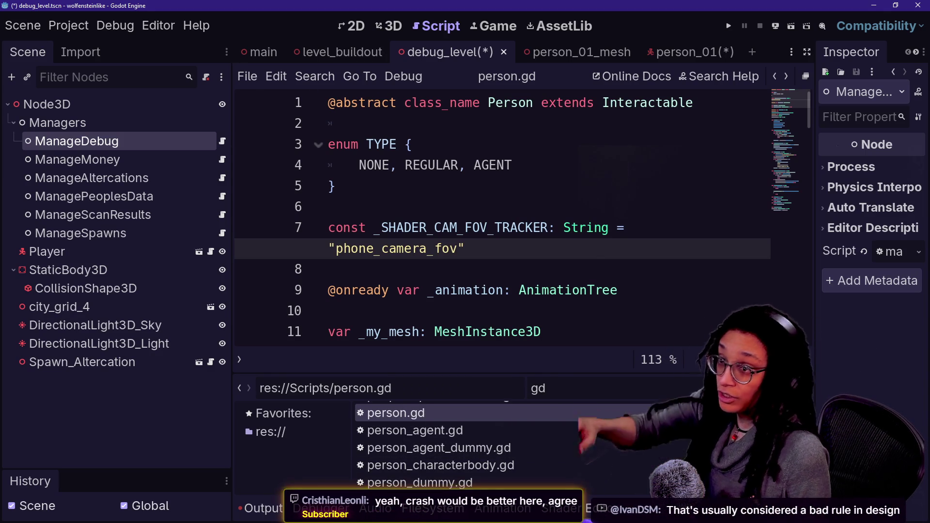
pyautogui.moveTo(412, 145); pyautogui.dragTo(336, 103)
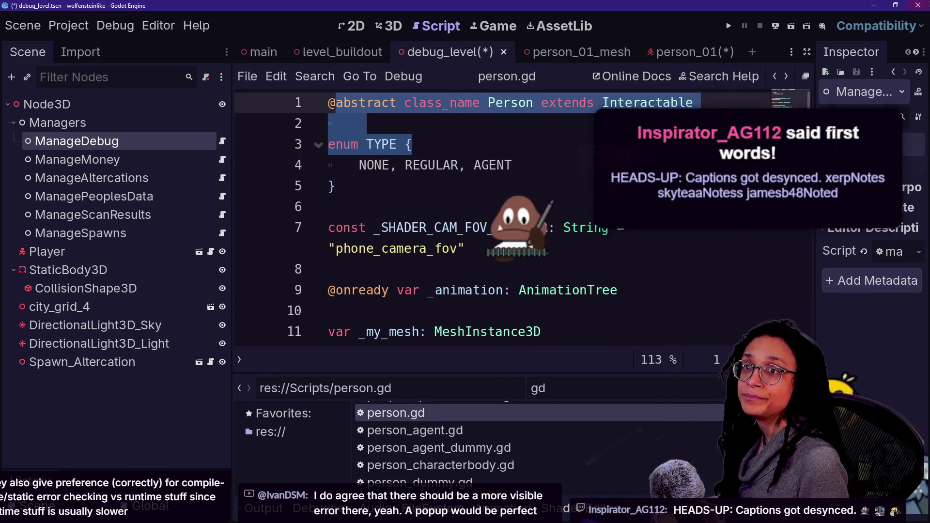
# Move the Captions window to the centre of the screen, over the person.gd script editor.
pyautogui.moveTo(829, 154)
pyautogui.mouseDown()
pyautogui.moveTo(410, 193)
pyautogui.moveTo(405, 209)
pyautogui.moveTo(389, 202)
pyautogui.mouseUp()
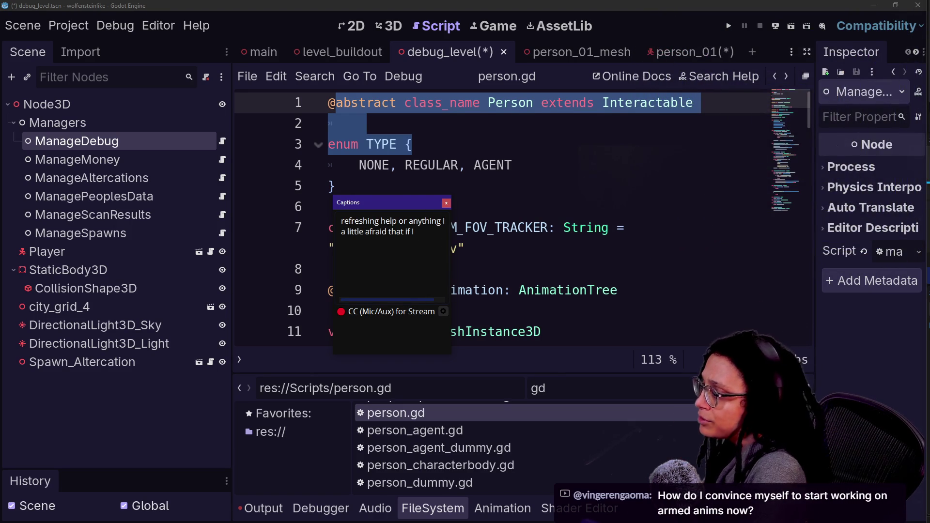
# Close the caption settings without saving and bring the Twitch dashboard up over Godot.
pyautogui.click(443, 312)
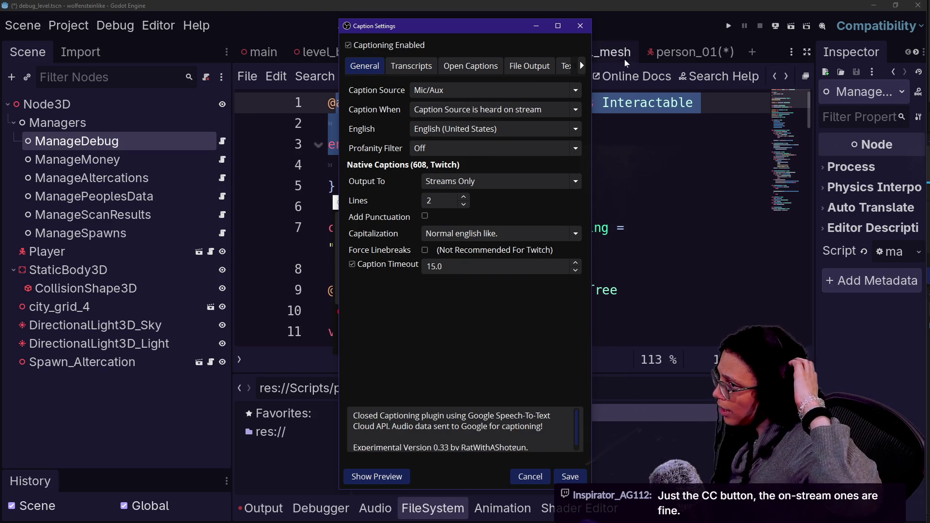
pyautogui.click(522, 483)
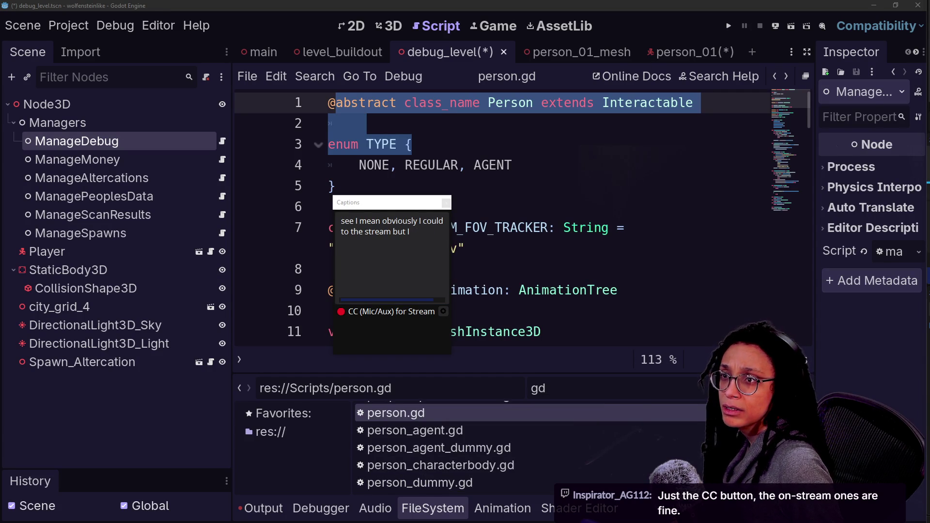
pyautogui.moveTo(929, 93)
pyautogui.mouseDown()
pyautogui.moveTo(729, 91)
pyautogui.moveTo(424, 11)
pyautogui.mouseUp()
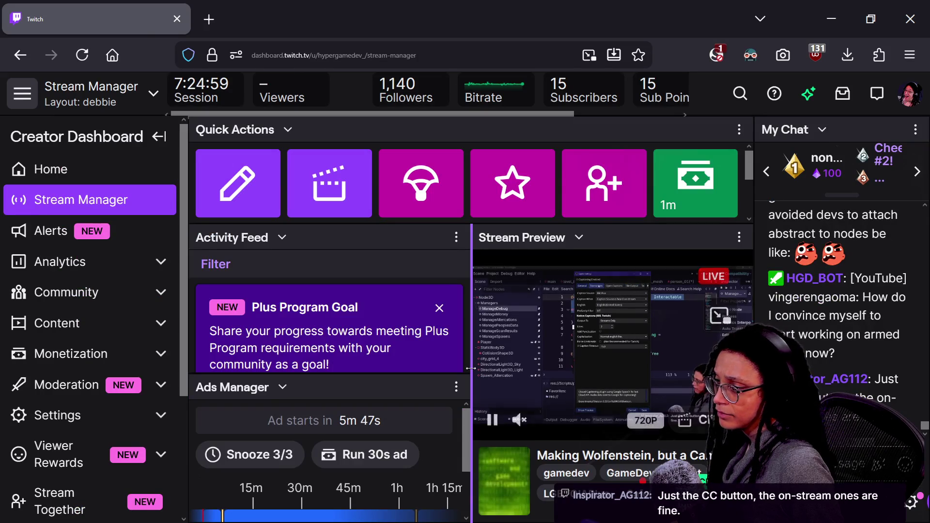
# Widen the stream preview, turn on its captions and unmute its audio.
pyautogui.moveTo(471, 369); pyautogui.dragTo(325, 394)
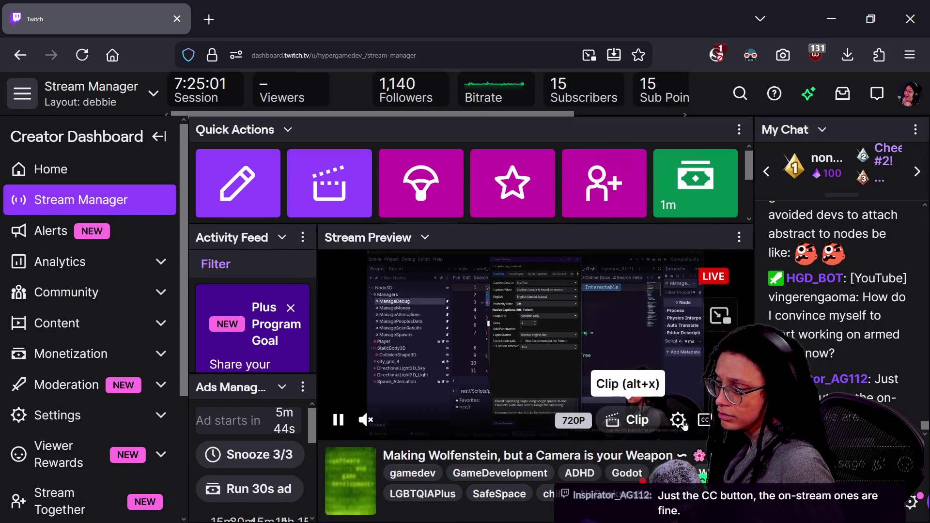
pyautogui.click(704, 420)
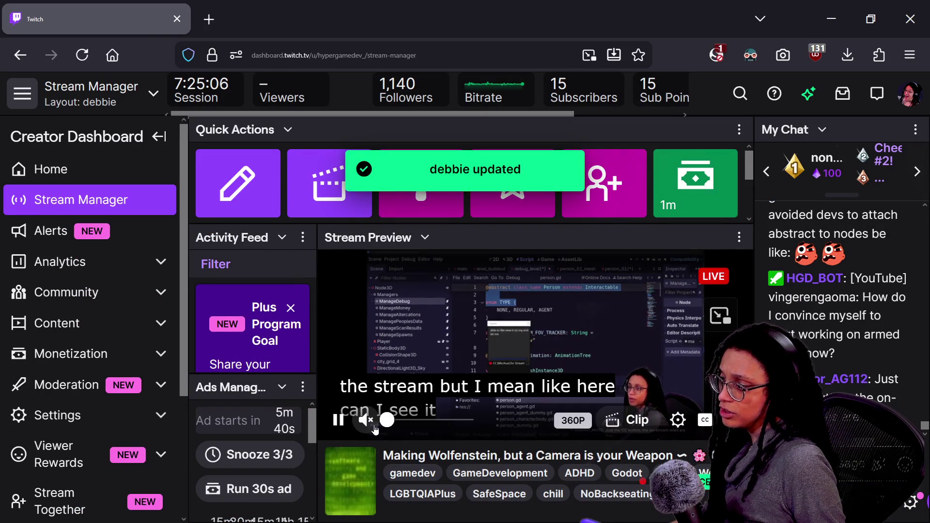
pyautogui.click(373, 430)
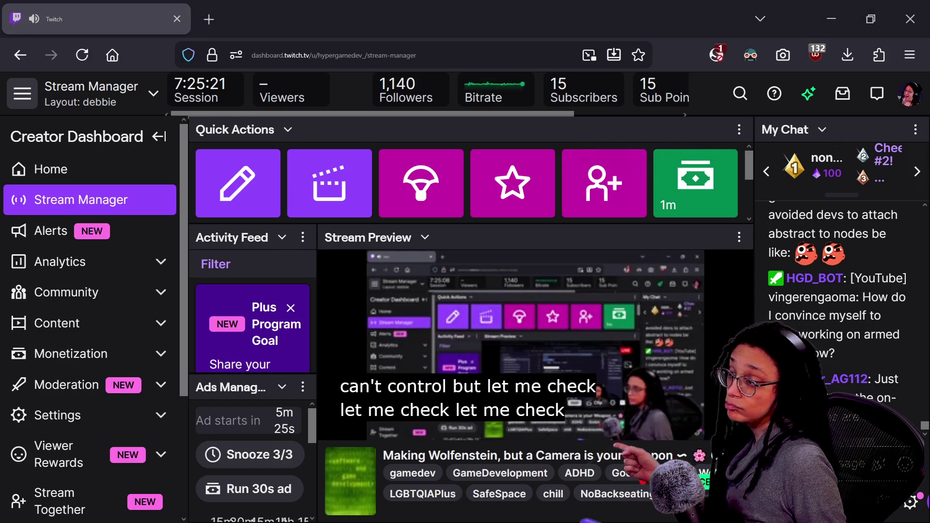
# Reload the Stream Manager, resume the preview and open Twitch Inspector to check stream health.
pyautogui.moveTo(644, 419)
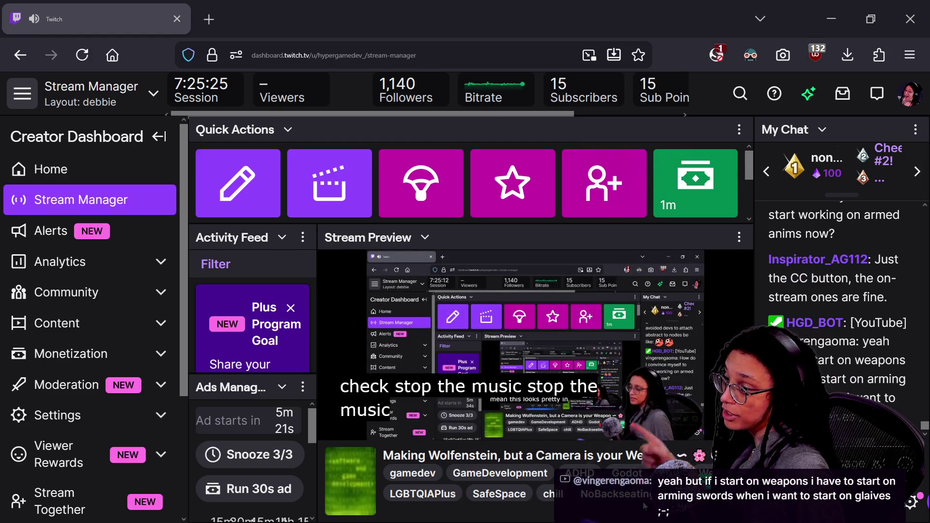
pyautogui.press('F5')
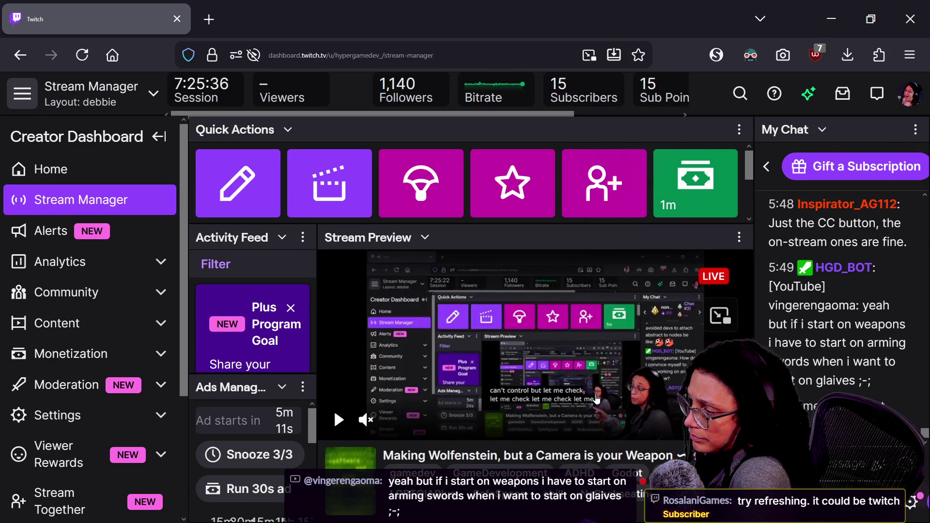
pyautogui.click(338, 419)
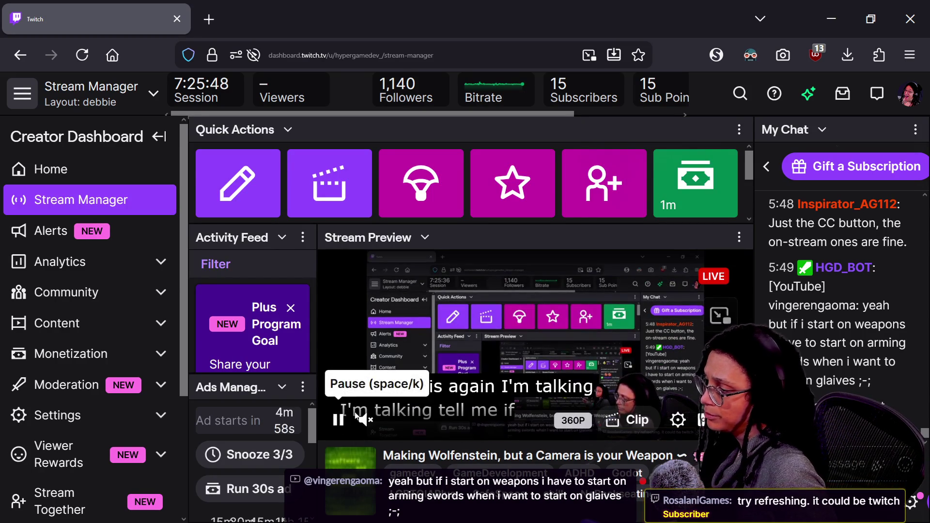
pyautogui.click(495, 89)
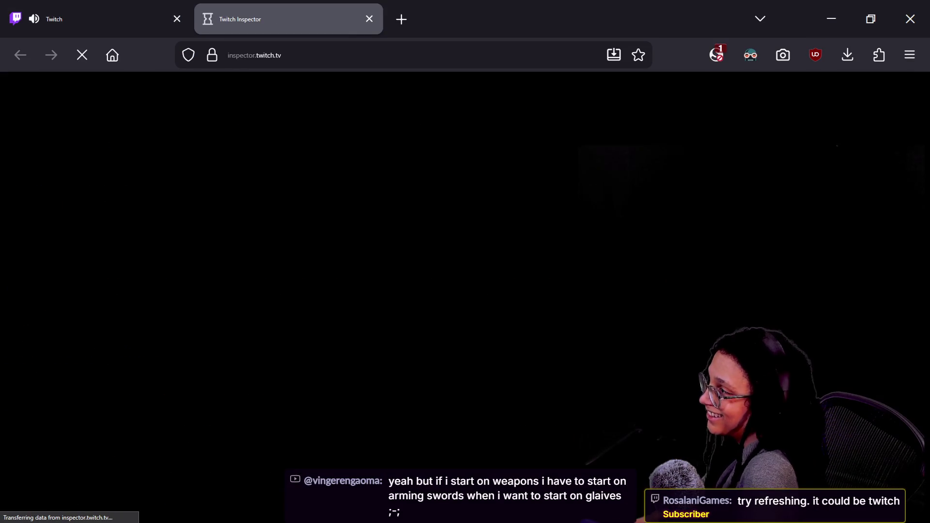
# Switch back to the Stream Manager tab, leaving Twitch Inspector open alongside.
pyautogui.hotkey('ctrl', 'shift', 'Tab')
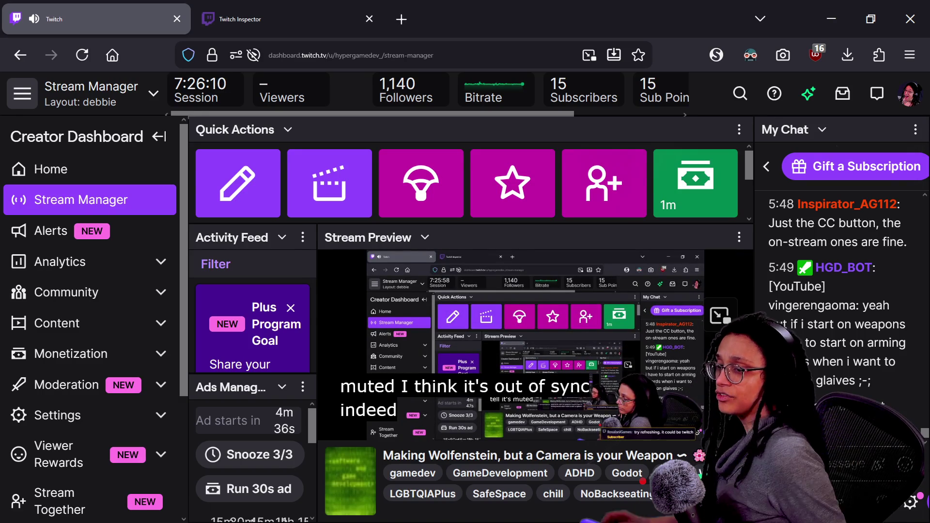
# Pause the preview, shrink the browser into a window over Godot, and close the Inspector tab.
pyautogui.click(339, 420)
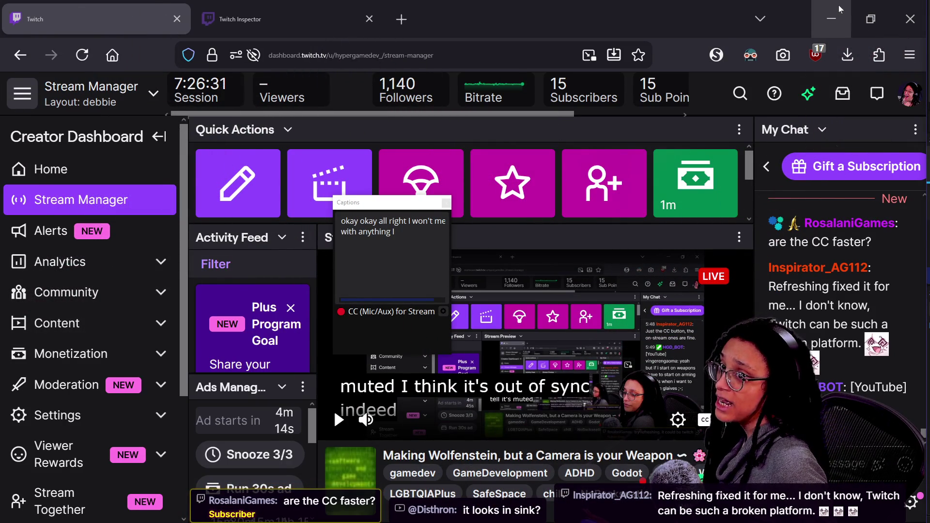
pyautogui.click(870, 19)
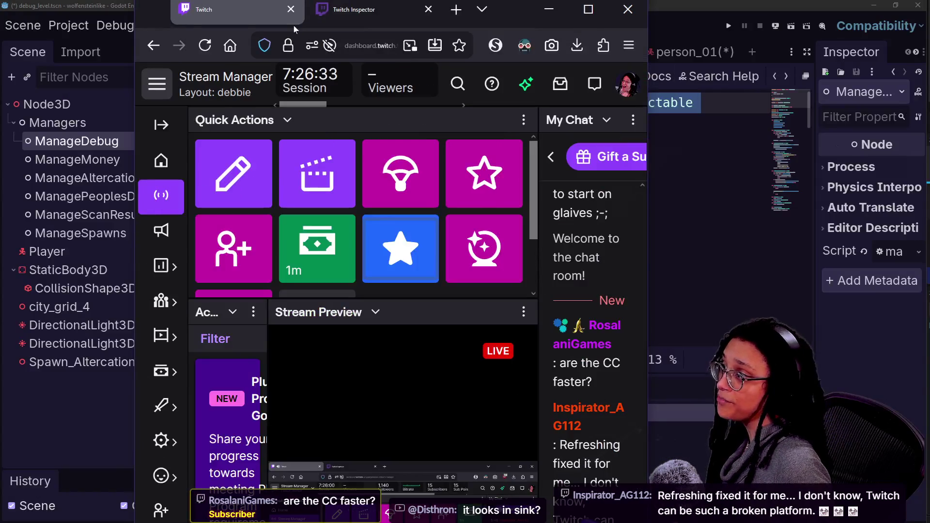
pyautogui.moveTo(519, 20); pyautogui.dragTo(595, 62)
pyautogui.click(505, 50)
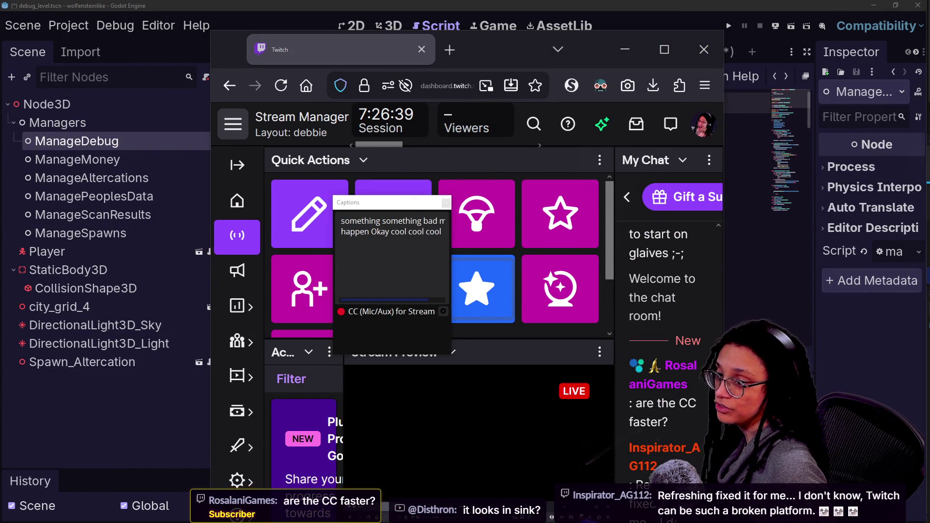
pyautogui.click(395, 191)
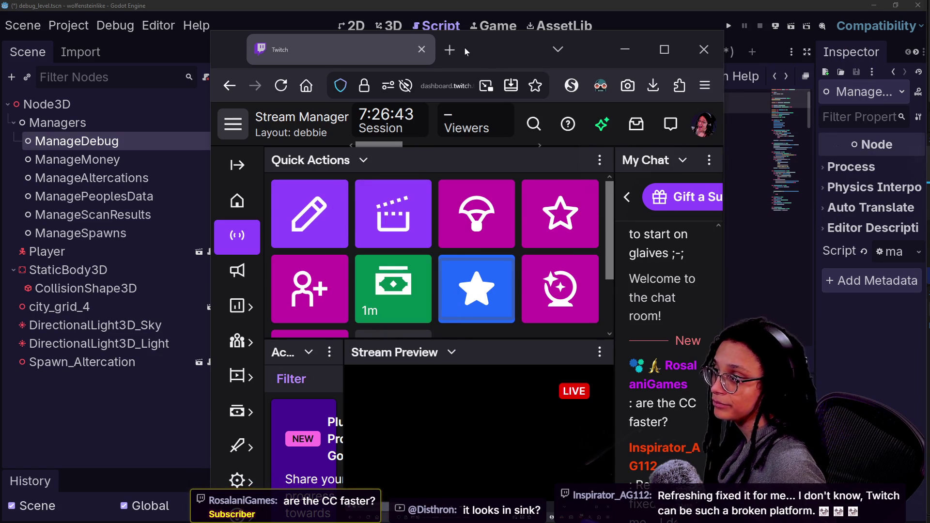
# Hide the browser, then select code in person.gd and the FileSystem filter text.
pyautogui.moveTo(388, 48)
pyautogui.mouseDown()
pyautogui.moveTo(339, 57)
pyautogui.moveTo(291, 496)
pyautogui.moveTo(346, 504)
pyautogui.mouseUp()
pyautogui.click(512, 166)
pyautogui.moveTo(512, 166)
pyautogui.mouseDown()
pyautogui.moveTo(543, 339)
pyautogui.moveTo(557, 340)
pyautogui.mouseUp()
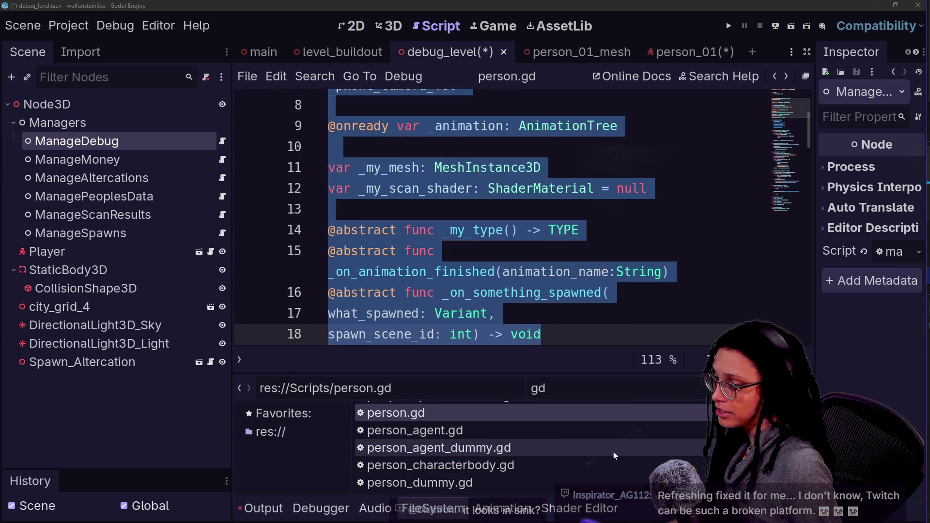
pyautogui.doubleClick(537, 388)
# Filter the FileSystem for 'perso' and rename person.gd to Person.gd.
pyautogui.write('person_re')
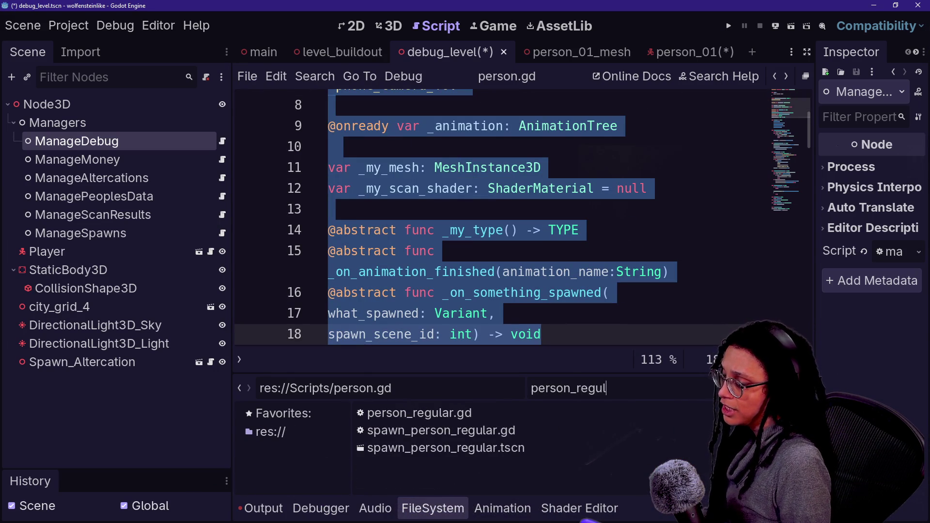
pyautogui.hotkey('ctrl', 'BackSpace')
pyautogui.write('perso')
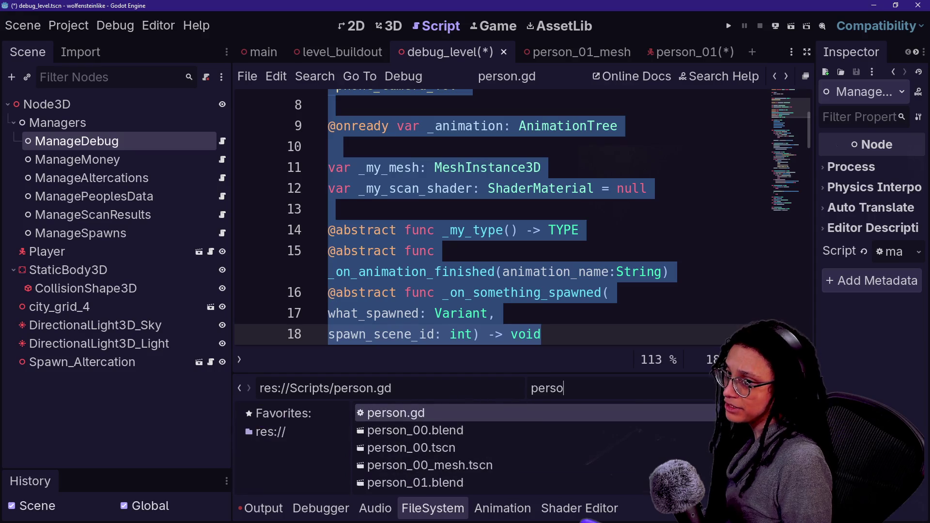
pyautogui.scroll(3, 746, 334)
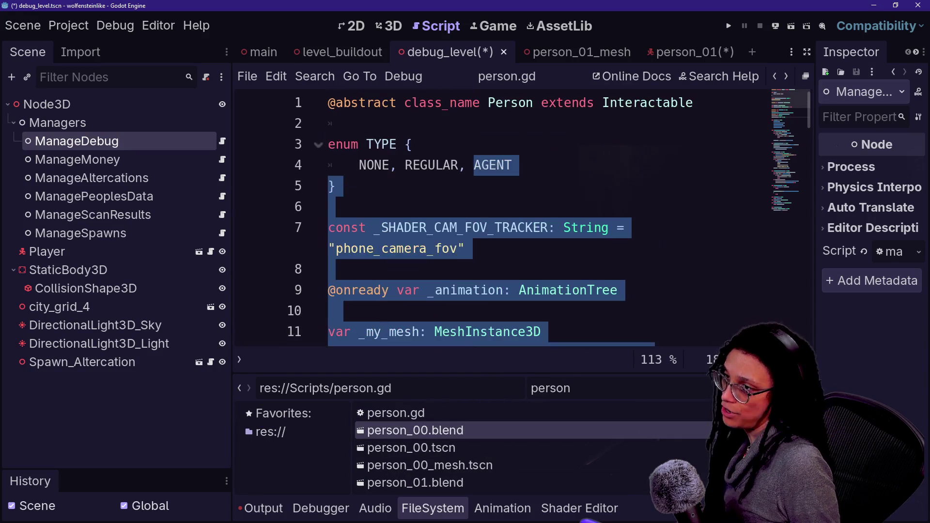
pyautogui.moveTo(336, 103); pyautogui.dragTo(466, 102)
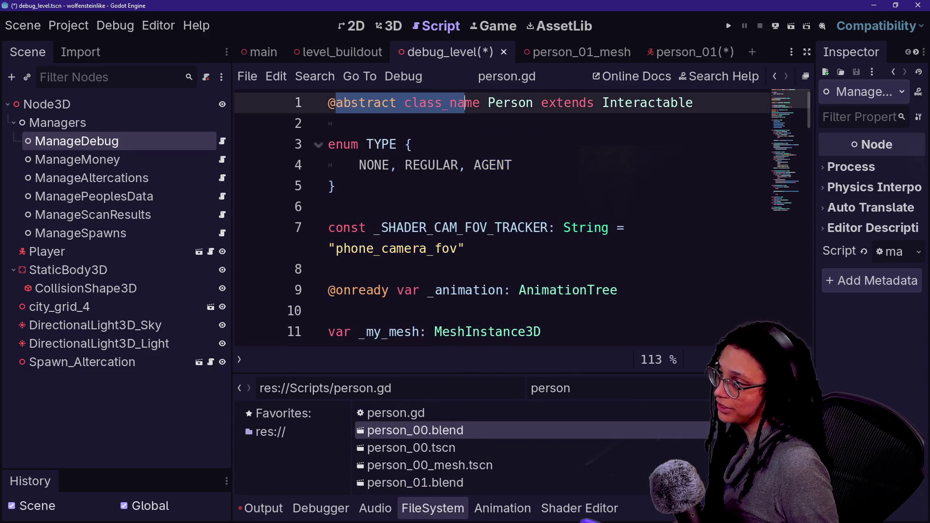
pyautogui.click(397, 413)
pyautogui.rightClick(405, 413)
pyautogui.click(430, 376)
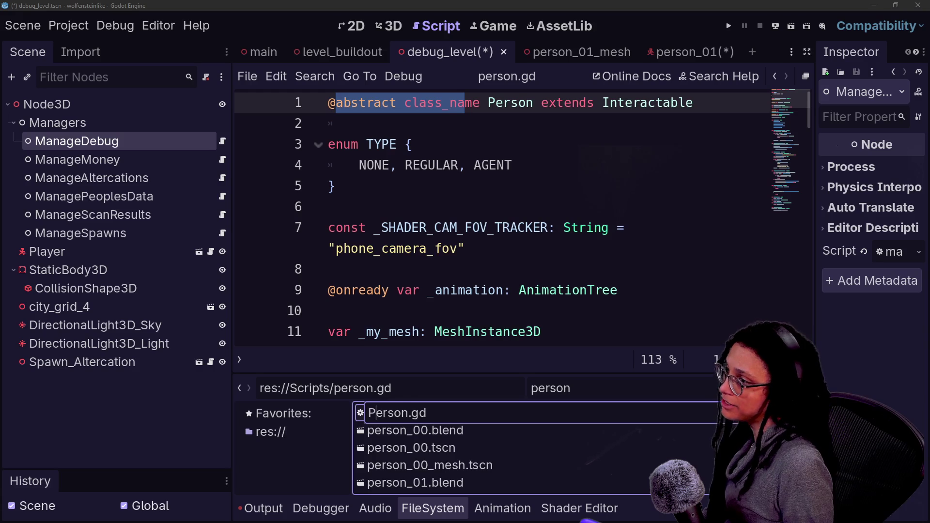
pyautogui.press('Return')
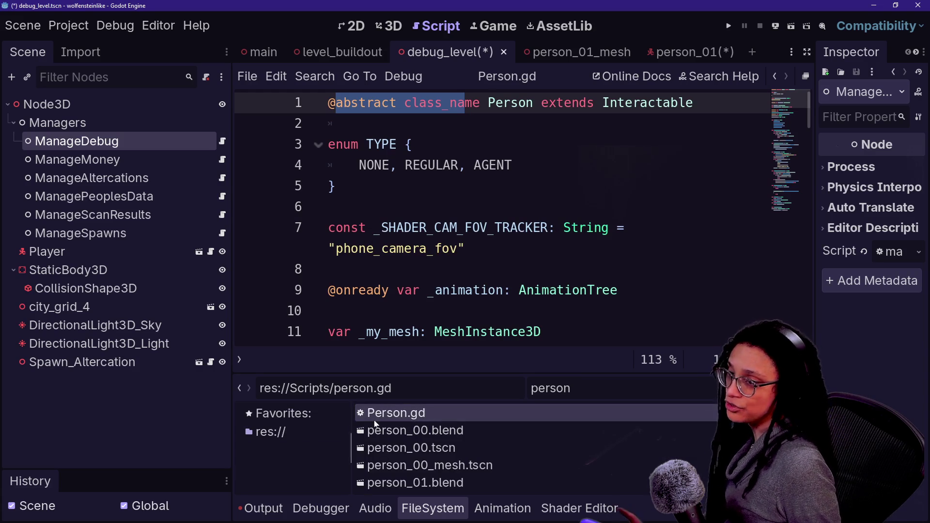
# Rename Person.gd to Abstract_Person.gd by prefixing 'Abstract_'.
pyautogui.click(412, 145)
pyautogui.moveTo(404, 103); pyautogui.dragTo(541, 102)
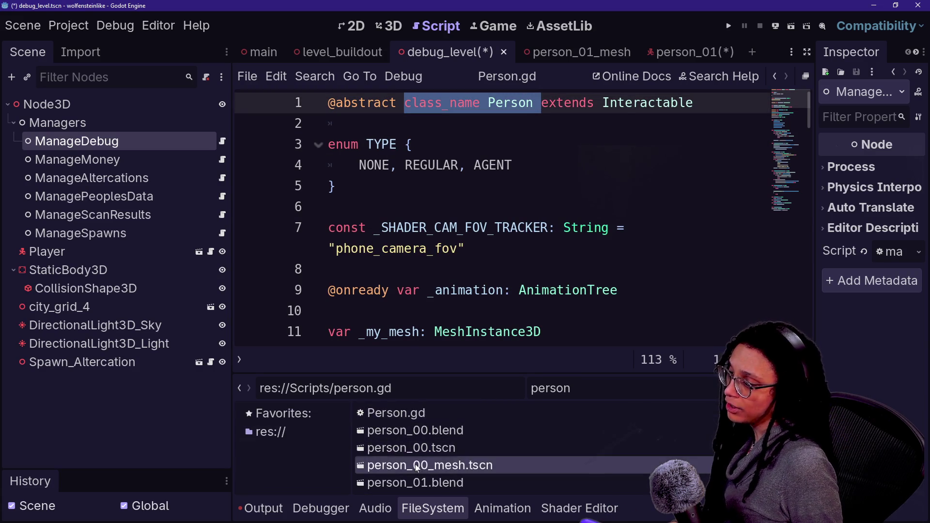
pyautogui.click(417, 415)
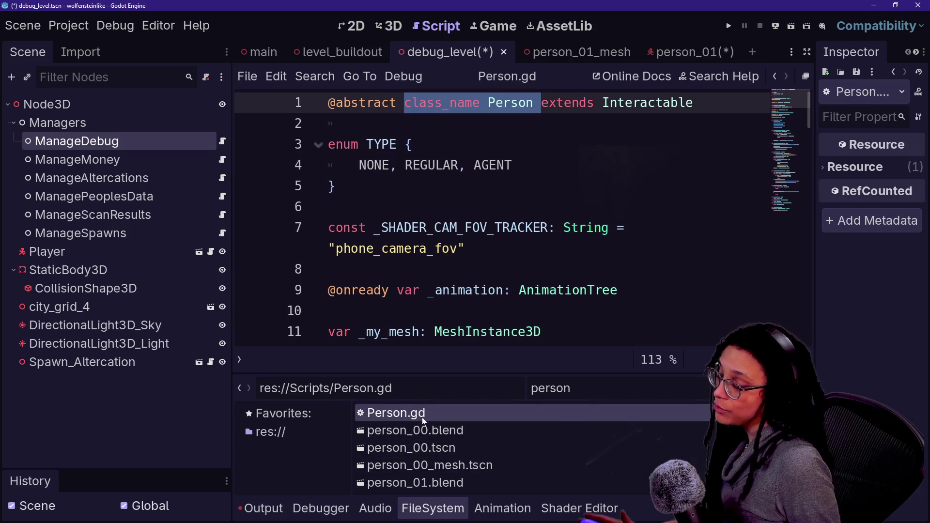
pyautogui.rightClick(418, 416)
pyautogui.click(426, 376)
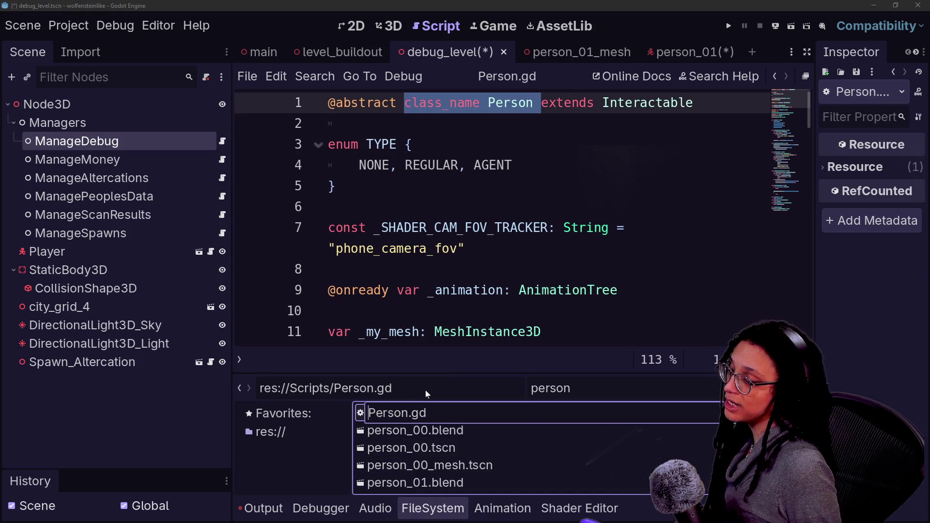
pyautogui.press('Home')
pyautogui.write('Abstract_')
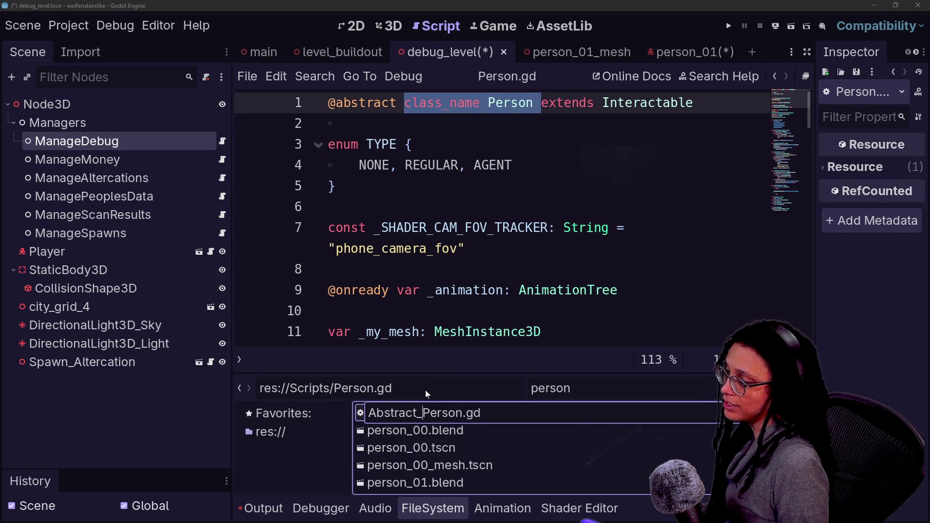
pyautogui.press('Return')
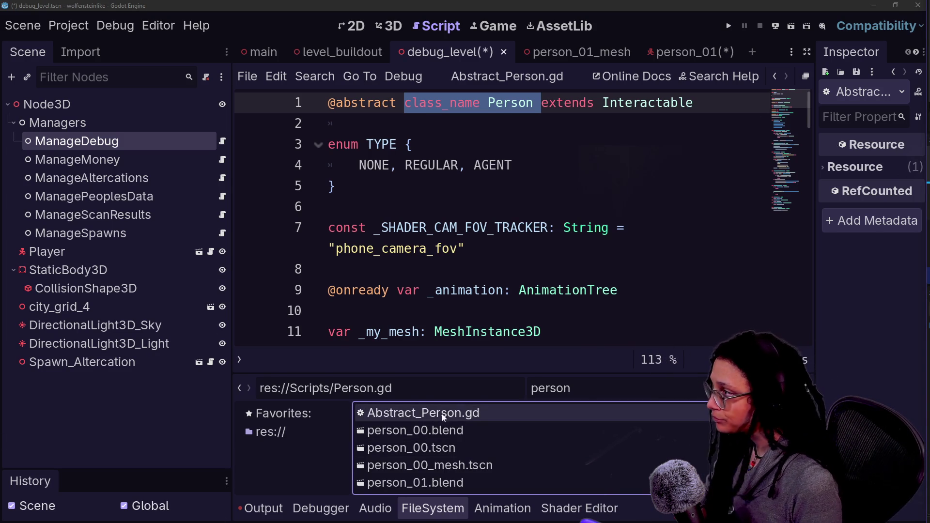
pyautogui.moveTo(592, 54)
pyautogui.click(695, 51)
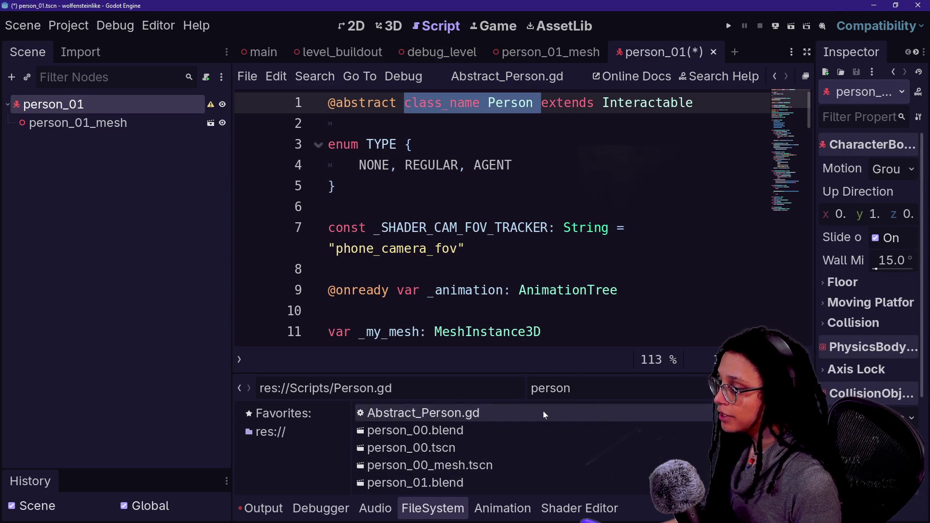
# Attach person_regular.gd to the person_01 node and save the scene.
pyautogui.write('_reg')
pyautogui.moveTo(419, 413)
pyautogui.mouseDown()
pyautogui.moveTo(123, 208)
pyautogui.moveTo(107, 104)
pyautogui.mouseUp()
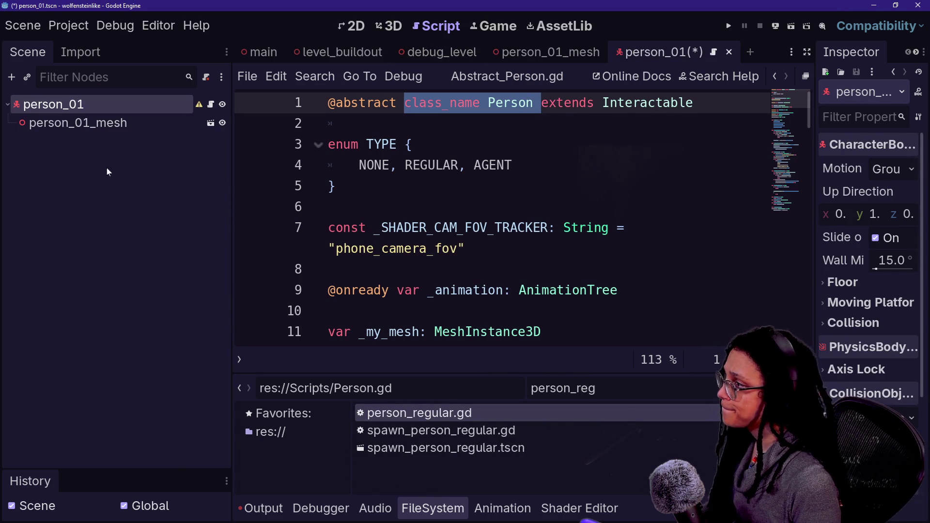
pyautogui.click(117, 104)
pyautogui.hotkey('ctrl', 's')
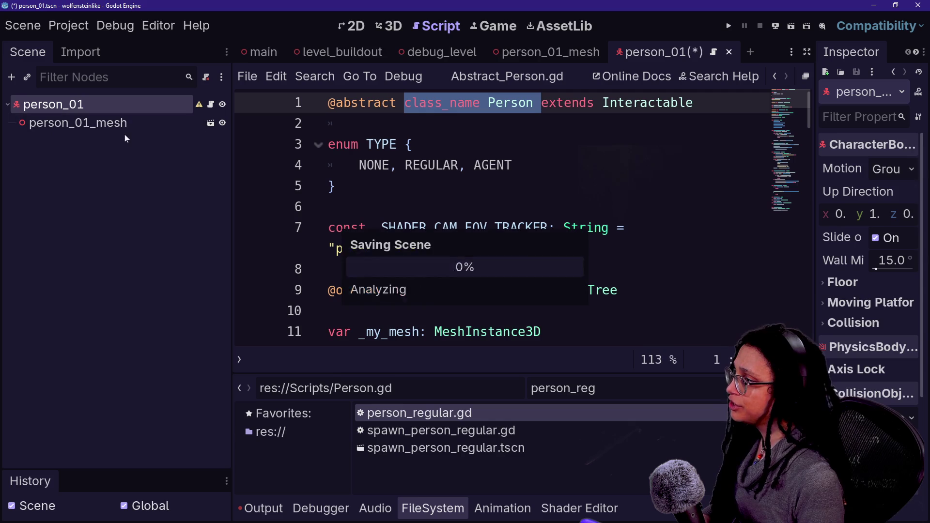
# Copy CollisionShape3D from the Person_CharacterBody scene and paste it under person_01.
pyautogui.doubleClick(97, 123)
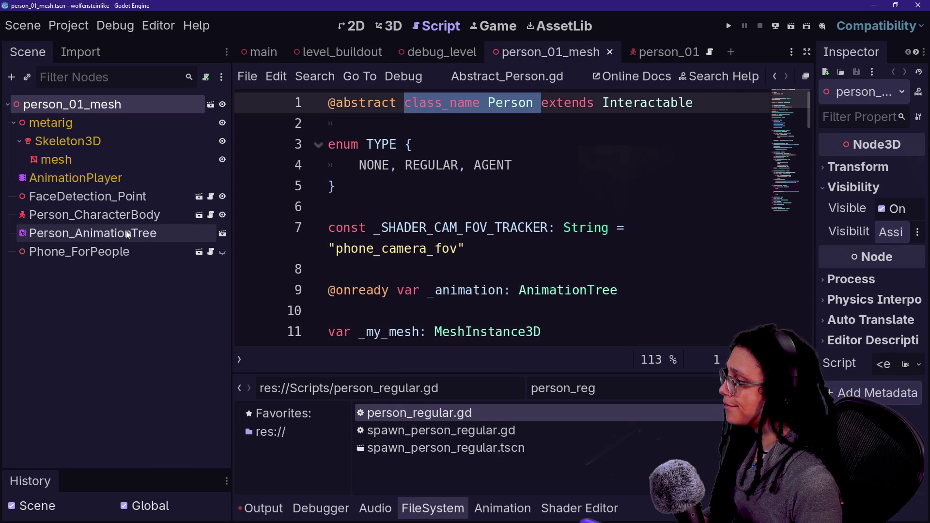
pyautogui.click(158, 219)
pyautogui.click(198, 216)
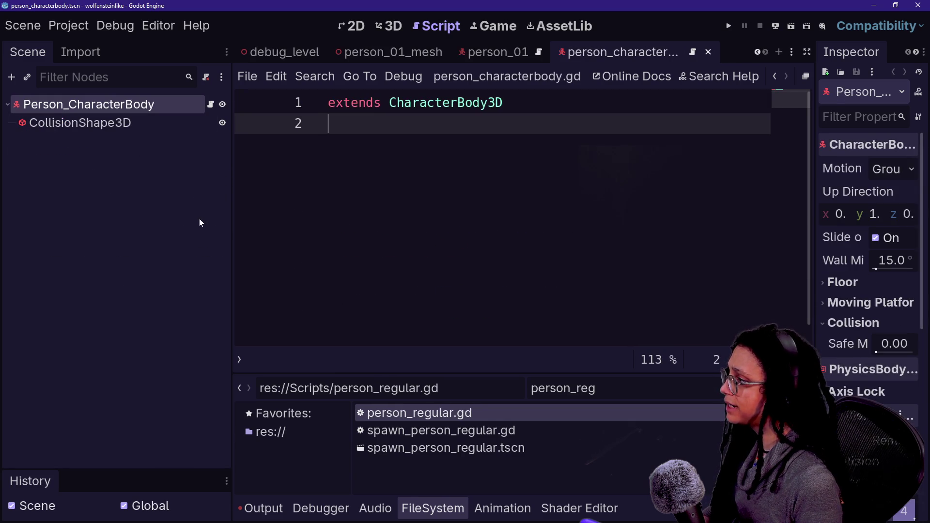
pyautogui.click(129, 125)
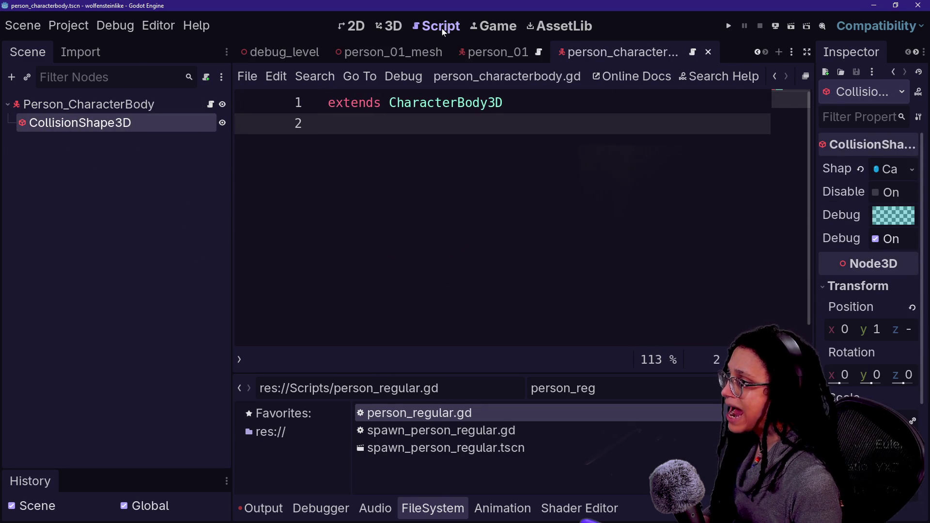
pyautogui.click(497, 52)
pyautogui.click(73, 107)
pyautogui.hotkey('ctrl', 'v')
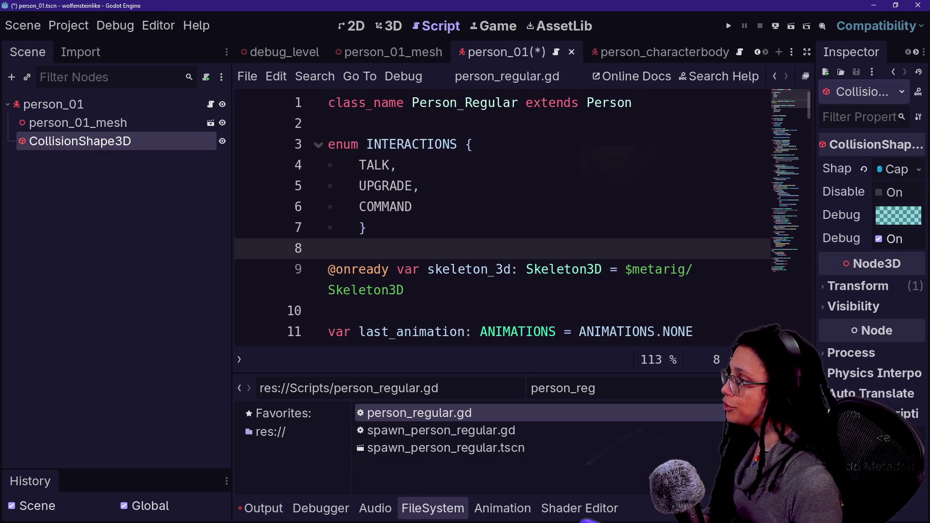
# Close the person_characterbody scene and select Person_CharacterBody in person_01_mesh.
pyautogui.click(666, 54)
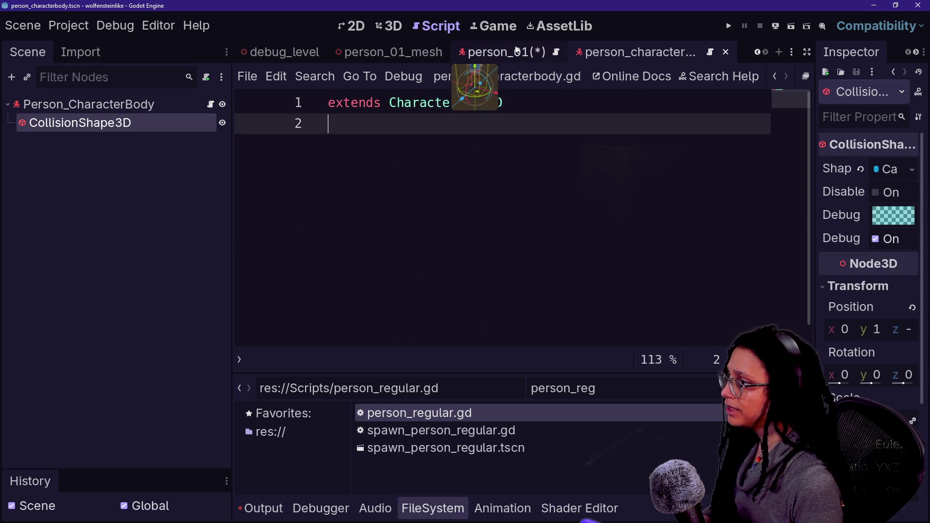
pyautogui.click(496, 52)
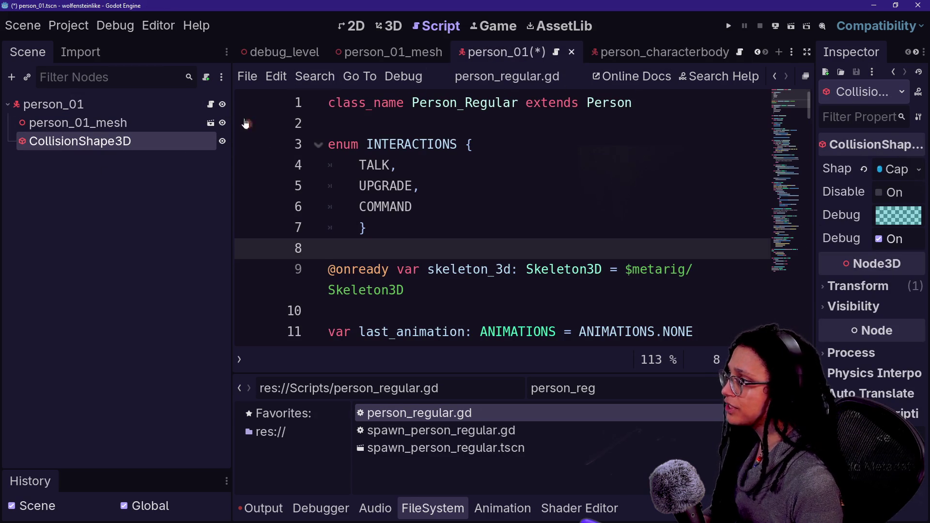
pyautogui.click(646, 53)
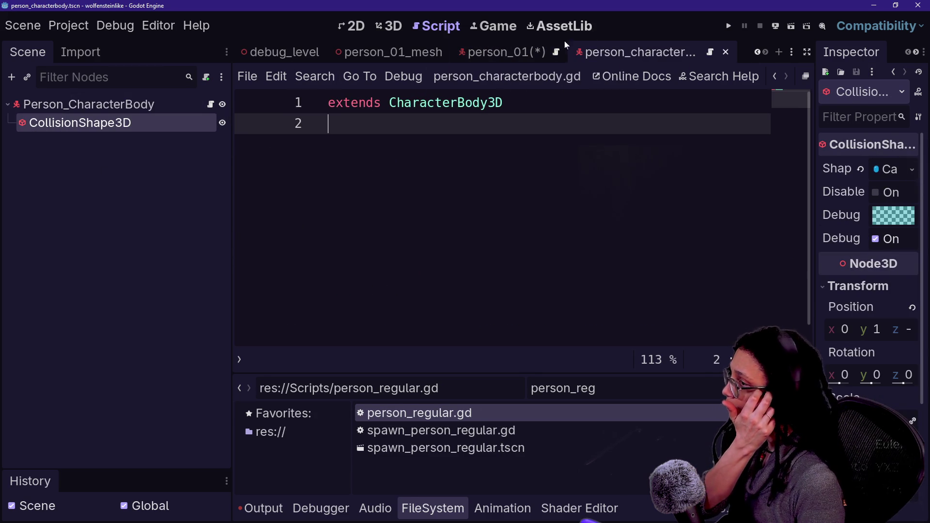
pyautogui.click(726, 52)
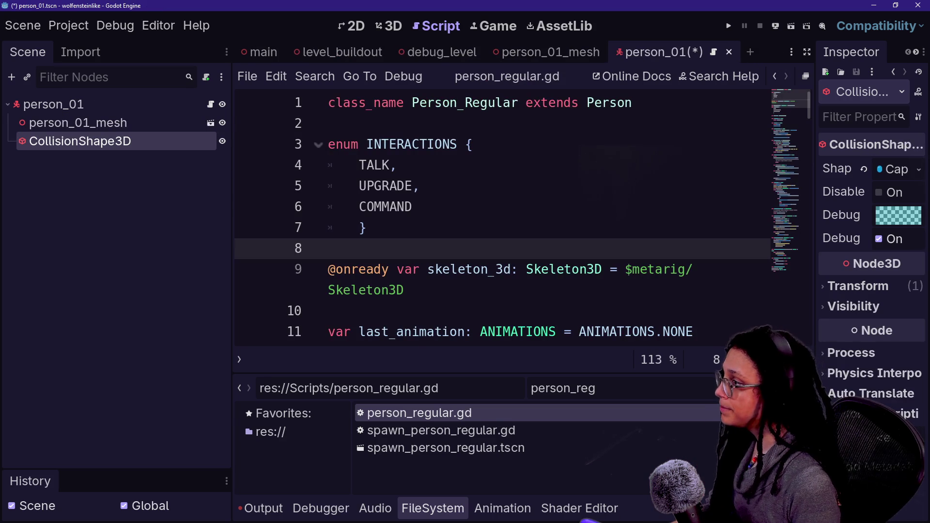
pyautogui.click(210, 124)
pyautogui.click(134, 215)
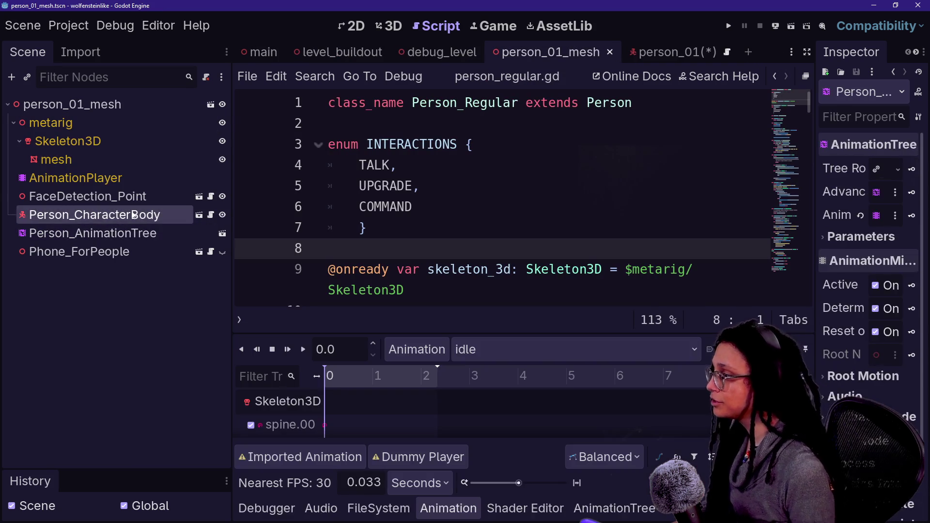
# Delete the Person_CharacterBody node from the person_01_mesh scene.
pyautogui.press('Delete')
pyautogui.press('Return')
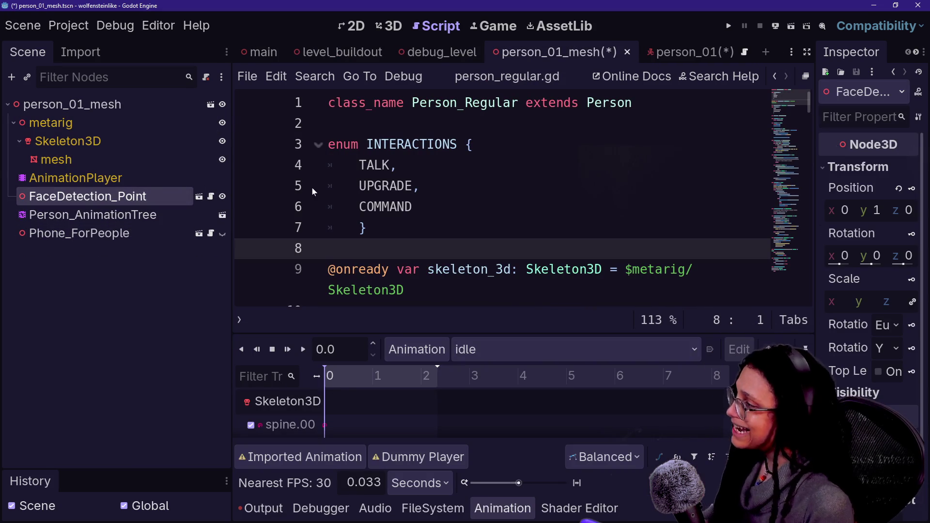
pyautogui.click(116, 239)
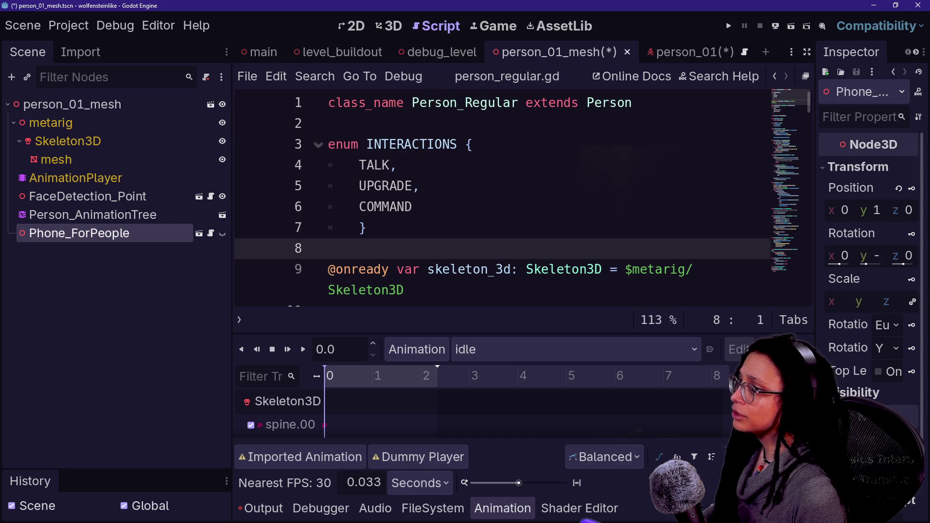
# Filter the files for 'agent_01' and open the person_agent_01 scene.
pyautogui.click(433, 508)
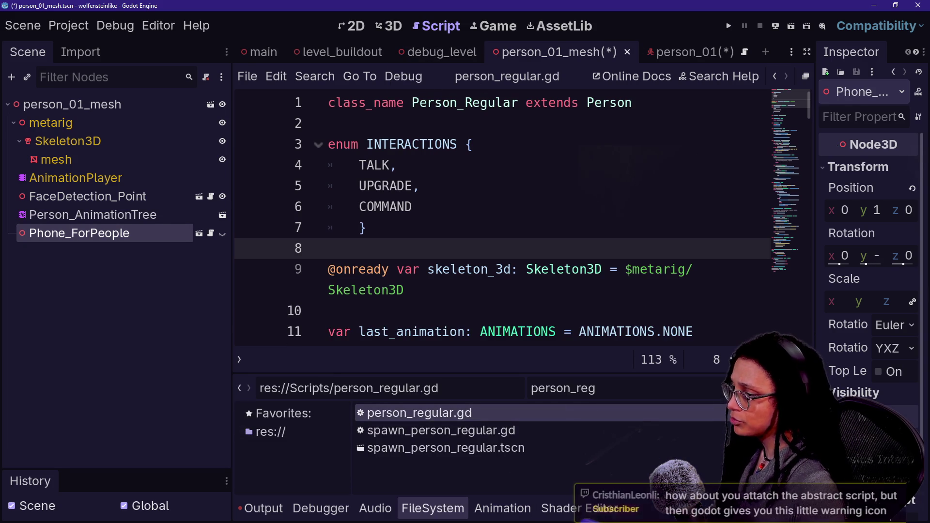
pyautogui.press('BackSpace')
pyautogui.press('BackSpace')
pyautogui.press('BackSpace')
pyautogui.write('agent_9')
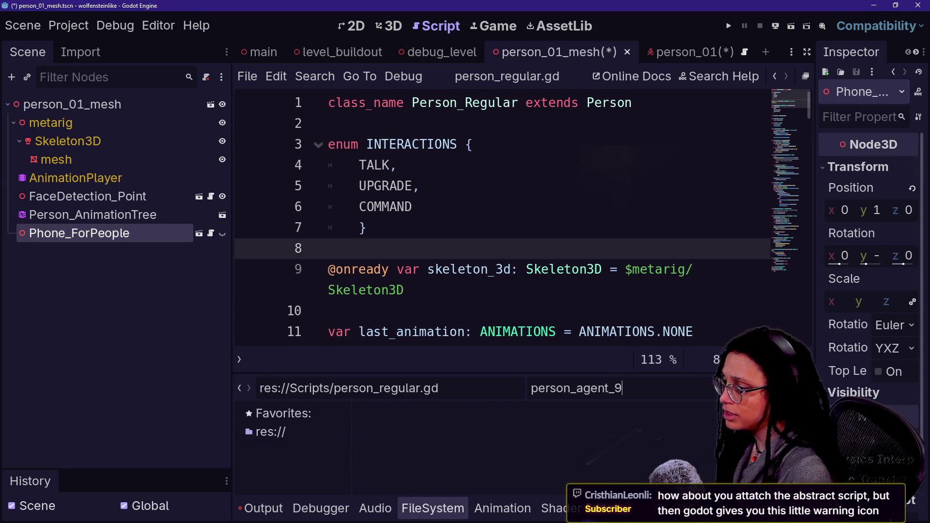
pyautogui.press('BackSpace')
pyautogui.write('01')
pyautogui.doubleClick(515, 449)
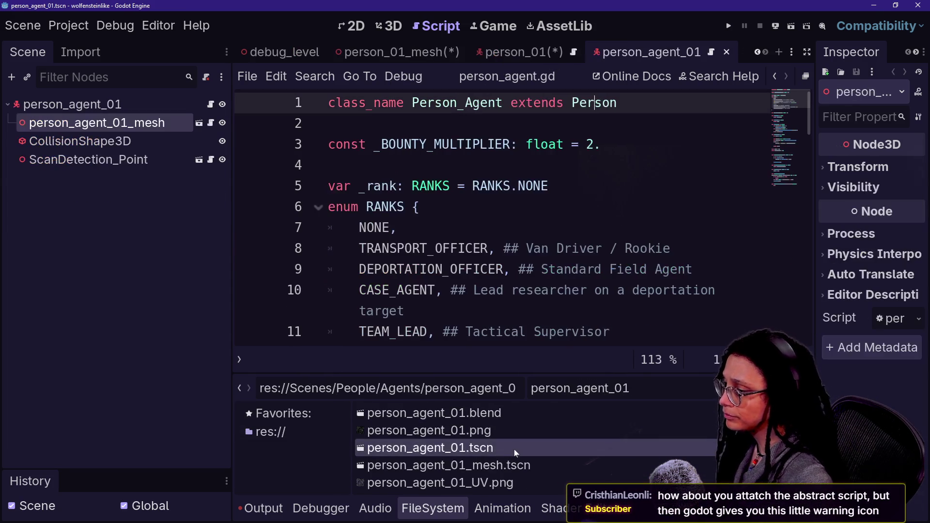
# Inspect person_agent_01's ScanDetection_Point, mesh and other child nodes, then return to person_01.
pyautogui.click(21, 159)
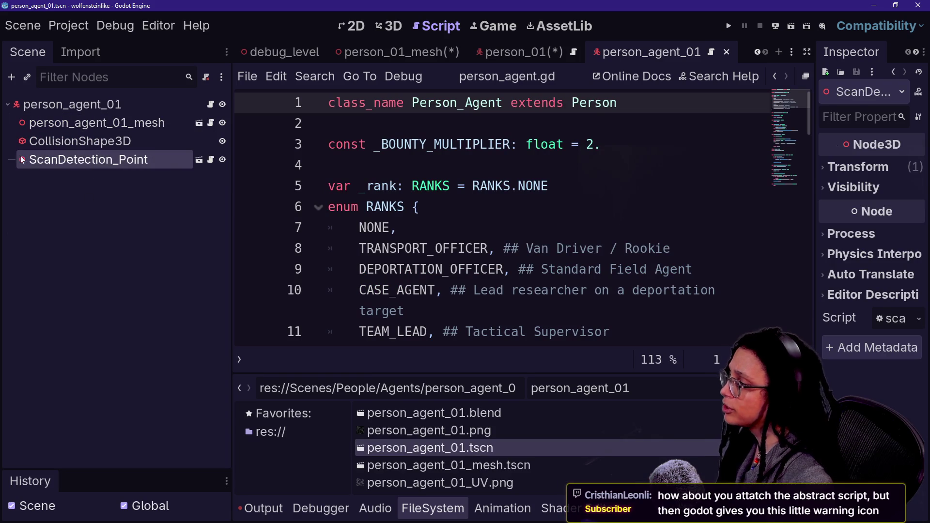
pyautogui.click(87, 123)
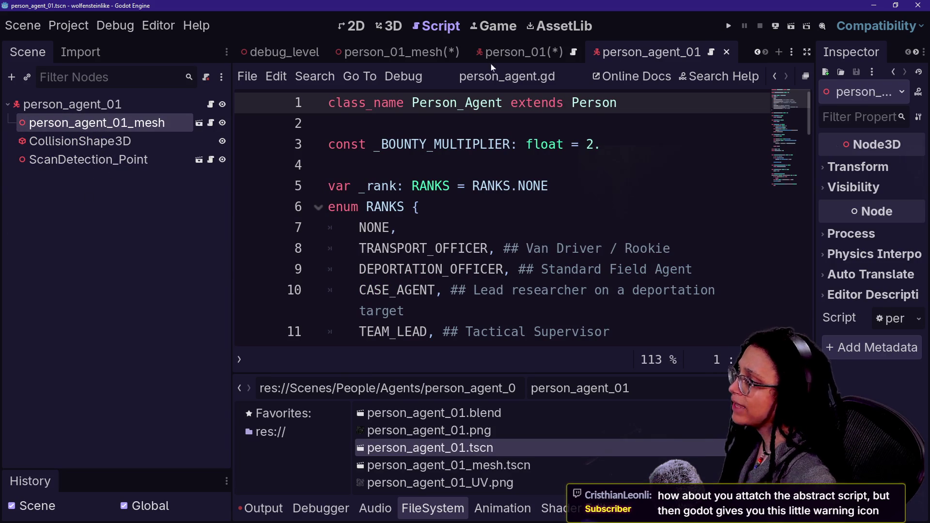
pyautogui.keyDown('shift'); pyautogui.click(144, 145); pyautogui.keyUp('shift')
pyautogui.keyDown('shift'); pyautogui.click(147, 157); pyautogui.keyUp('shift')
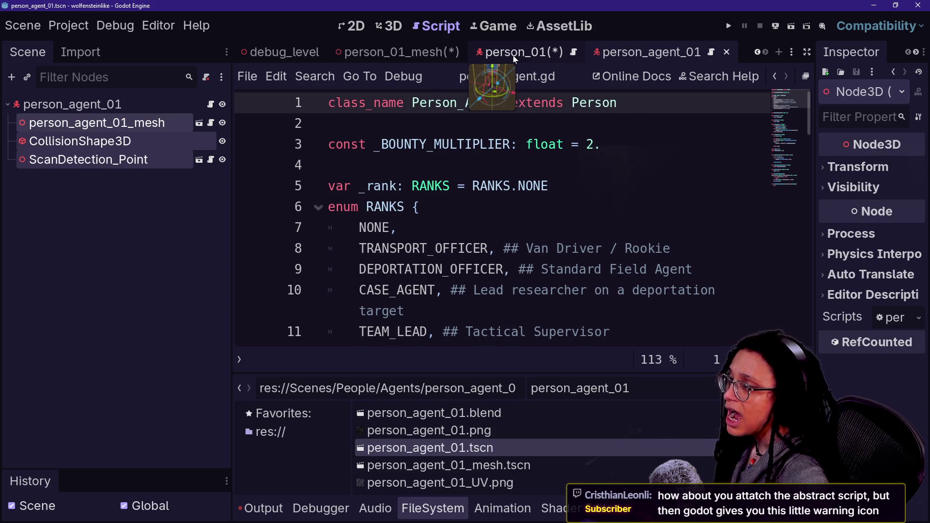
pyautogui.click(514, 58)
pyautogui.click(395, 58)
pyautogui.click(544, 57)
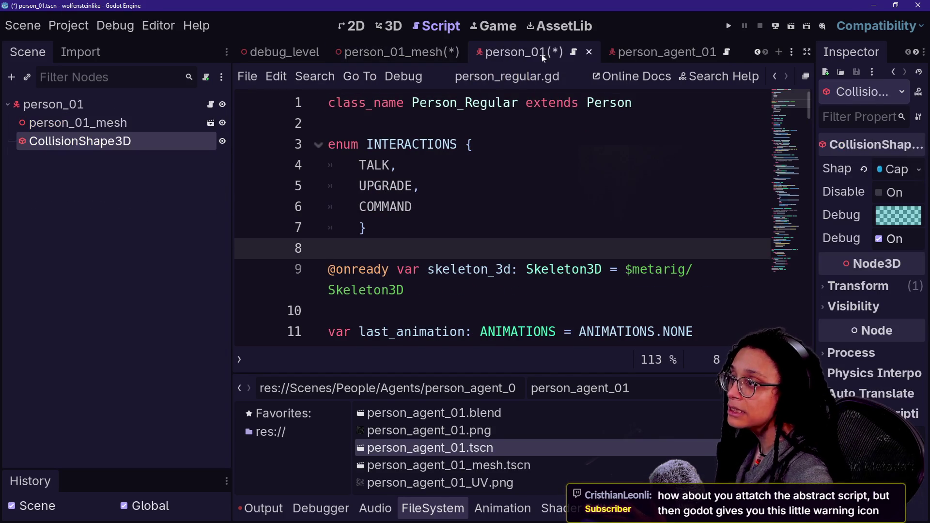
# Inspect the person_01 CharacterBody3D properties, then compare with the person_agent_01 scene.
pyautogui.moveTo(636, 54)
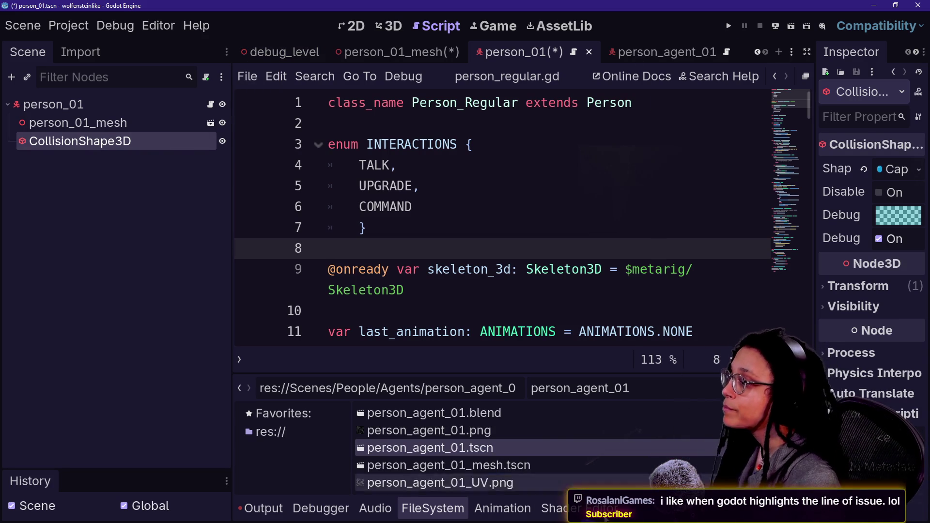
pyautogui.click(191, 104)
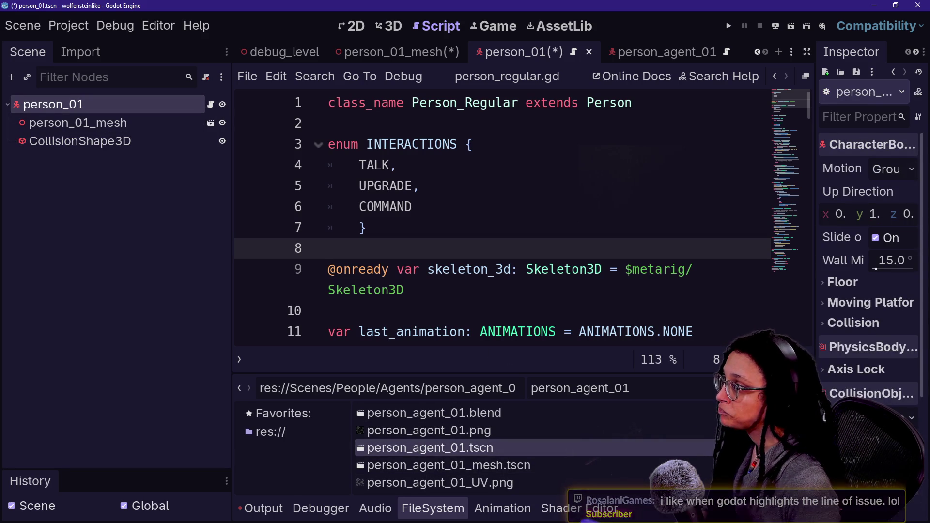
pyautogui.click(653, 52)
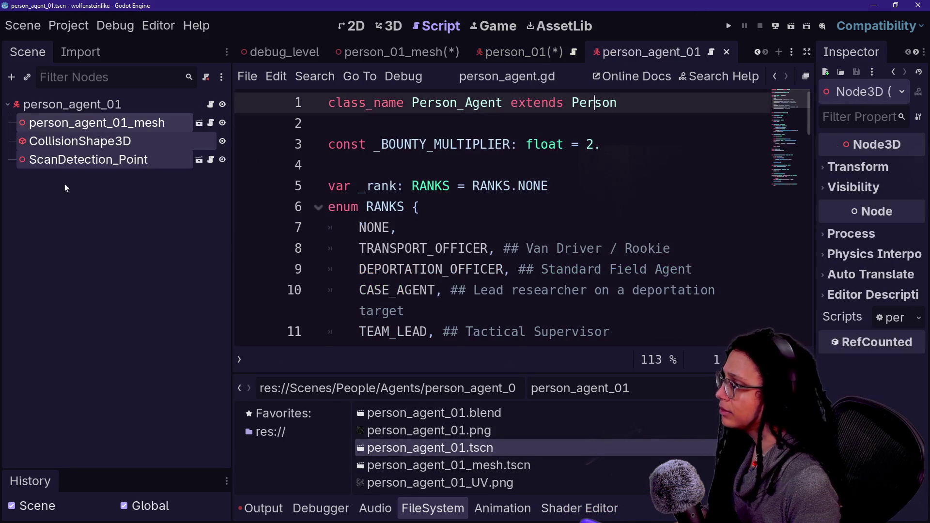
pyautogui.click(526, 51)
# Rename FaceDetection_Point to ScanDetection_Point in the person_01_mesh scene.
pyautogui.click(397, 52)
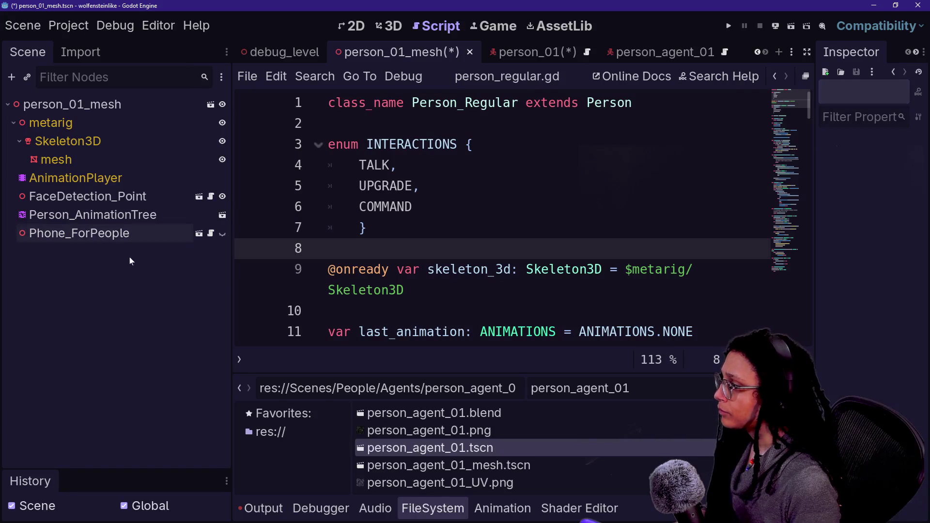
pyautogui.click(68, 214)
pyautogui.doubleClick(72, 196)
pyautogui.click(55, 196)
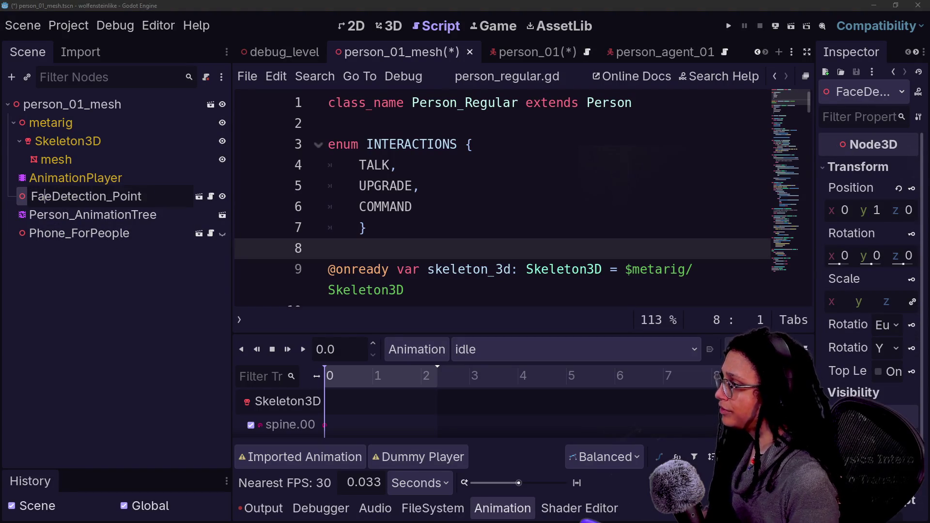
pyautogui.press('BackSpace')
pyautogui.press('BackSpace')
pyautogui.press('BackSpace')
pyautogui.write('Scan')
pyautogui.press('Return')
# Cut ScanDetection_Point from person_01_mesh and paste it under the person_01 root node.
pyautogui.hotkey('ctrl', 's')
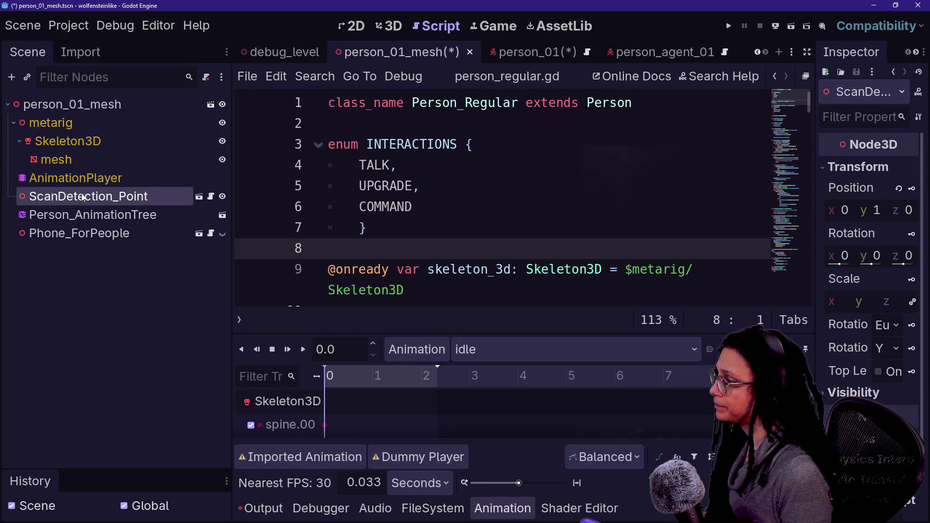
pyautogui.moveTo(97, 202); pyautogui.dragTo(77, 233)
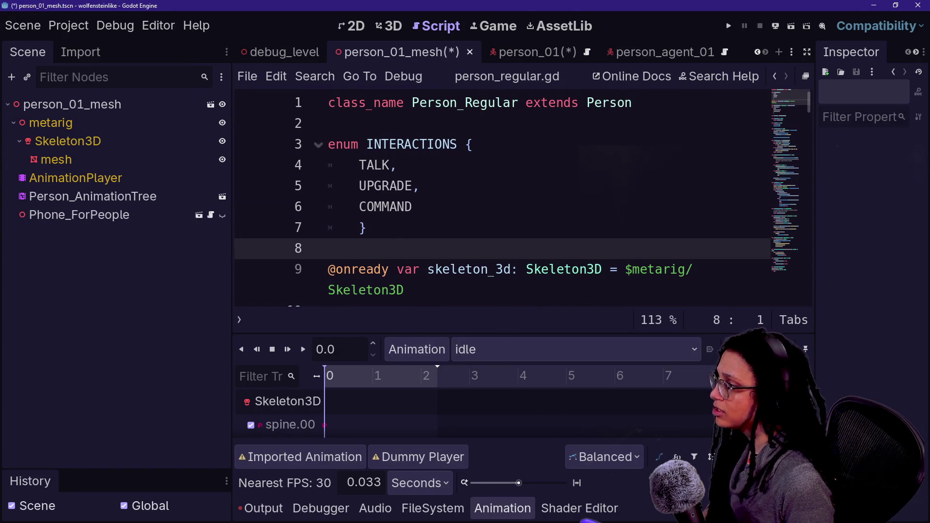
pyautogui.click(516, 52)
pyautogui.write('animation = $Person_AnimationTree')
pyautogui.hotkey('ctrl', 'z')
pyautogui.click(209, 205)
pyautogui.hotkey('ctrl', 'v')
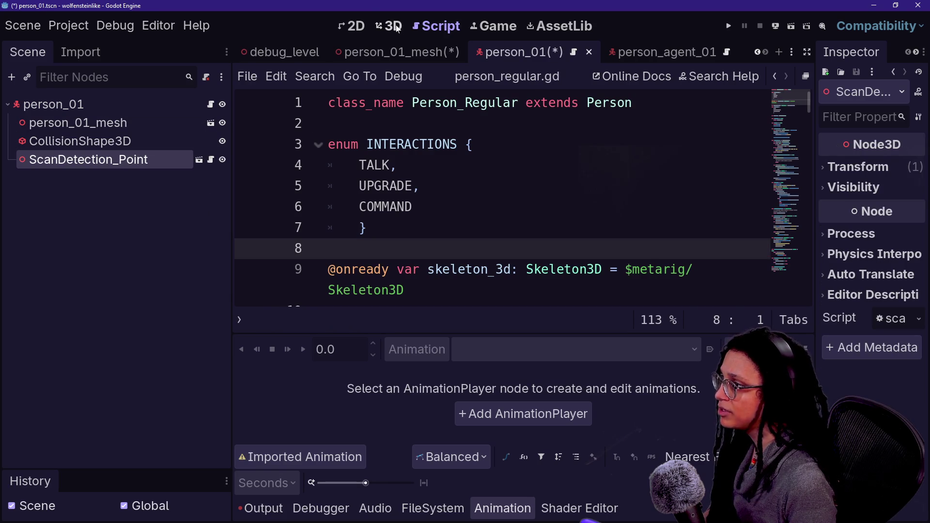
pyautogui.click(396, 28)
# Open person_agent_01's mesh scene and select its Debug_Label3D node.
pyautogui.hotkey('ctrl', 'Tab')
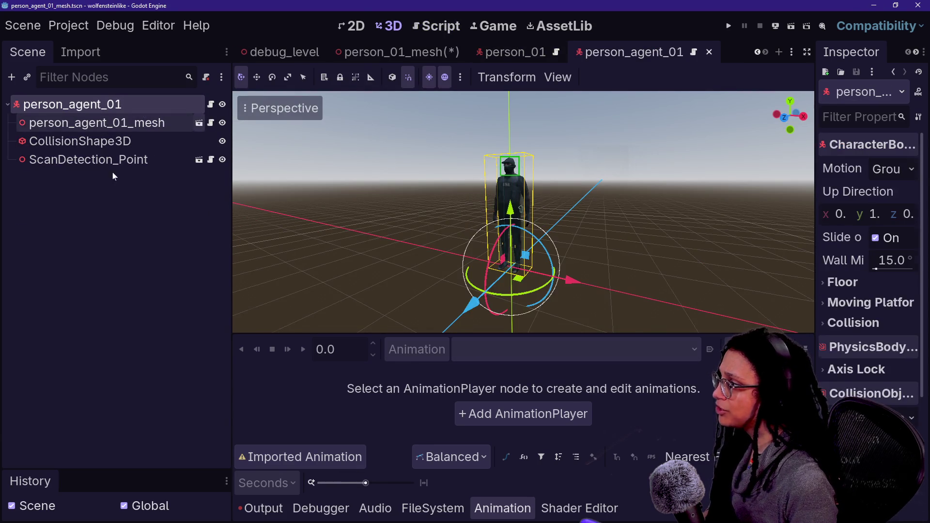
pyautogui.click(198, 122)
pyautogui.click(72, 196)
pyautogui.click(145, 201)
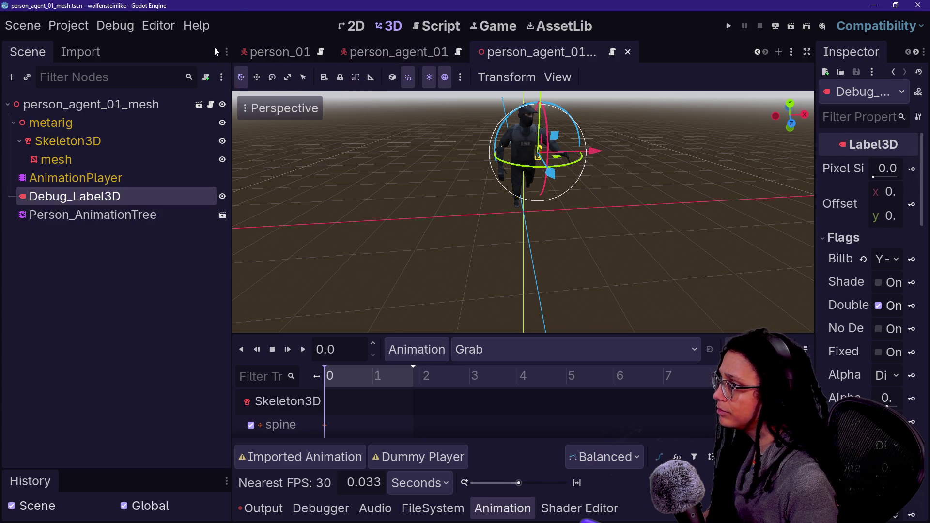
# Review the person_01_mesh nodes, save the scene, and browse the project files.
pyautogui.click(280, 53)
pyautogui.click(211, 122)
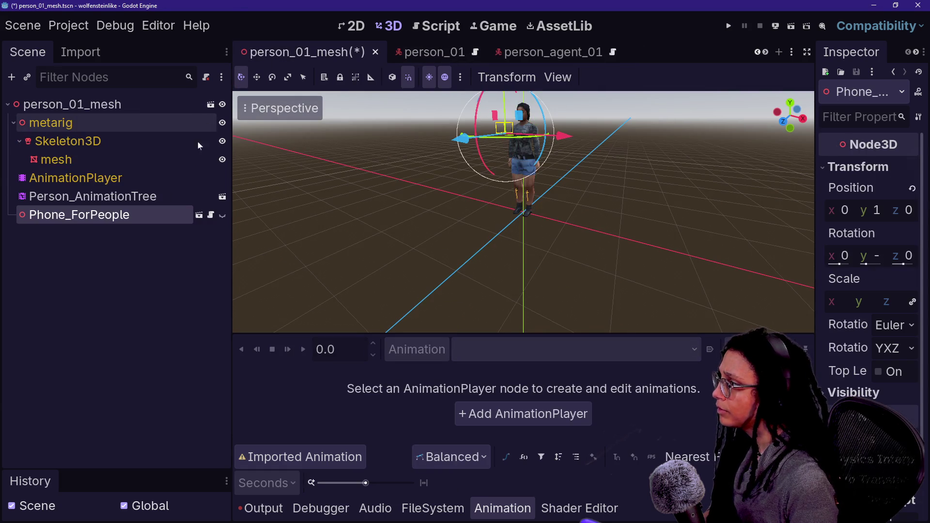
pyautogui.click(106, 196)
pyautogui.click(112, 216)
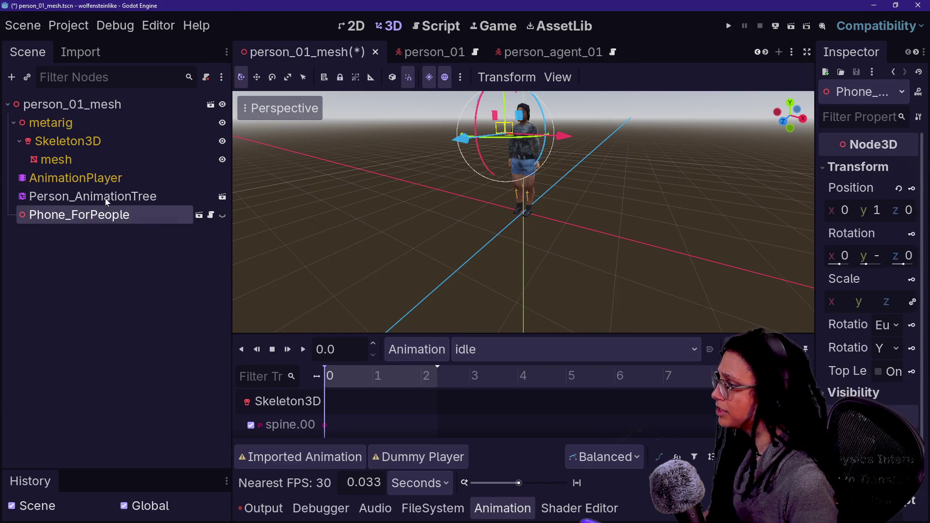
pyautogui.click(92, 196)
pyautogui.click(68, 141)
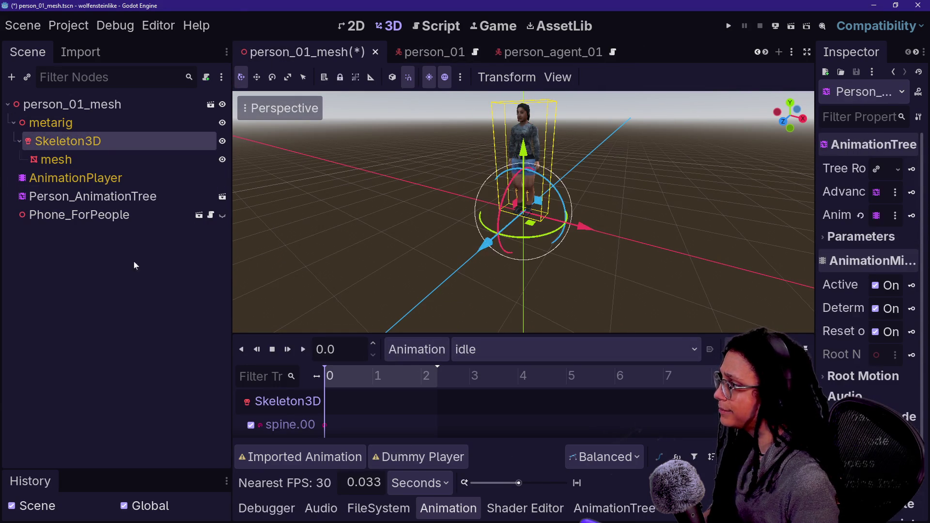
pyautogui.hotkey('ctrl', 's')
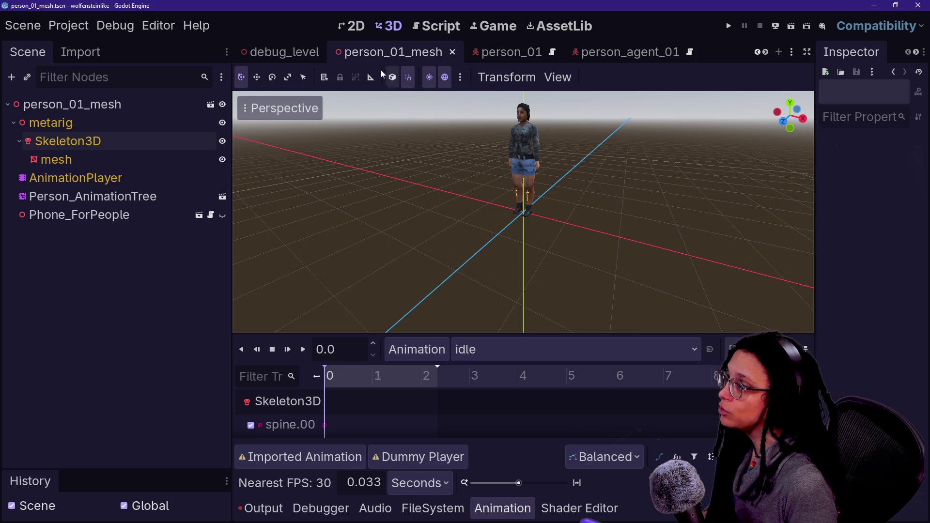
pyautogui.scroll(2, 373, 57)
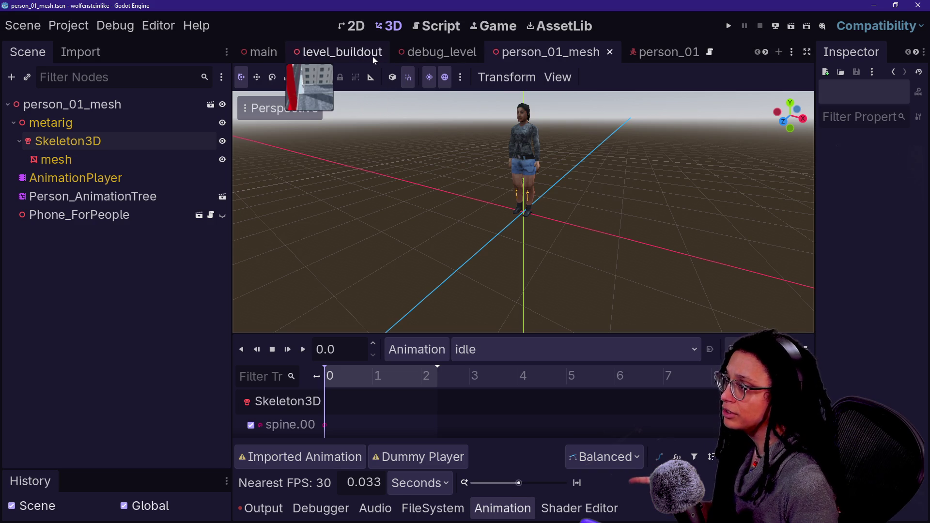
pyautogui.scroll(-4, 373, 56)
pyautogui.scroll(4, 373, 56)
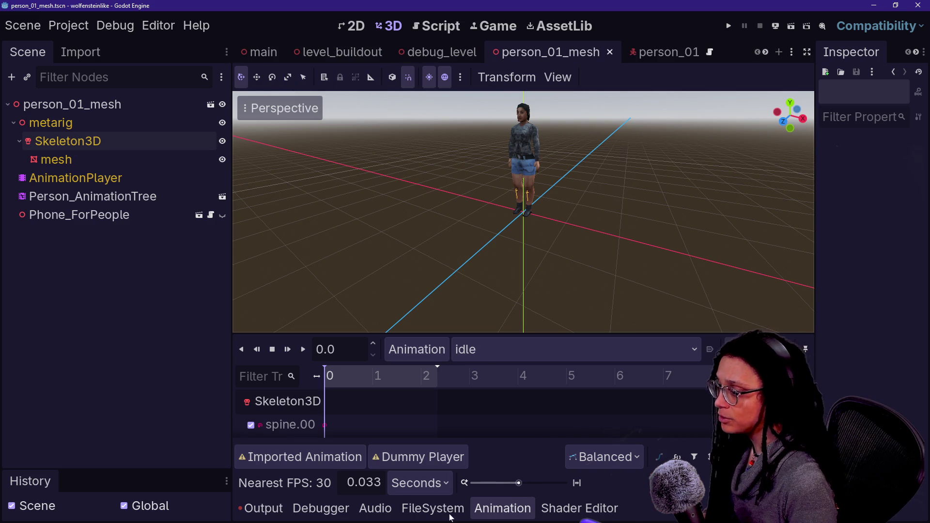
pyautogui.click(421, 483)
# Open the altercation_03 scene, enlarge its 3D viewport, and move its tab after level_buildout.
pyautogui.click(432, 509)
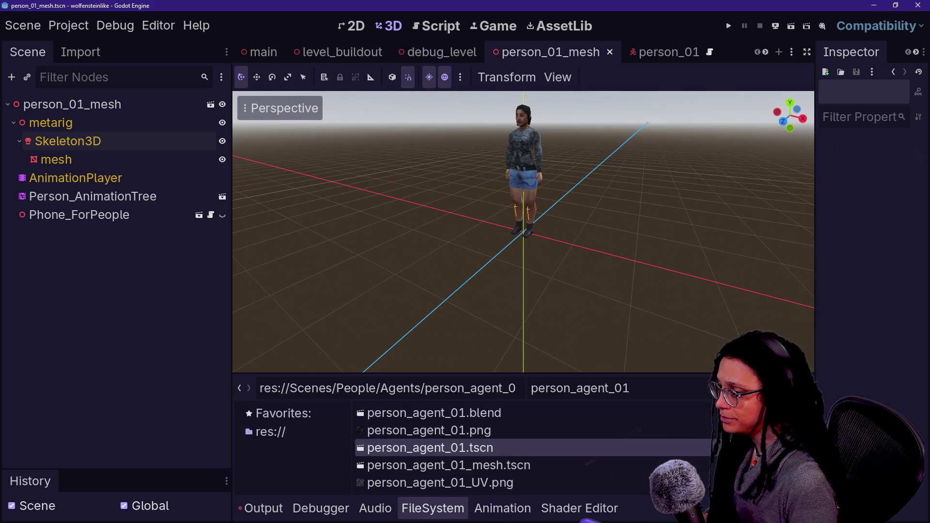
pyautogui.hotkey('ctrl', 'a')
pyautogui.write('alter')
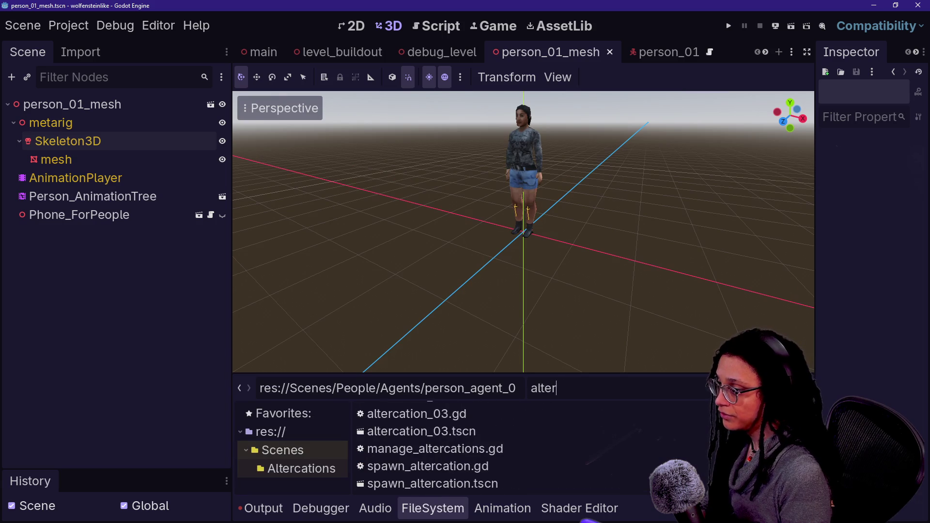
pyautogui.write('cation')
pyautogui.moveTo(477, 432)
pyautogui.mouseDown()
pyautogui.moveTo(245, 214)
pyautogui.moveTo(247, 249)
pyautogui.mouseUp()
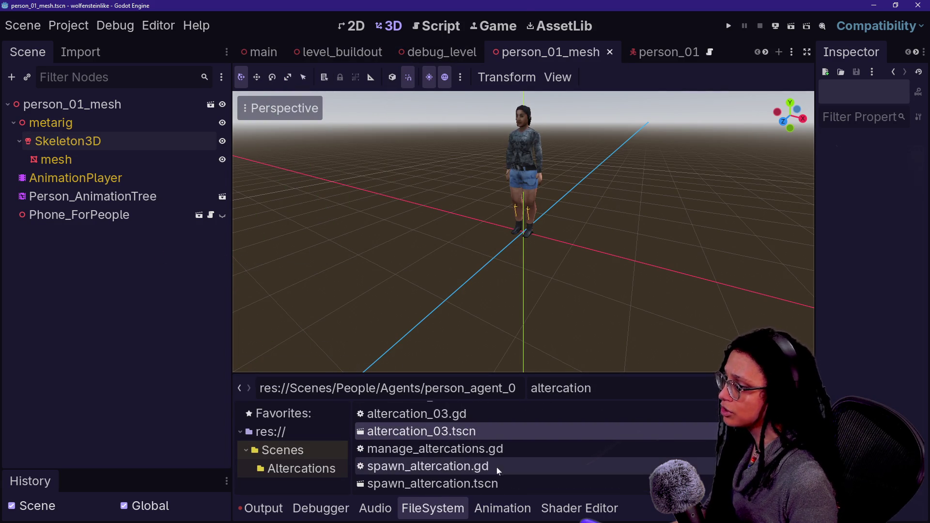
pyautogui.doubleClick(393, 432)
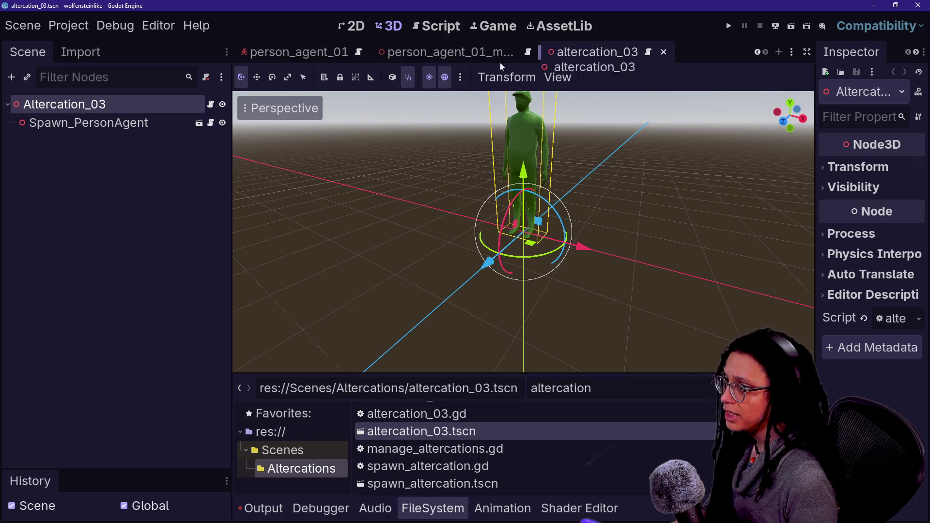
pyautogui.scroll(5, 271, 52)
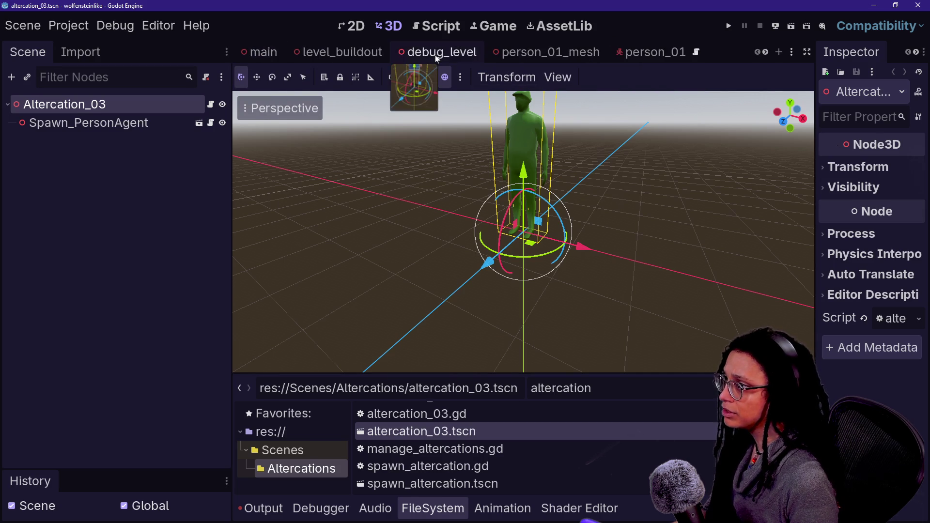
pyautogui.scroll(-5, 426, 54)
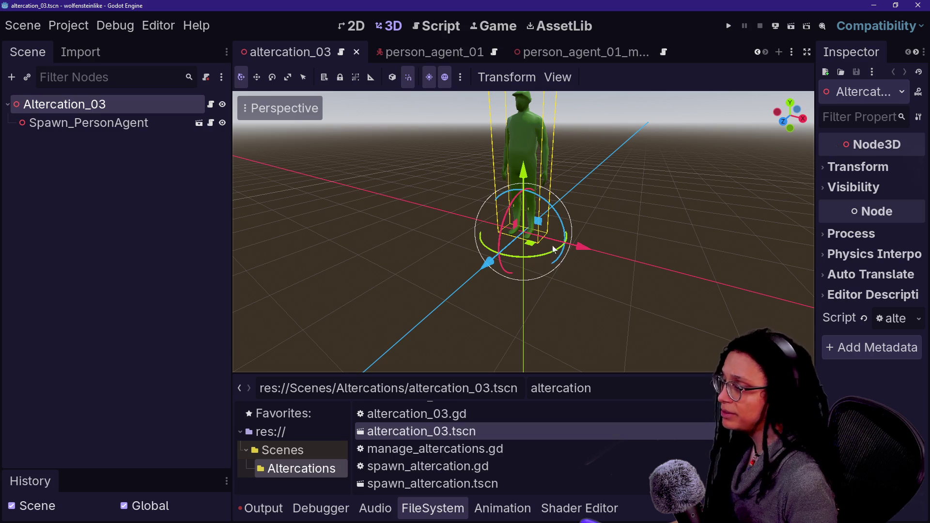
pyautogui.moveTo(236, 180); pyautogui.dragTo(99, 146)
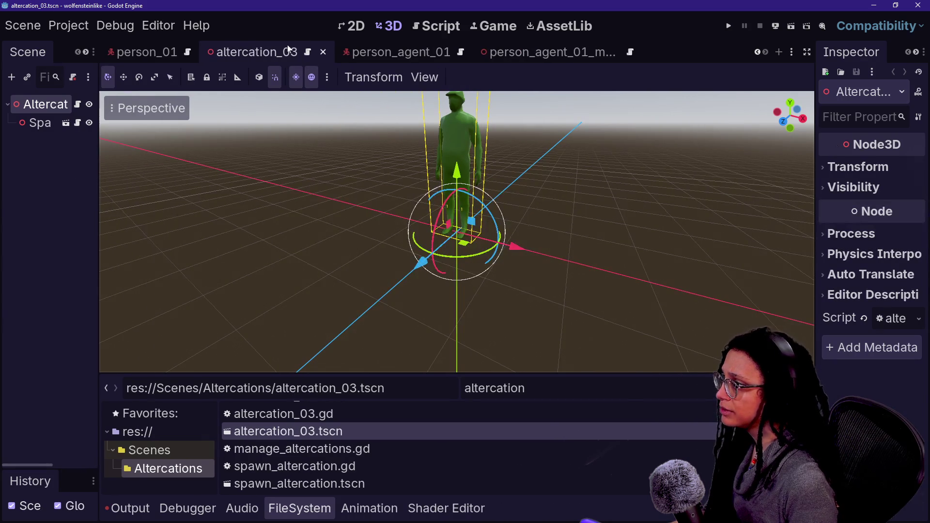
pyautogui.scroll(5, 288, 48)
pyautogui.moveTo(296, 53); pyautogui.dragTo(246, 52)
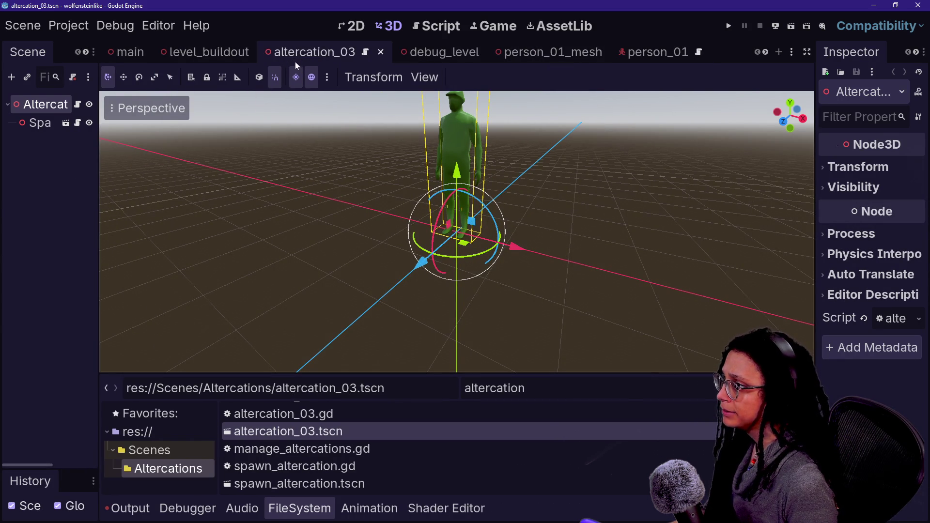
pyautogui.click(366, 52)
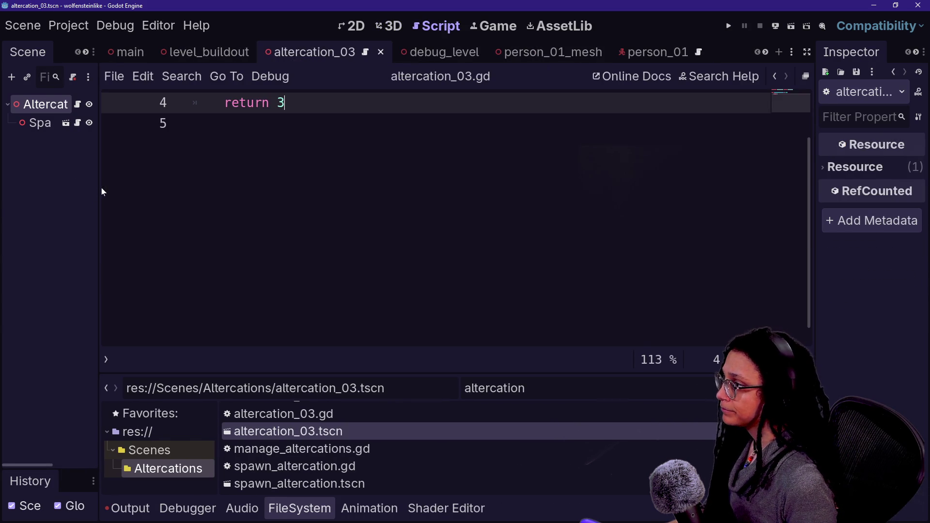
pyautogui.click(390, 26)
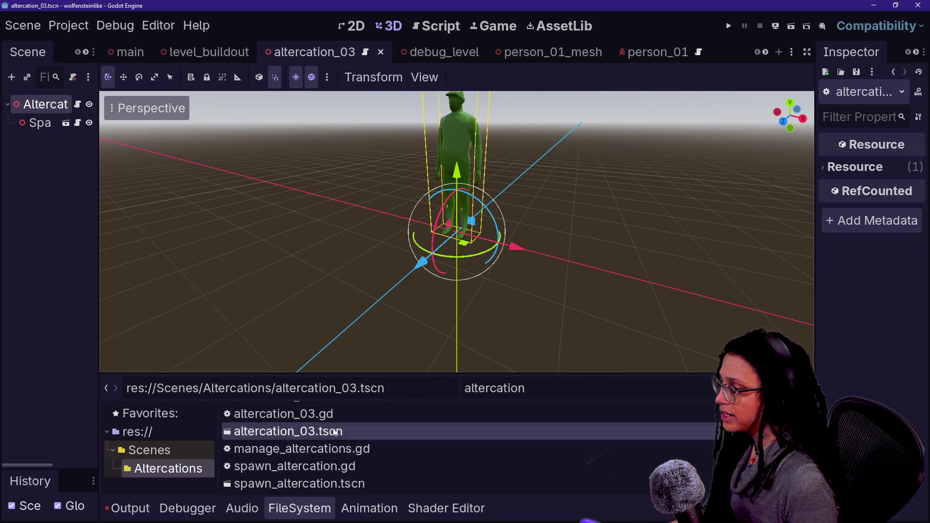
pyautogui.scroll(3, 340, 436)
# Instance person_01.tscn into Altercation_03, move it back 1 on Z, and run the game.
pyautogui.doubleClick(575, 378)
pyautogui.write('person02')
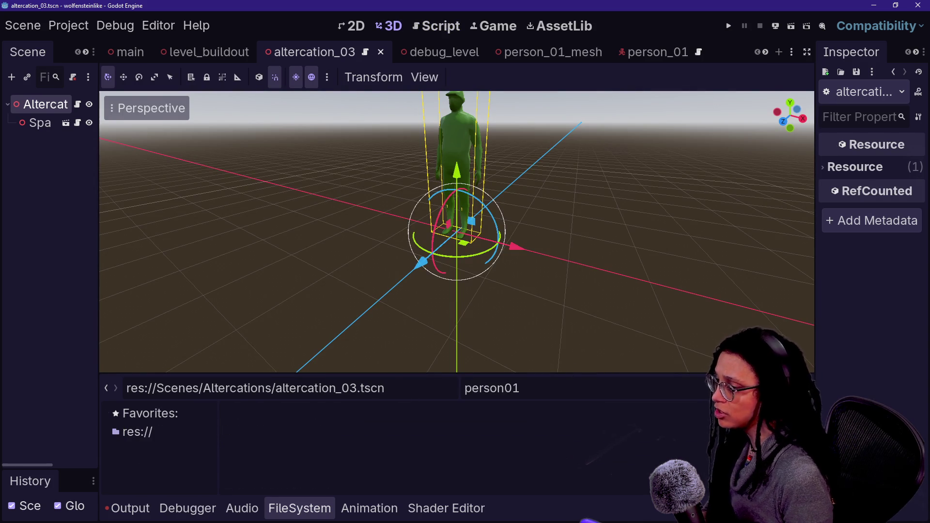
pyautogui.press('BackSpace')
pyautogui.press('BackSpace')
pyautogui.write('n_01')
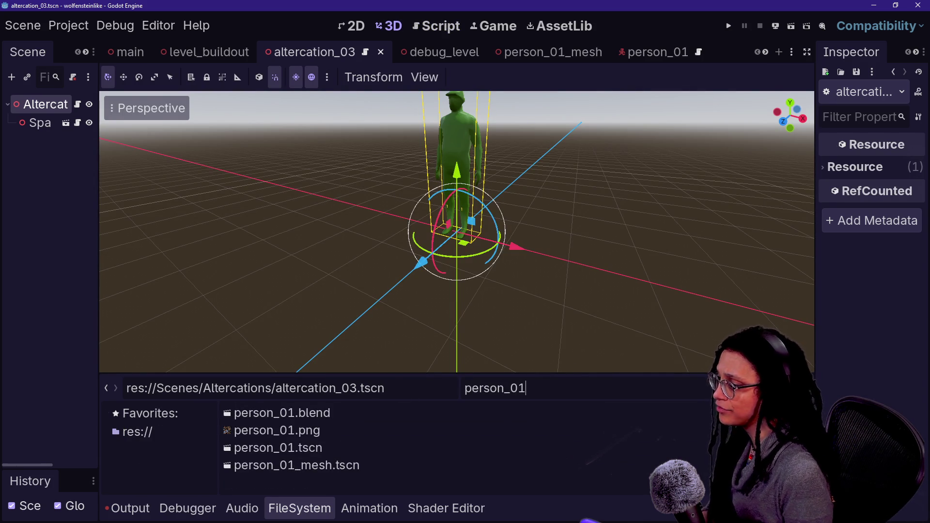
pyautogui.click(353, 449)
pyautogui.moveTo(368, 452)
pyautogui.mouseDown()
pyautogui.moveTo(397, 232)
pyautogui.moveTo(376, 227)
pyautogui.moveTo(342, 242)
pyautogui.mouseUp()
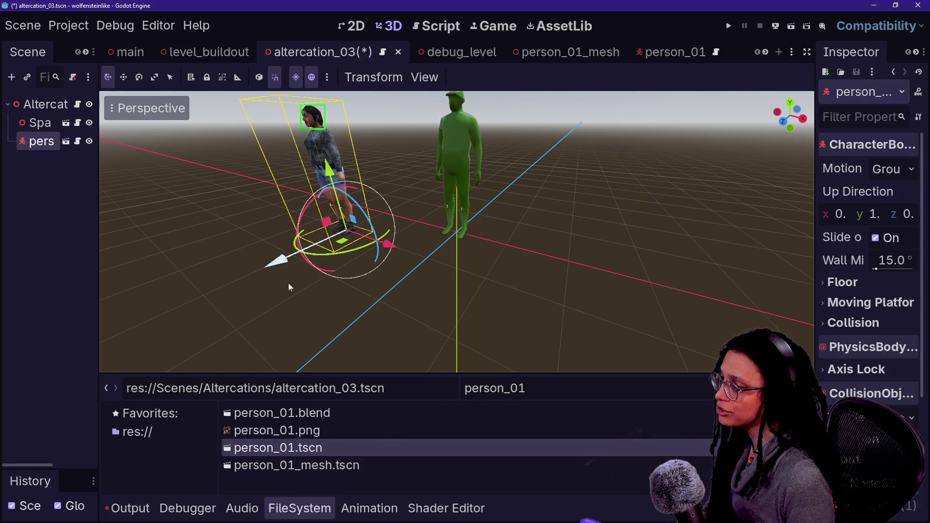
pyautogui.click(189, 228)
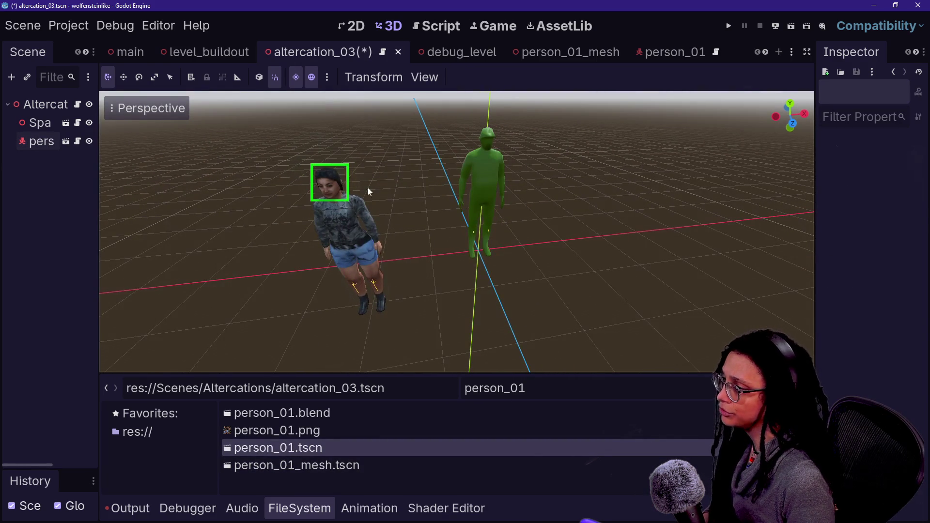
pyautogui.click(357, 259)
pyautogui.moveTo(361, 360); pyautogui.dragTo(420, 294)
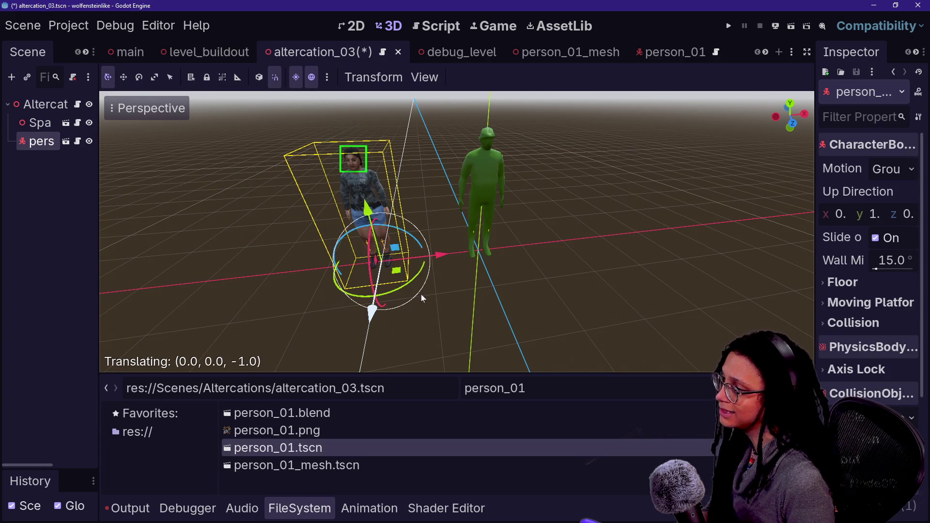
pyautogui.press('F5')
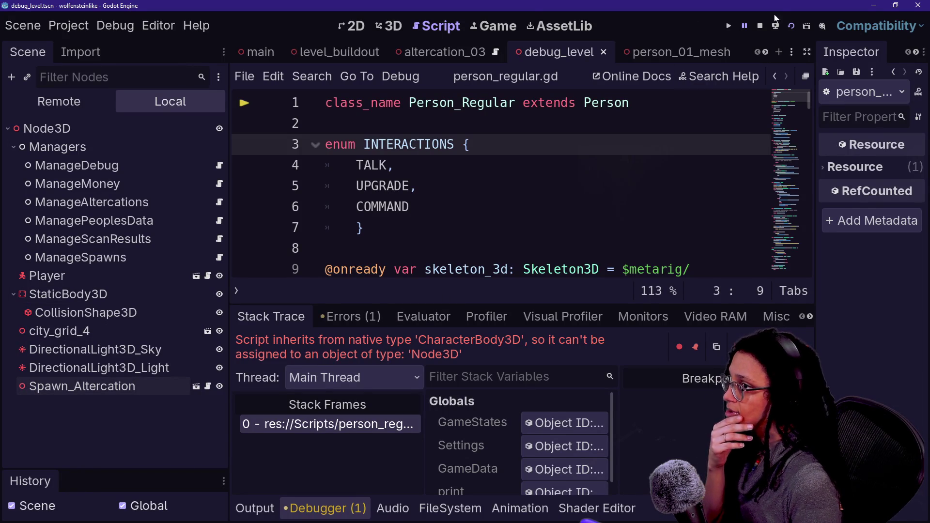
# Stop the failed session, relaunch the game, walk toward the group, then stop it.
pyautogui.click(761, 25)
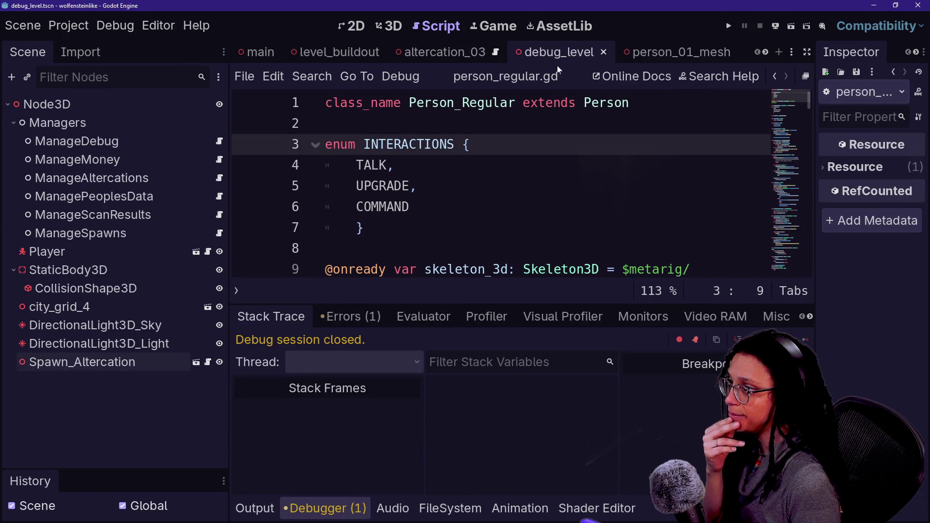
pyautogui.click(786, 27)
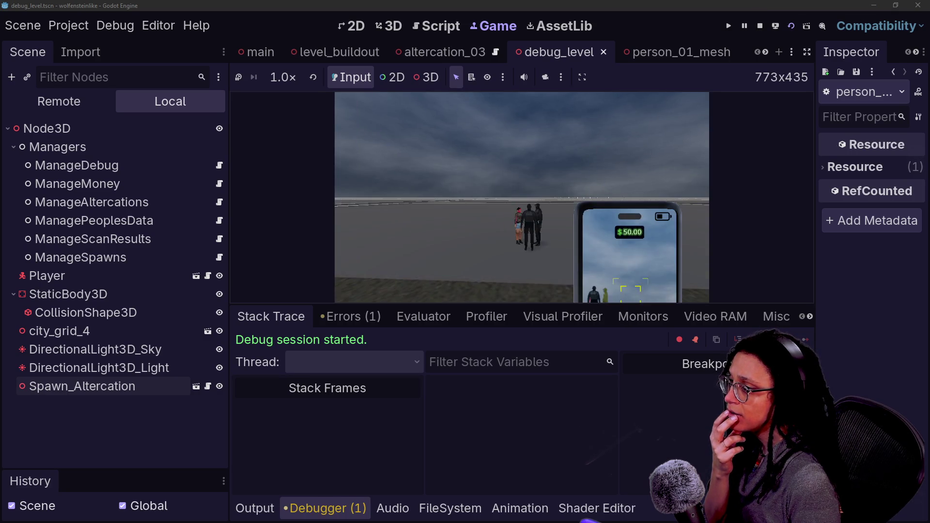
pyautogui.press('w')
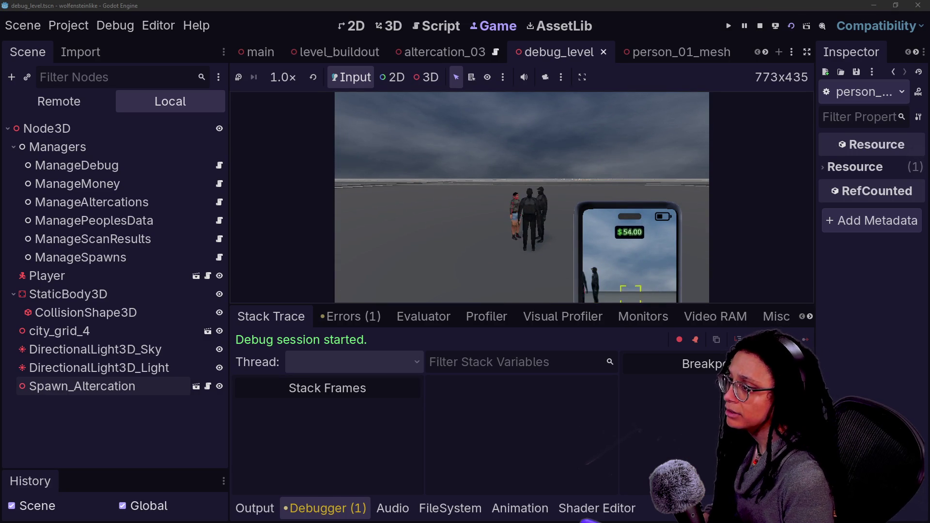
pyautogui.press('w')
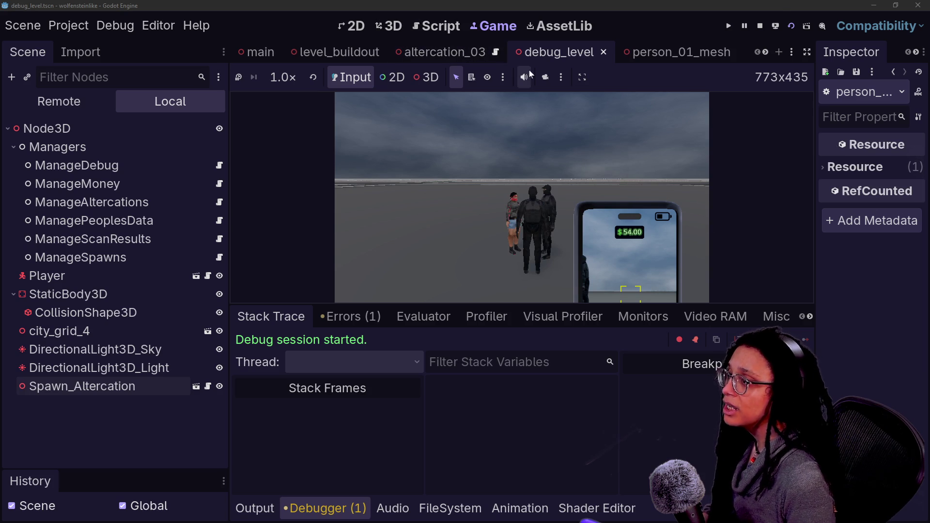
pyautogui.click(760, 25)
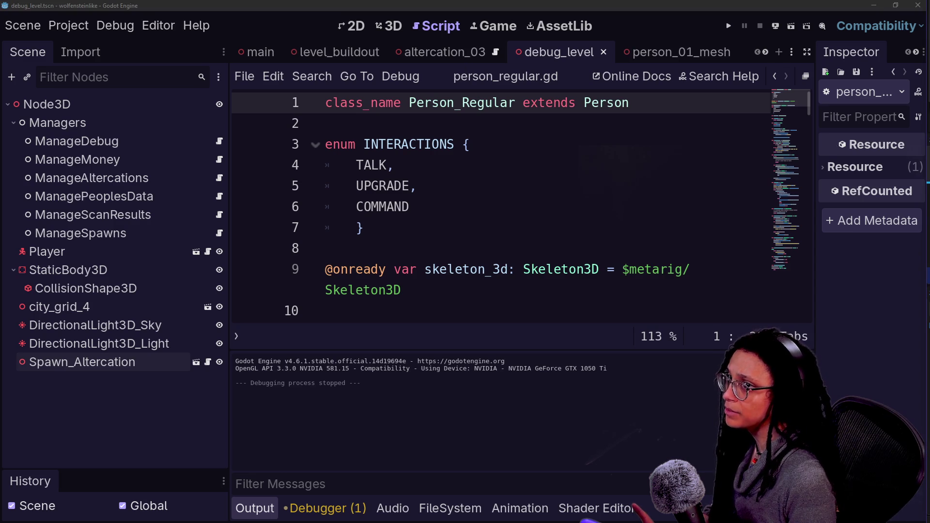
# Return to the altercation_03 scene in the editor.
pyautogui.click(394, 165)
pyautogui.click(472, 59)
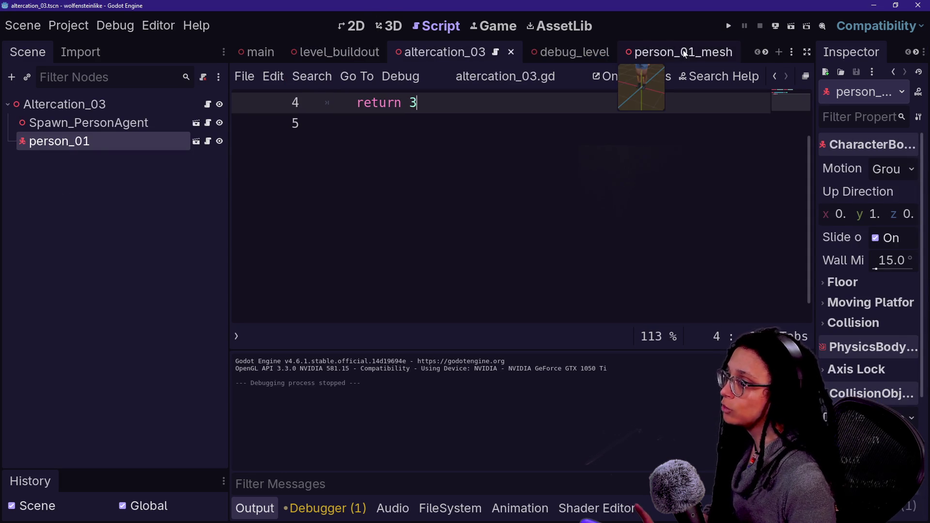
pyautogui.scroll(-5, 678, 53)
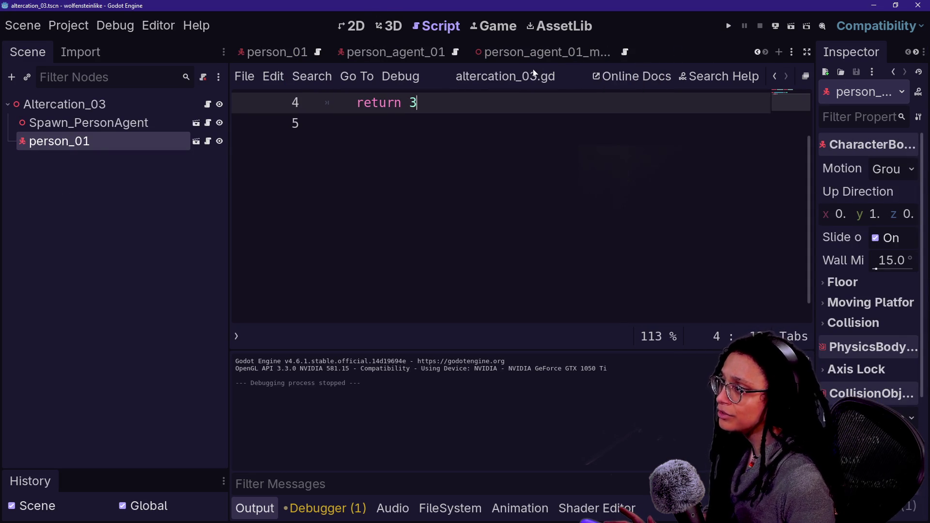
pyautogui.scroll(5, 515, 50)
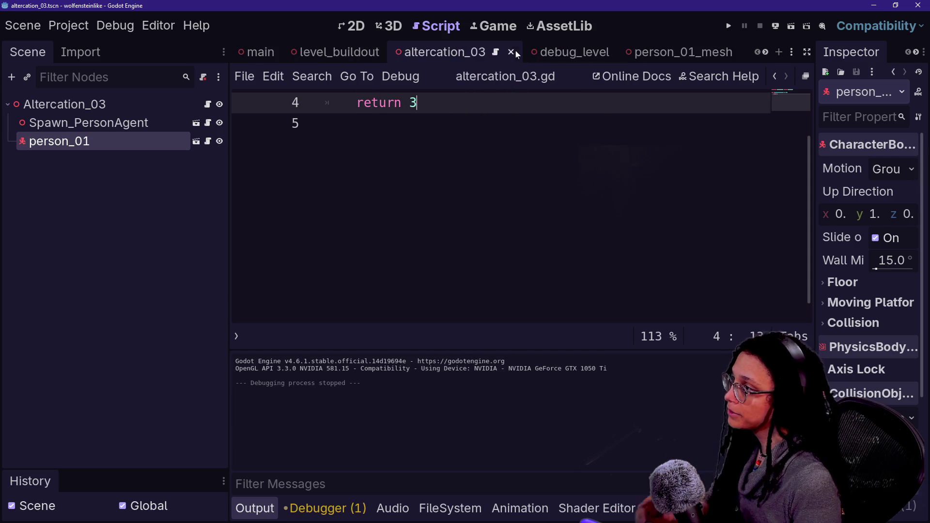
# Delete the Spawn_Altercation node from the debug_level scene.
pyautogui.click(565, 59)
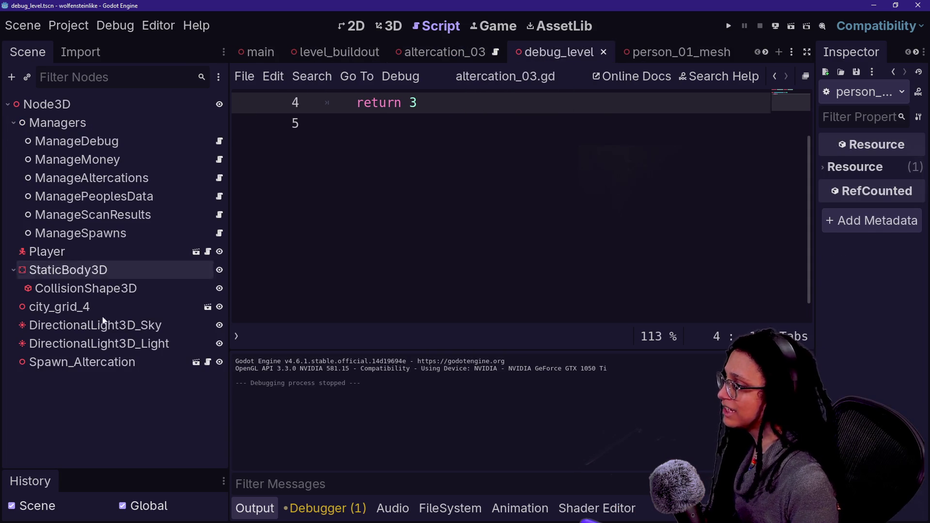
pyautogui.click(121, 344)
pyautogui.click(152, 358)
pyautogui.press('Delete')
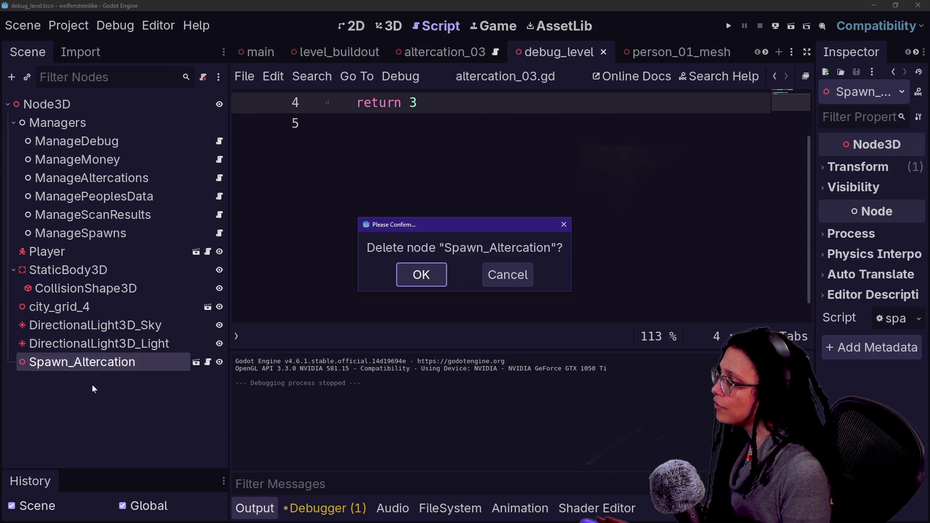
pyautogui.press('Return')
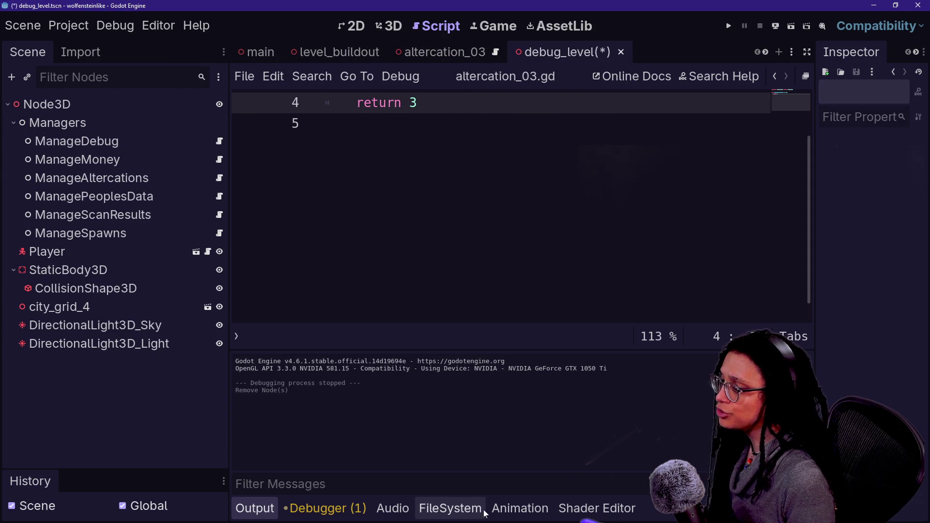
# Add an Altercation_03 instance to debug_level from altercation_03.tscn and view the level in 3D.
pyautogui.click(496, 510)
pyautogui.click(482, 509)
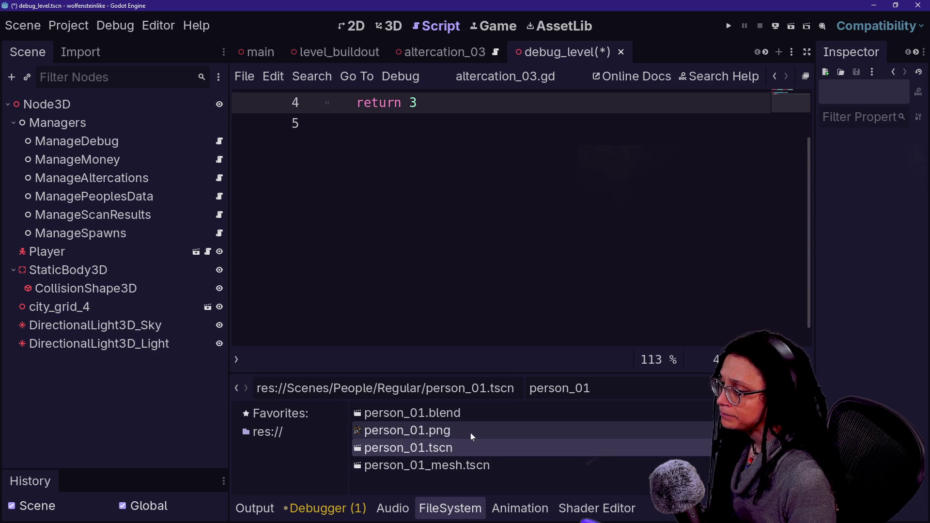
pyautogui.doubleClick(583, 388)
pyautogui.write('alterc')
pyautogui.scroll(-2, 478, 456)
pyautogui.scroll(-1, 481, 483)
pyautogui.moveTo(482, 484)
pyautogui.mouseDown()
pyautogui.moveTo(164, 214)
pyautogui.moveTo(92, 122)
pyautogui.moveTo(96, 102)
pyautogui.mouseUp()
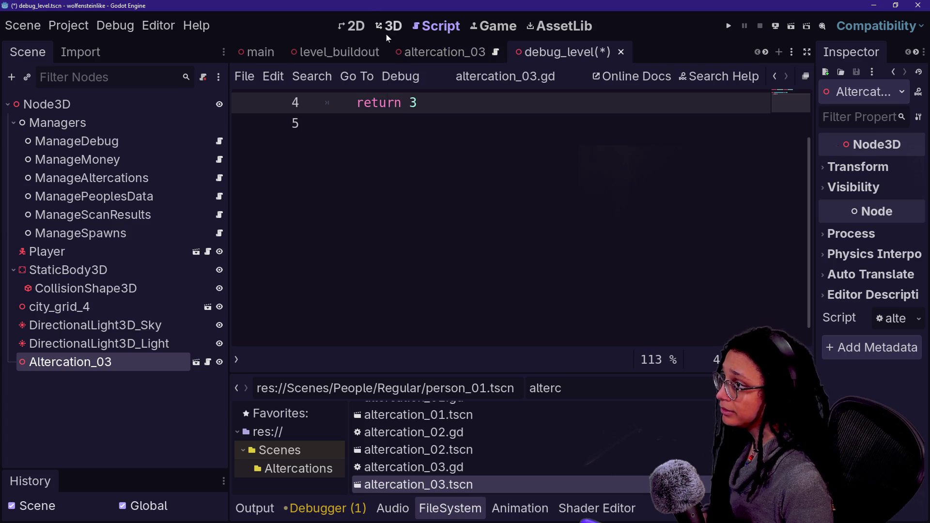
pyautogui.click(390, 25)
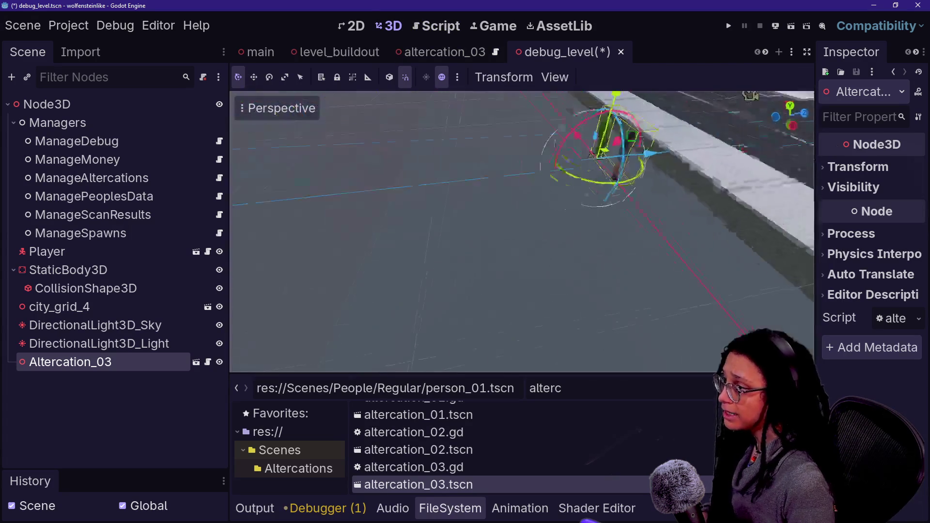
pyautogui.scroll(-3, 522, 232)
pyautogui.scroll(15, 522, 232)
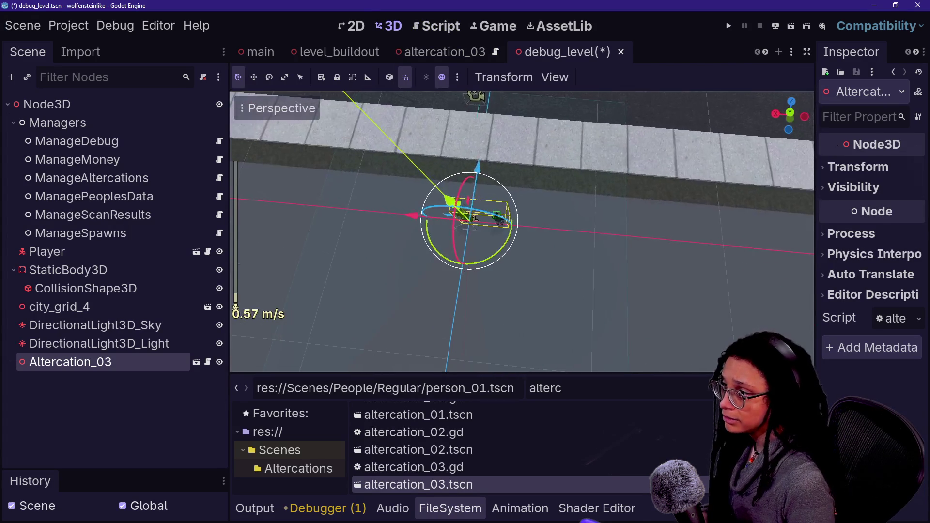